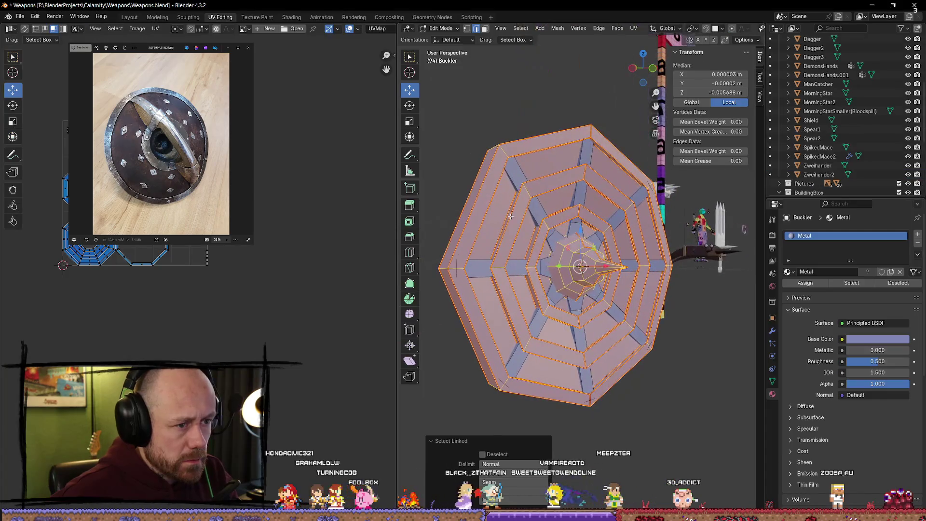
Smart UV Project the whole buckler mesh with default settings, then clear the selection
key(u)
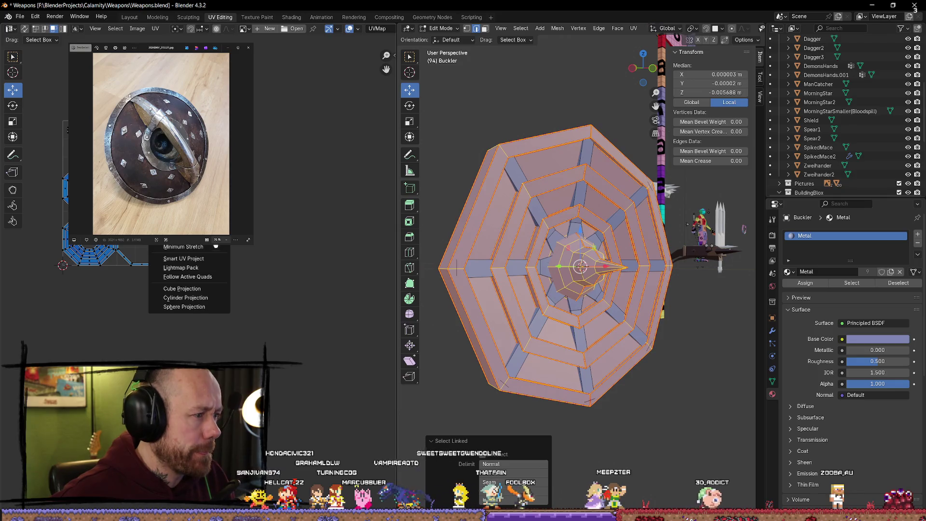
click(210, 258)
click(200, 339)
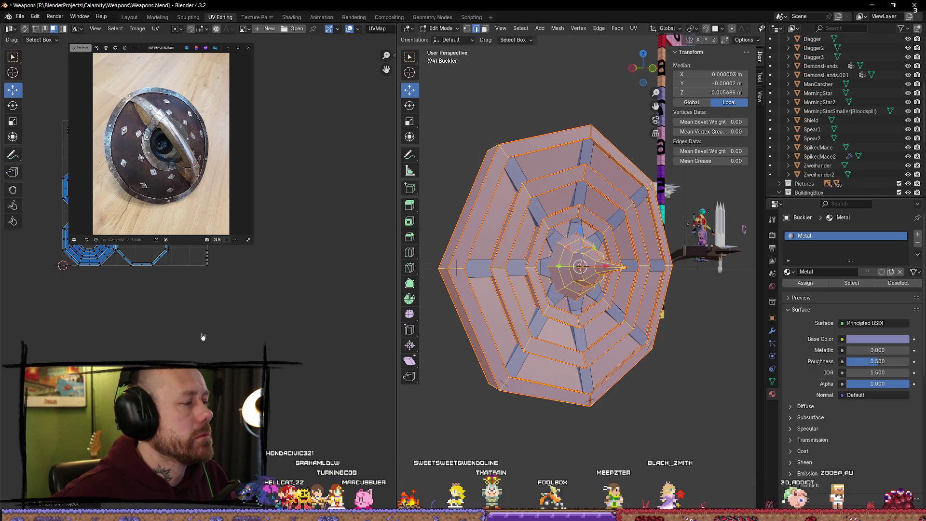
scroll(282, 255, up, 3)
scroll(281, 255, up, 3)
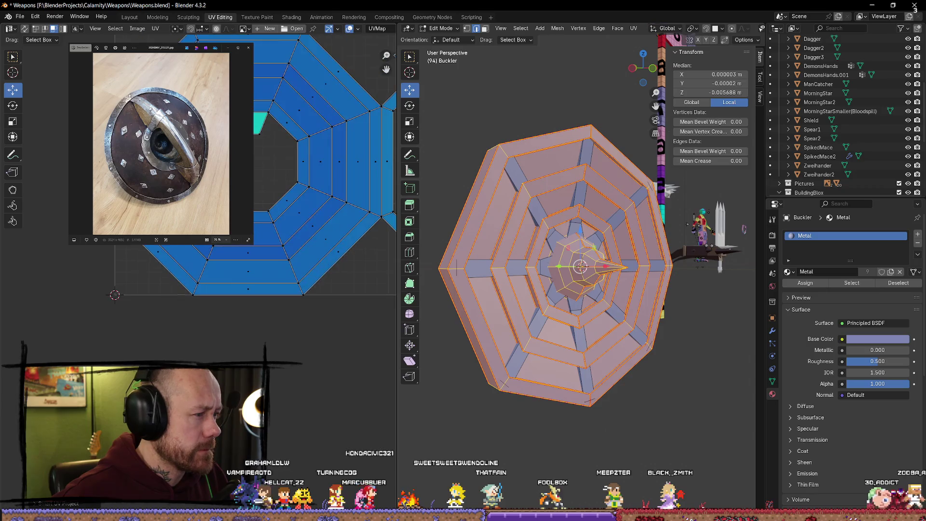
scroll(280, 255, down, 2)
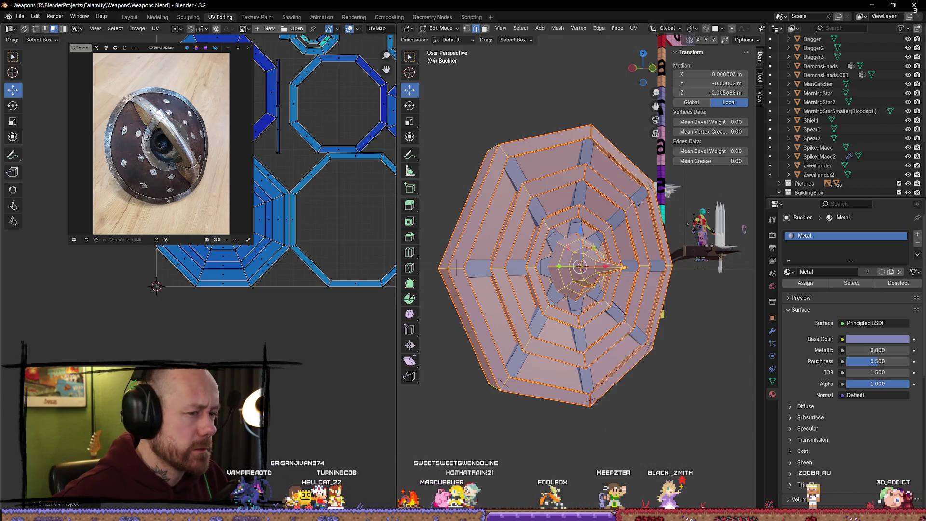
middle_drag(564, 290, 579, 261)
scroll(246, 269, down, 1)
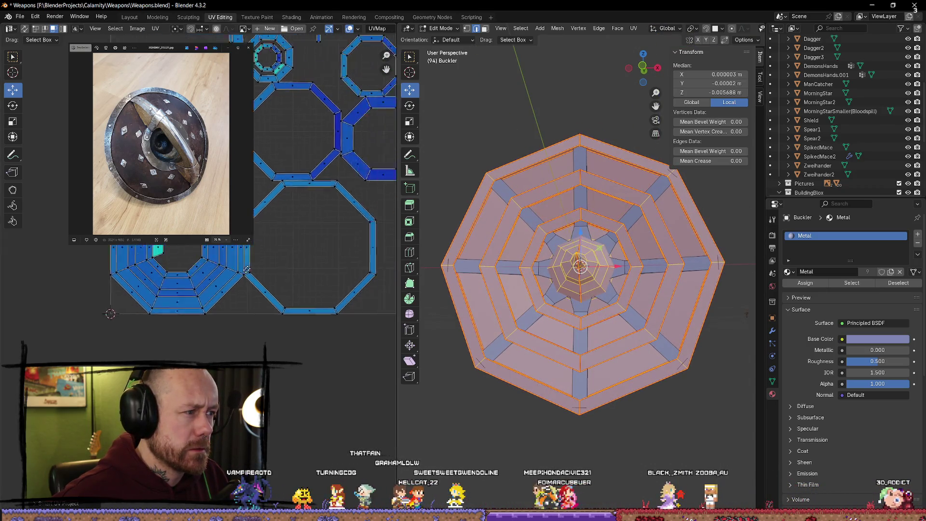
scroll(268, 267, down, 1)
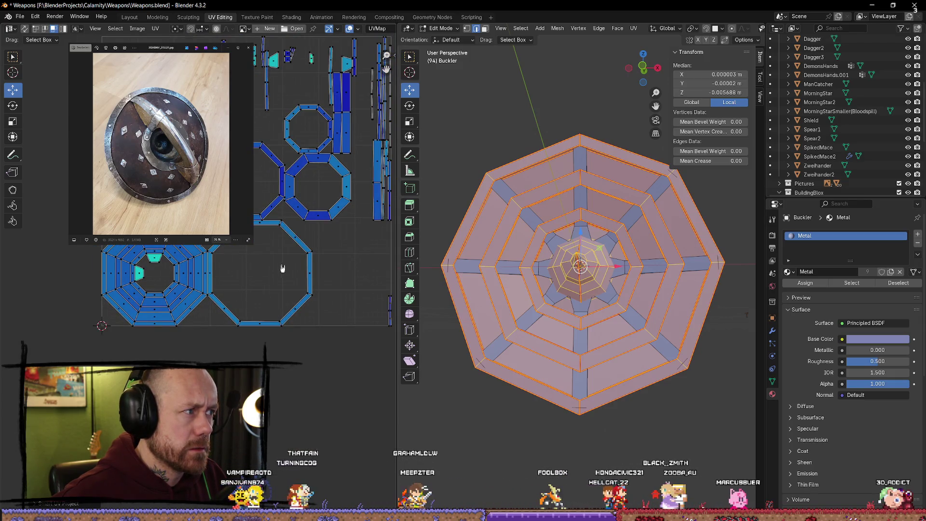
scroll(282, 268, down, 1)
click(542, 428)
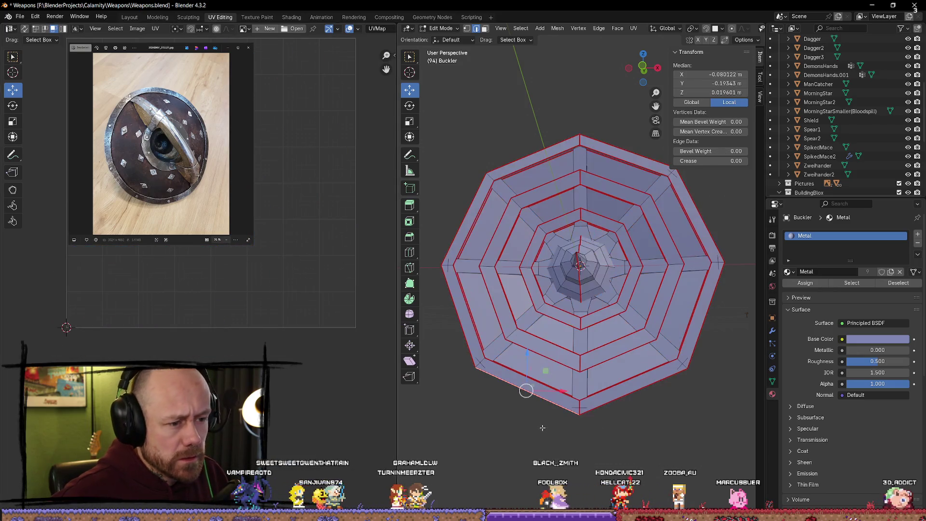
Select the whole mesh and Unwrap it angle-based along the marked seams
key(a)
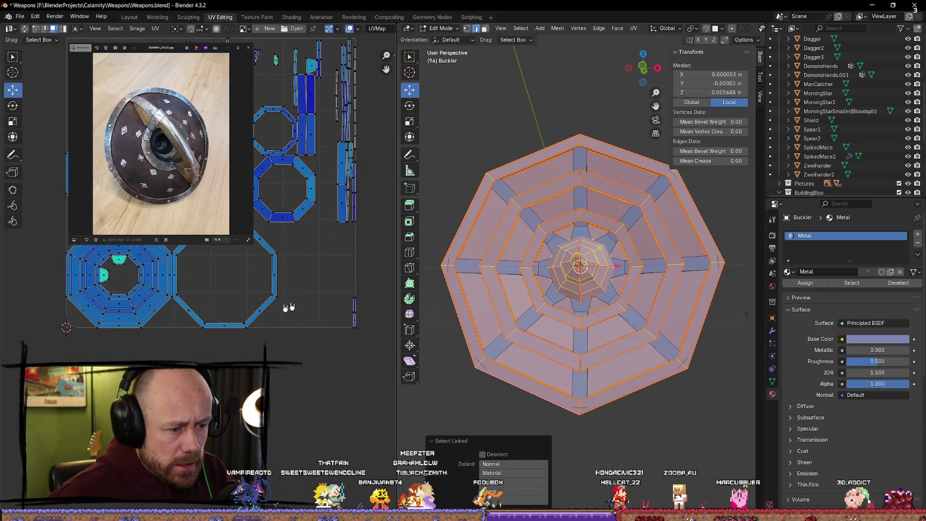
key(ctrl+e)
key(Escape)
key(alt+a)
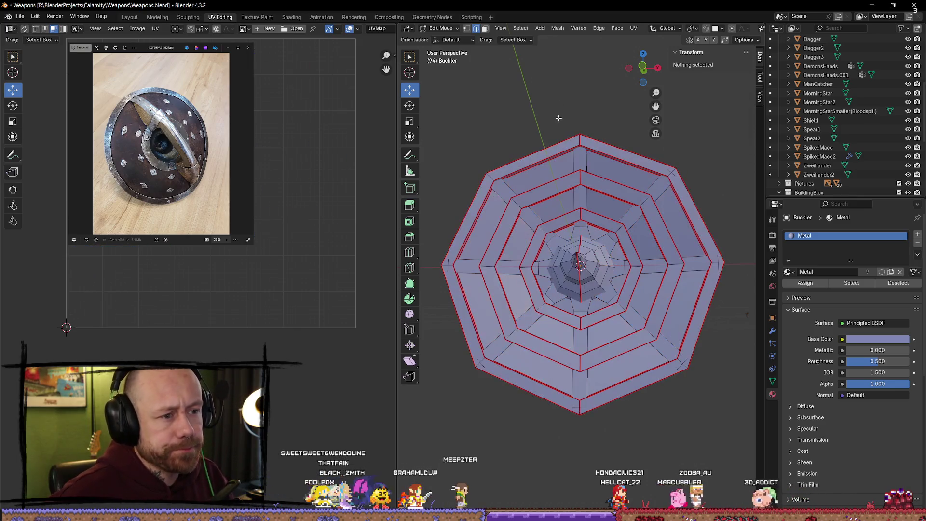
key(a)
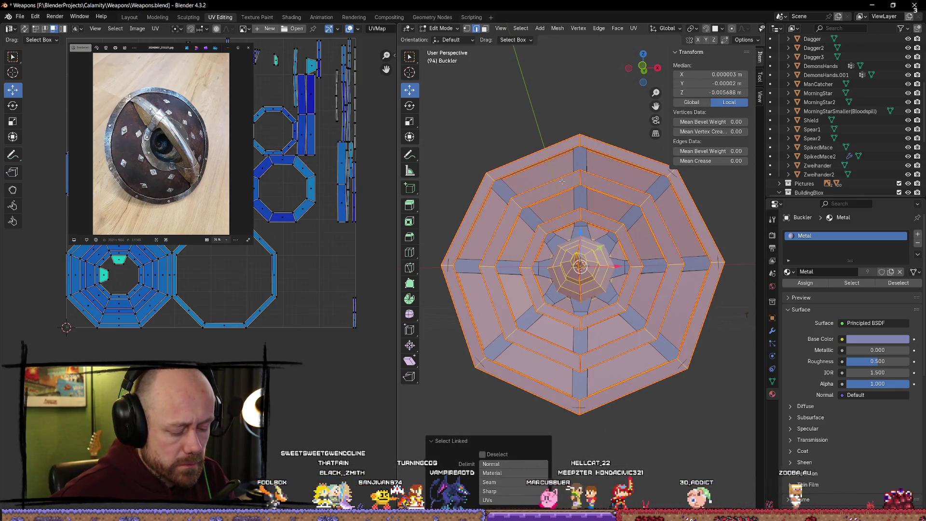
key(u)
click(609, 186)
scroll(217, 188, down, 2)
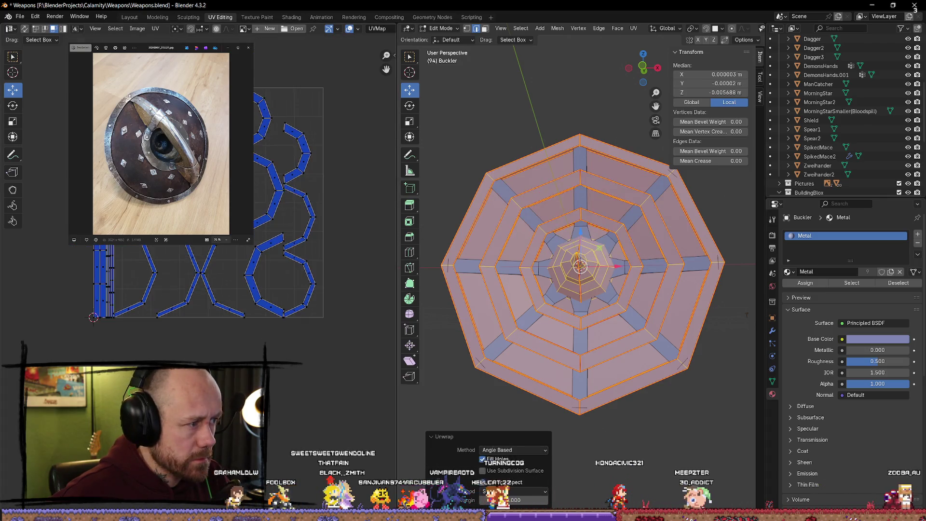
scroll(217, 188, up, 2)
scroll(217, 189, up, 2)
scroll(200, 277, down, 2)
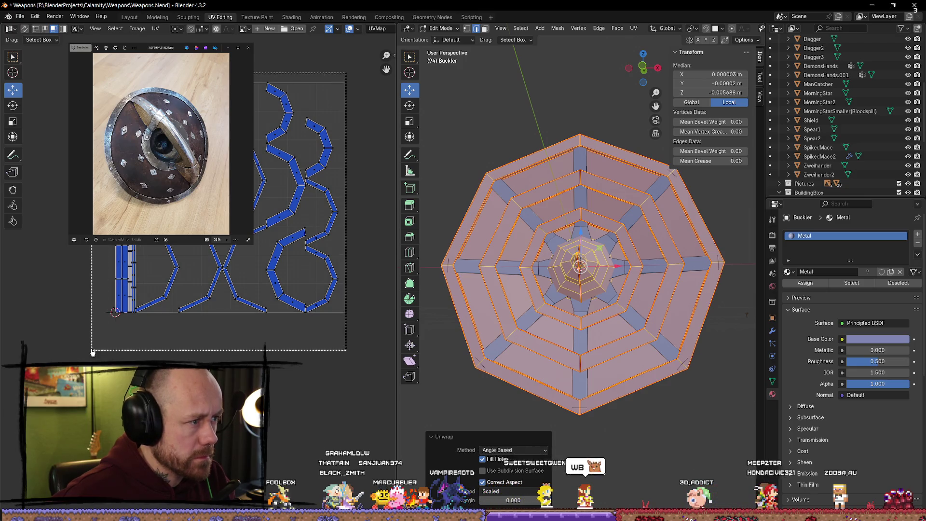
Shift all UV islands about one unit left along X, then pick an outer rim edge
key(a)
scroll(262, 198, down, 2)
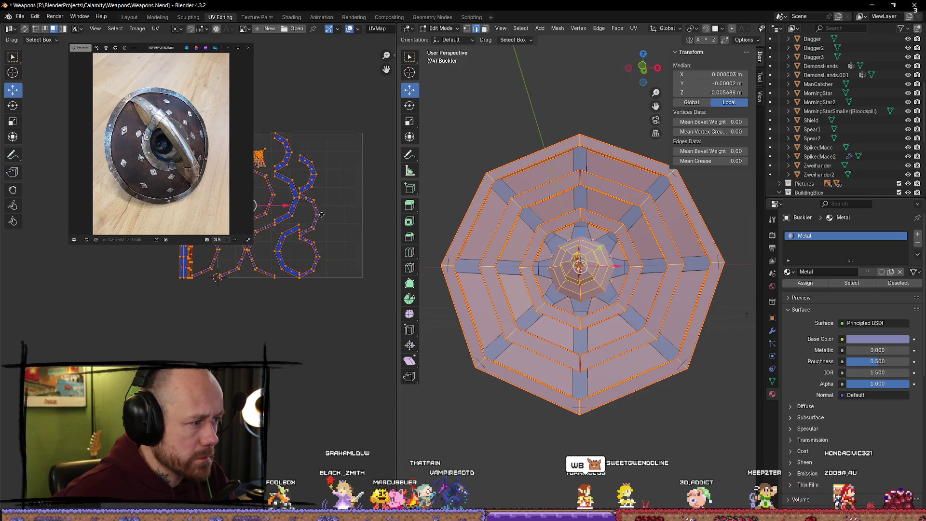
key(g)
key(x)
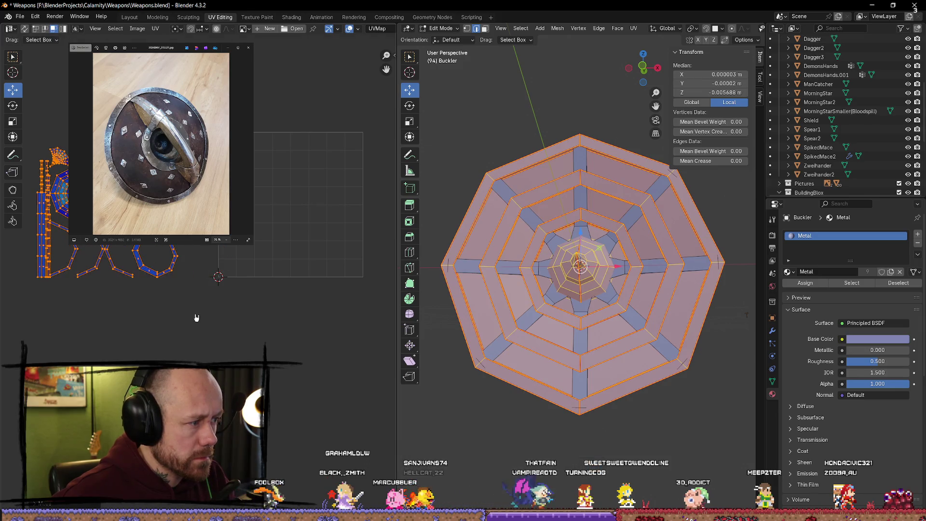
scroll(196, 318, up, 2)
scroll(195, 317, up, 2)
scroll(196, 317, up, 3)
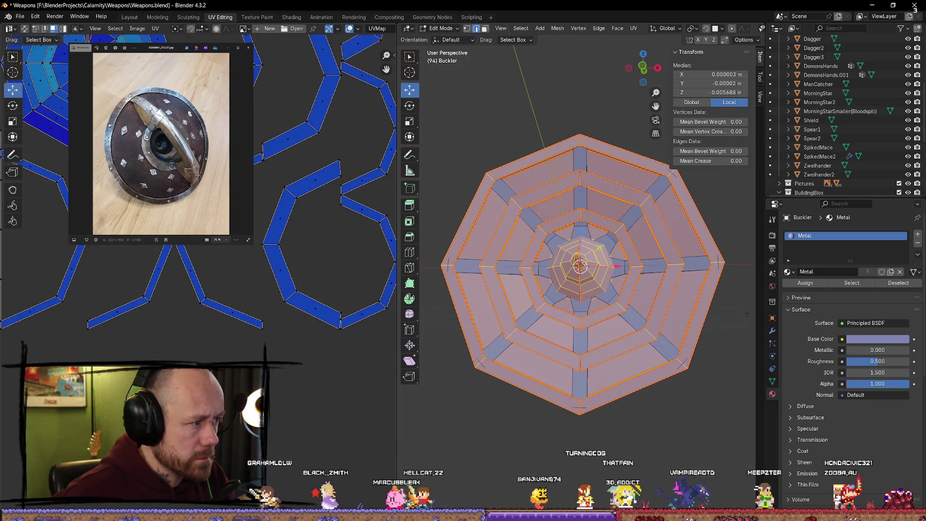
scroll(195, 217, down, 2)
scroll(195, 217, down, 2)
scroll(196, 217, up, 2)
scroll(196, 217, up, 3)
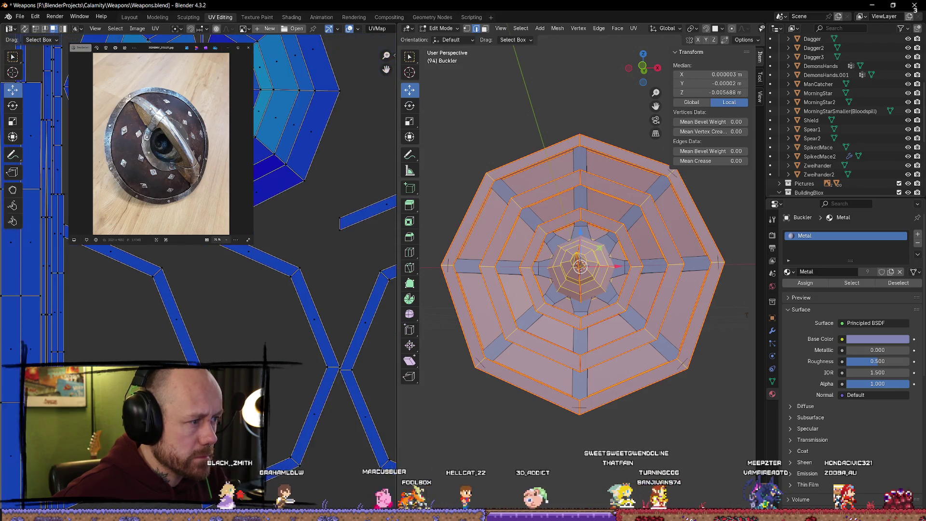
scroll(196, 217, down, 2)
scroll(195, 217, up, 2)
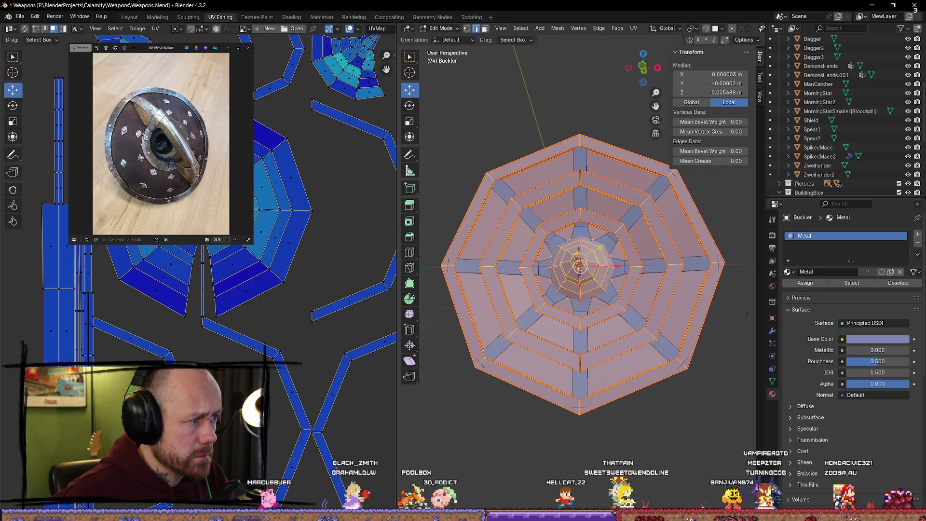
scroll(196, 217, up, 2)
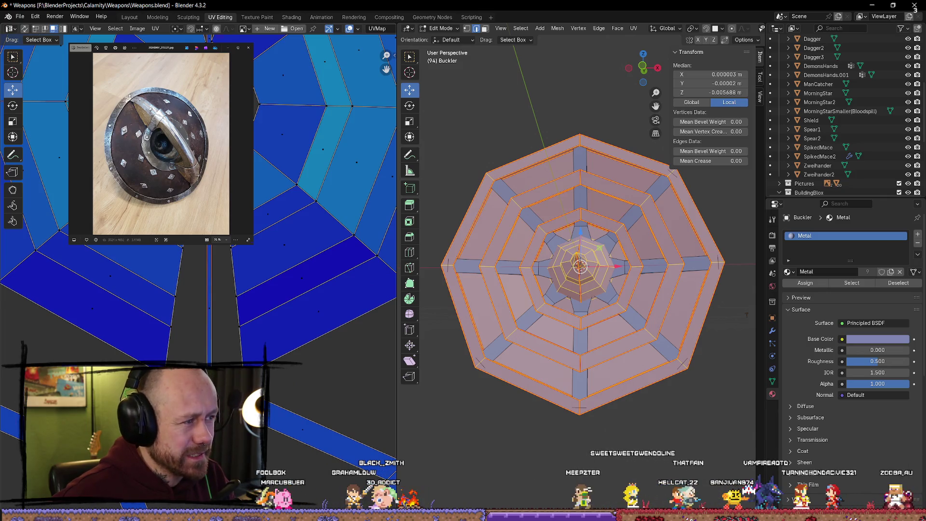
scroll(196, 217, down, 1)
scroll(209, 289, down, 2)
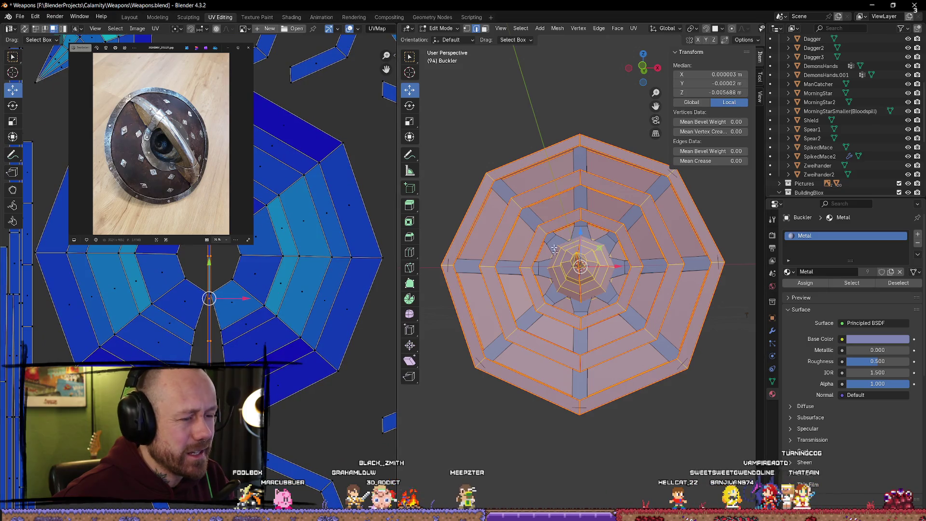
click(587, 146)
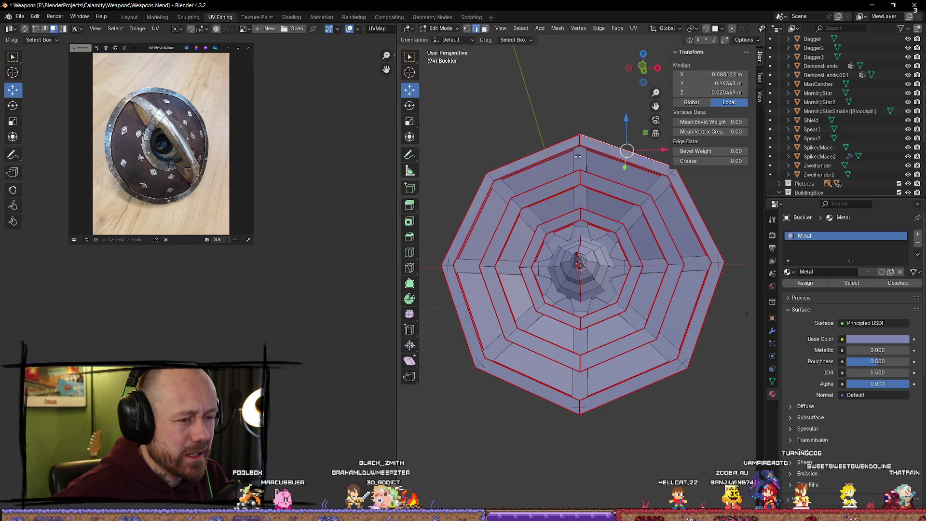
ctrl+alt+click(576, 157)
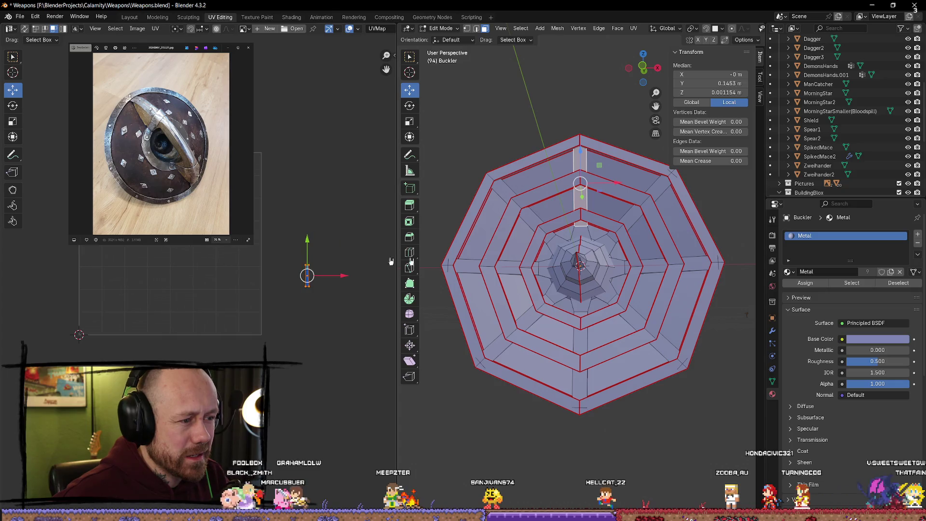
ctrl+alt+click(610, 176)
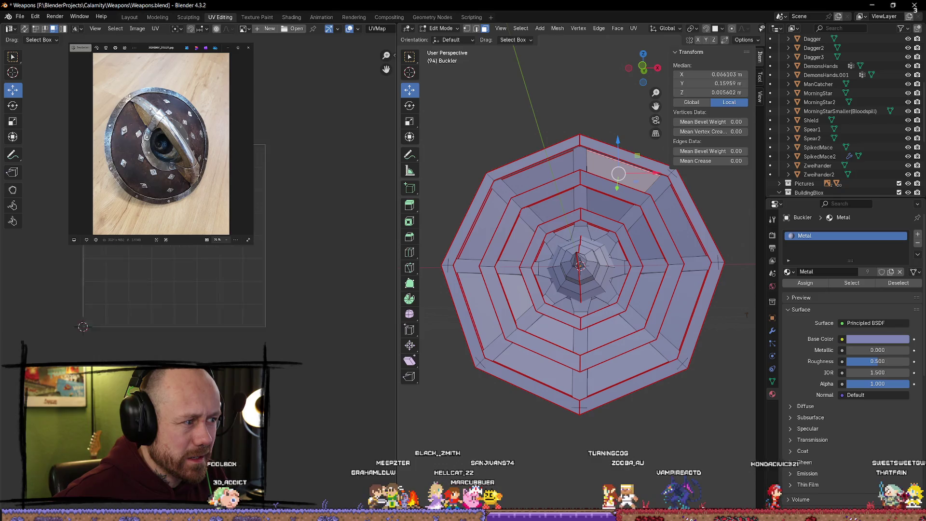
scroll(325, 239, down, 3)
middle_drag(217, 239, 362, 274)
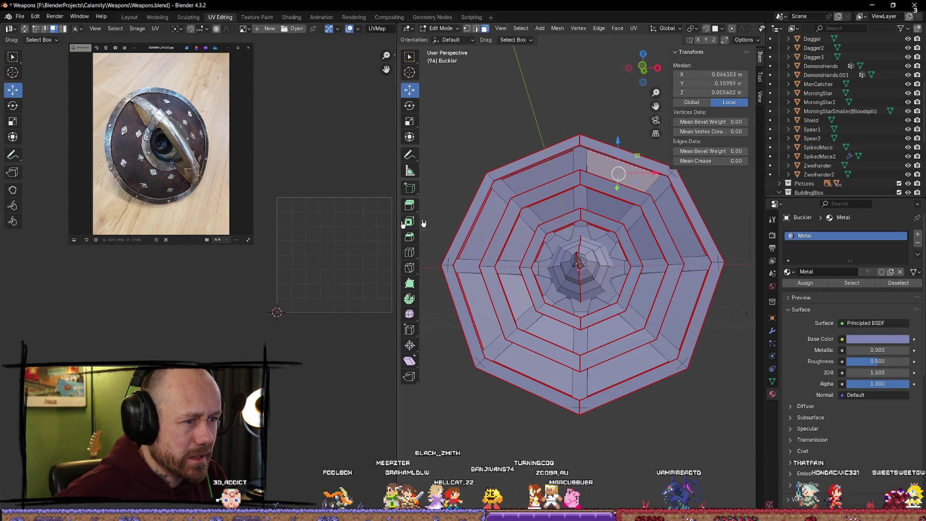
click(544, 173)
click(548, 194)
click(607, 203)
mouse_move(607, 202)
middle_down()
mouse_move(463, 227)
mouse_move(440, 247)
middle_up()
click(585, 134)
click(517, 156)
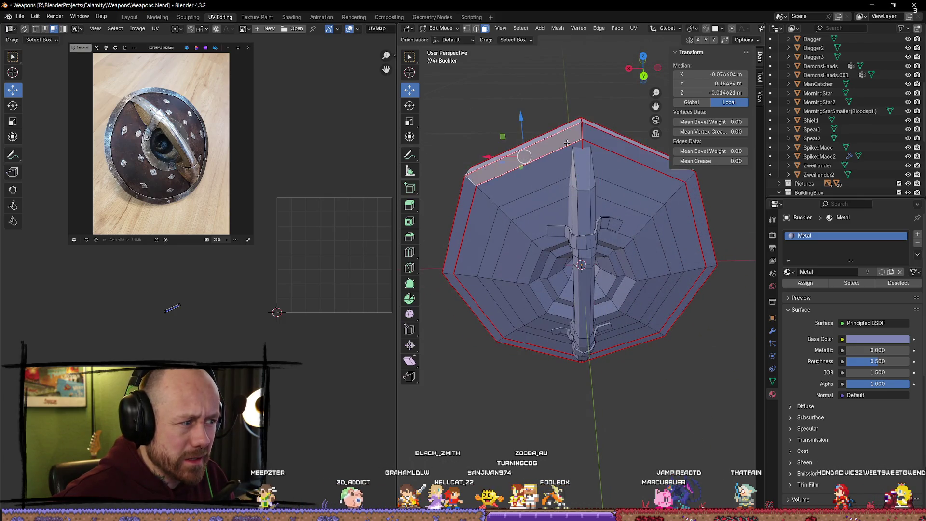
click(578, 161)
click(581, 144)
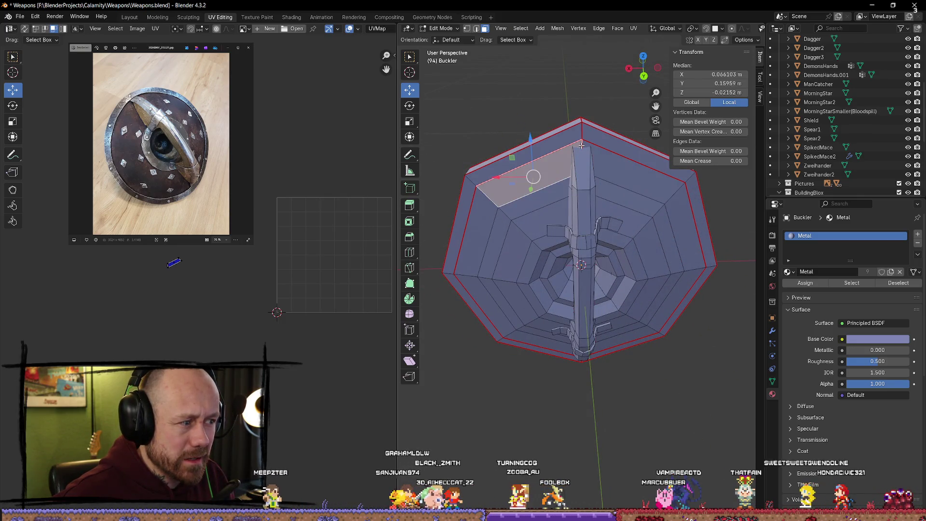
middle_drag(552, 196, 550, 205)
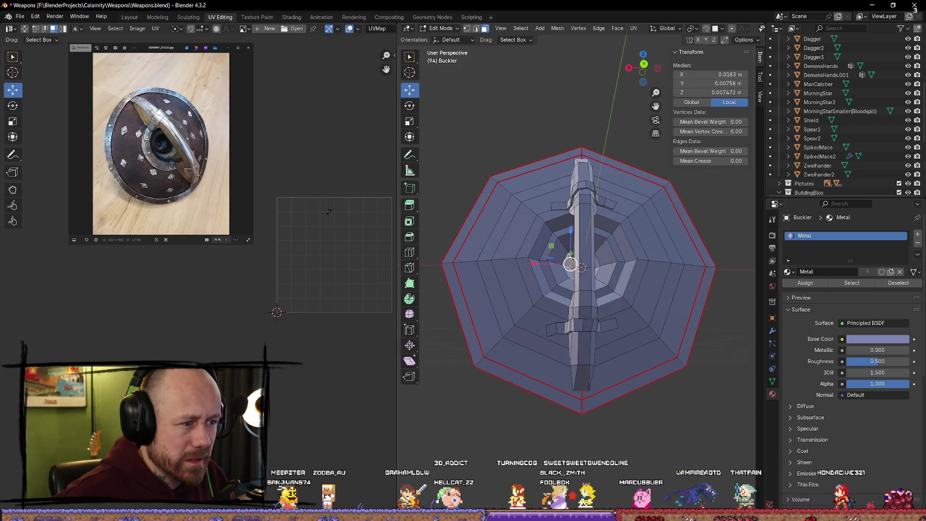
middle_drag(568, 261, 744, 280)
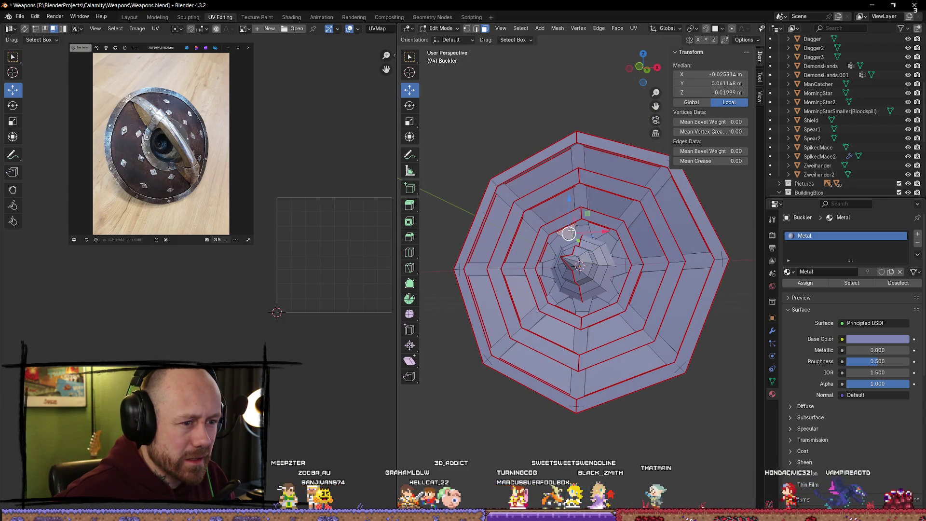
scroll(562, 220, up, 3)
mouse_move(562, 220)
middle_down()
mouse_move(701, 230)
mouse_move(688, 121)
mouse_move(712, 114)
mouse_move(740, 125)
mouse_move(579, 268)
middle_up()
scroll(701, 230, up, 3)
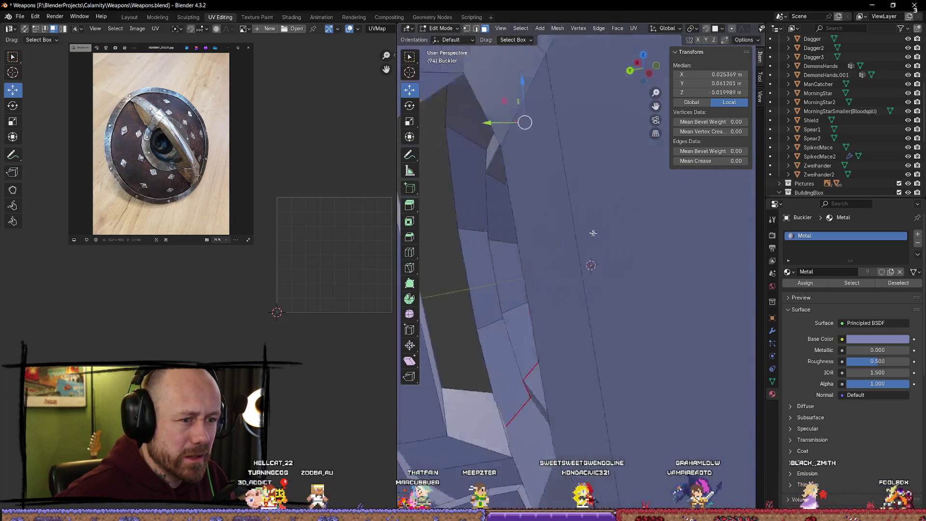
scroll(514, 205, down, 4)
middle_drag(513, 204, 546, 141)
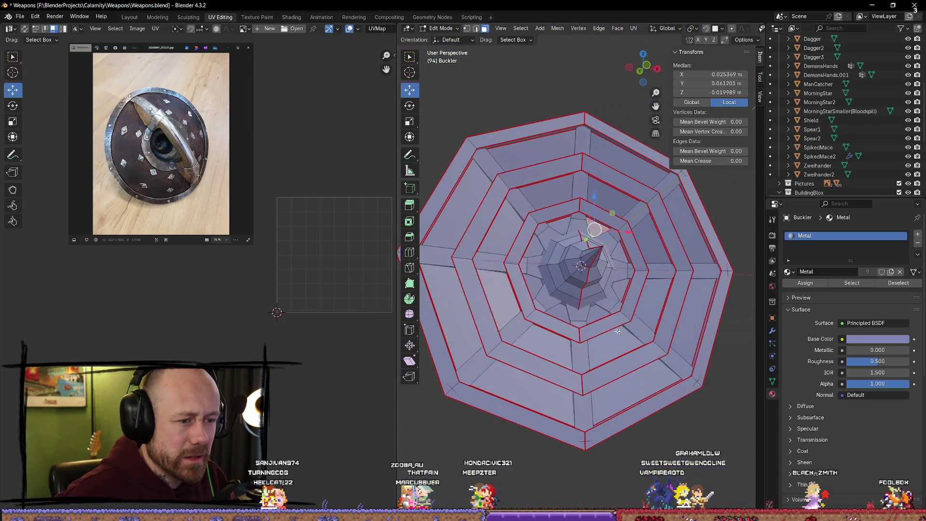
scroll(546, 141, down, 2)
key(alt+a)
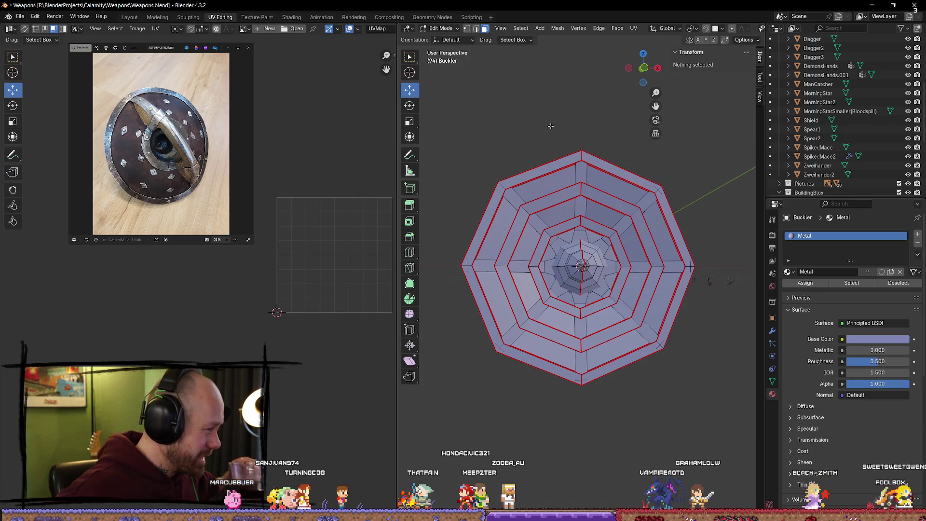
scroll(550, 126, down, 2)
scroll(550, 126, up, 3)
Orbit to an angled view and select the seam-bounded strap strip with Select Linked
mouse_move(550, 126)
middle_down()
mouse_move(596, 254)
mouse_move(633, 258)
middle_up()
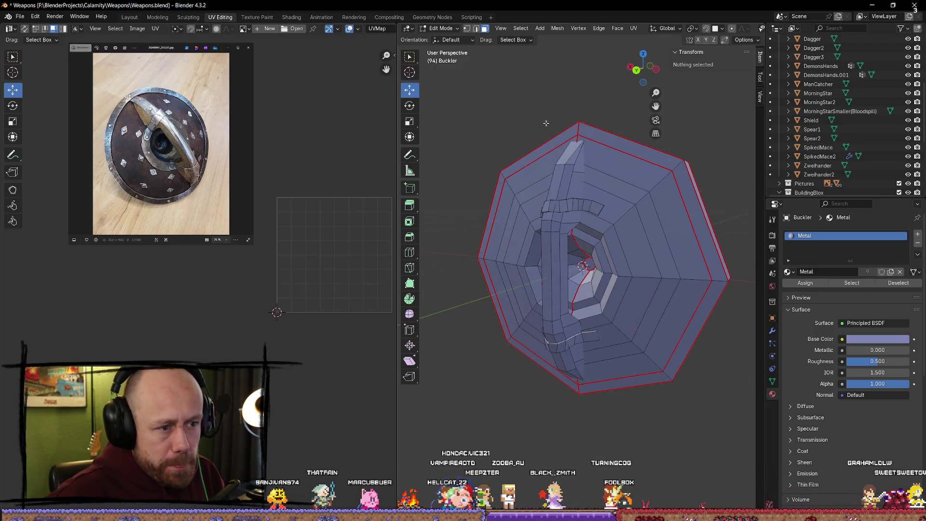
middle_drag(570, 196, 558, 149)
click(608, 184)
click(554, 99)
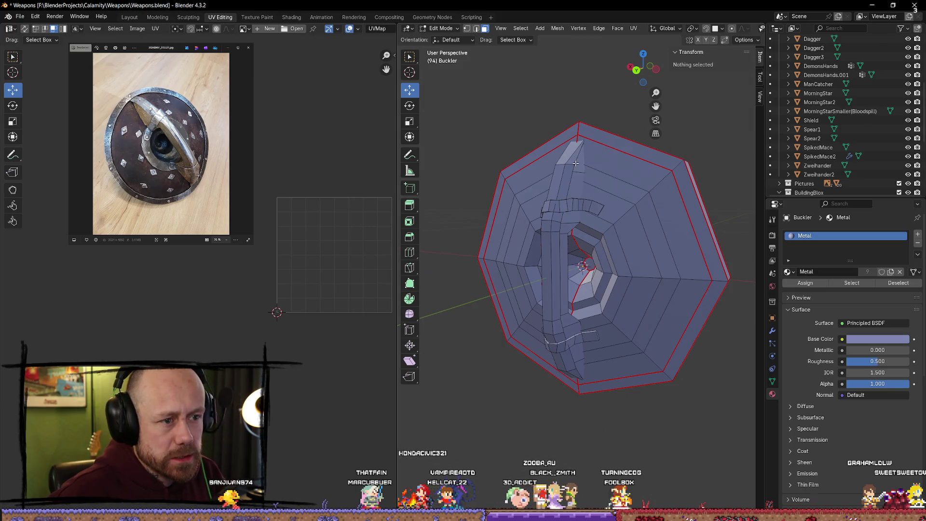
key(l)
middle_drag(574, 194, 580, 191)
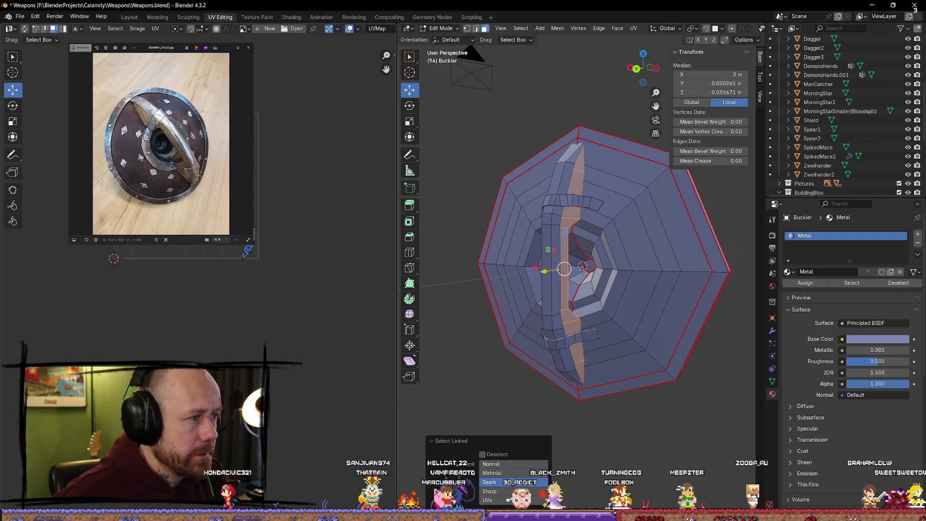
Move the long thin strap strip into the column beside the other islands
drag(276, 130, 242, 286)
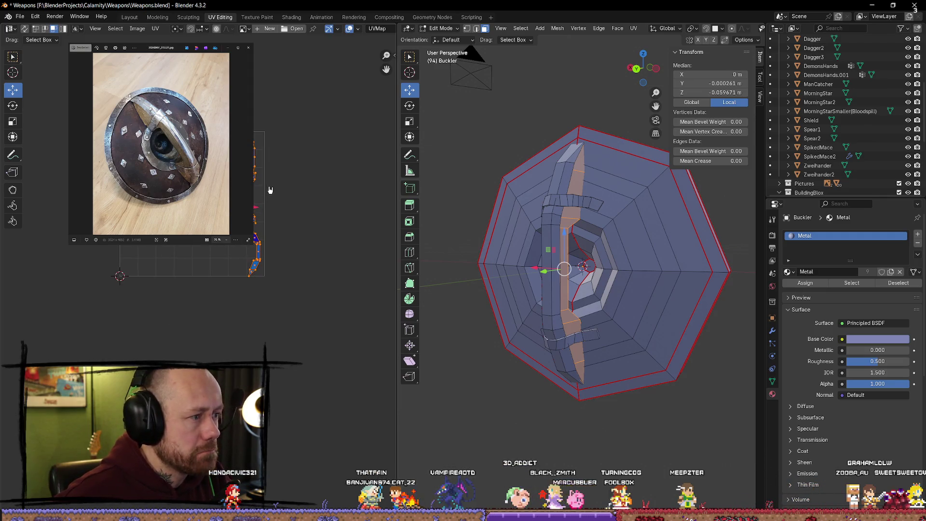
scroll(252, 257, up, 3)
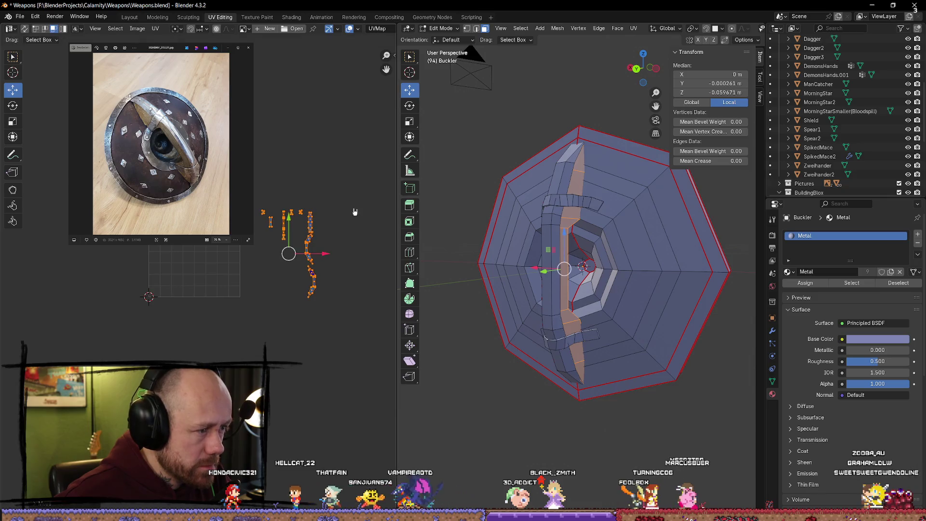
scroll(220, 293, down, 5)
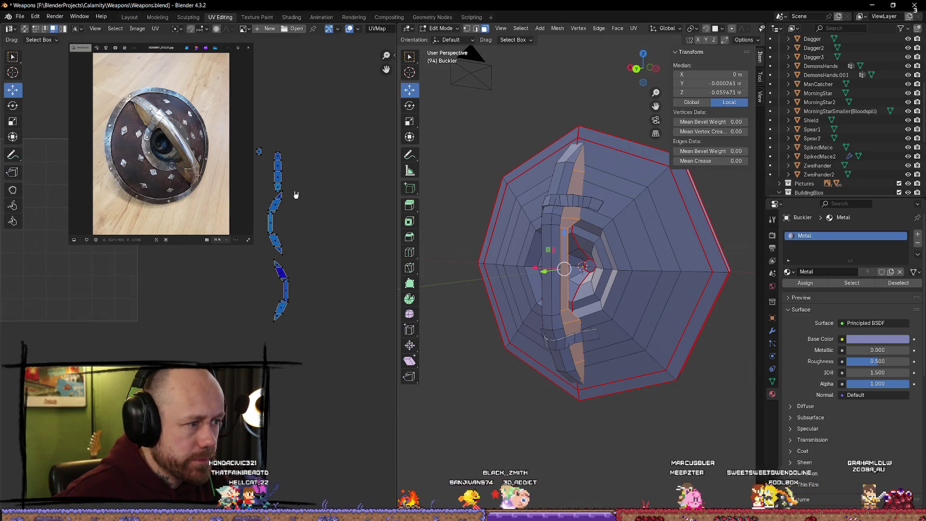
drag(300, 156, 254, 215)
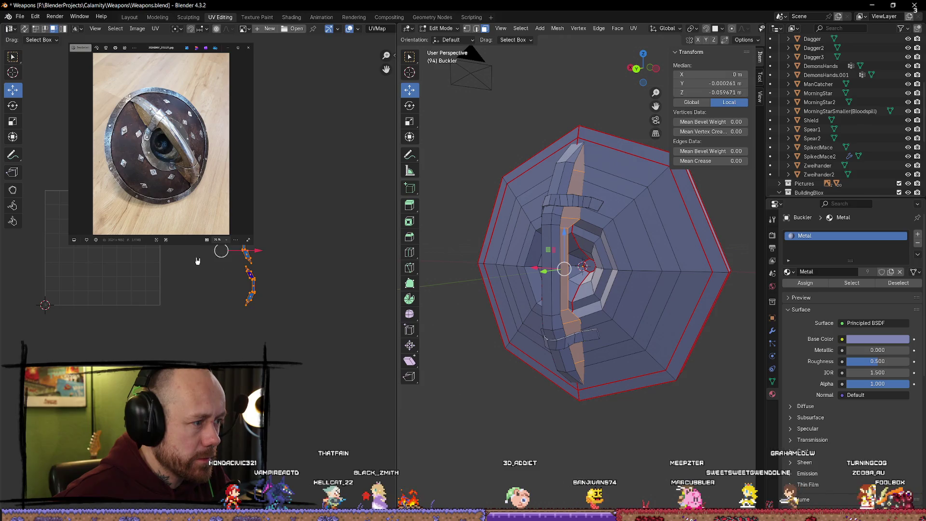
scroll(253, 126, up, 4)
middle_drag(270, 32, 260, 96)
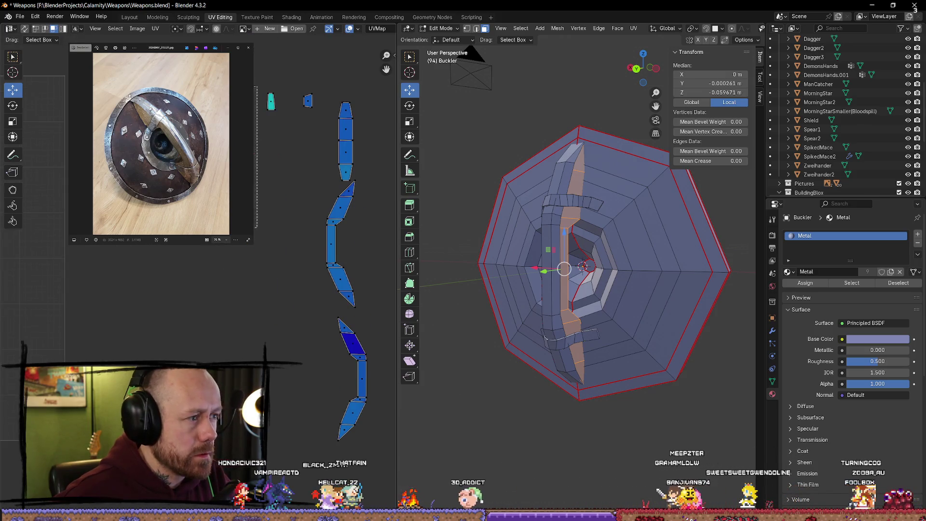
key(g)
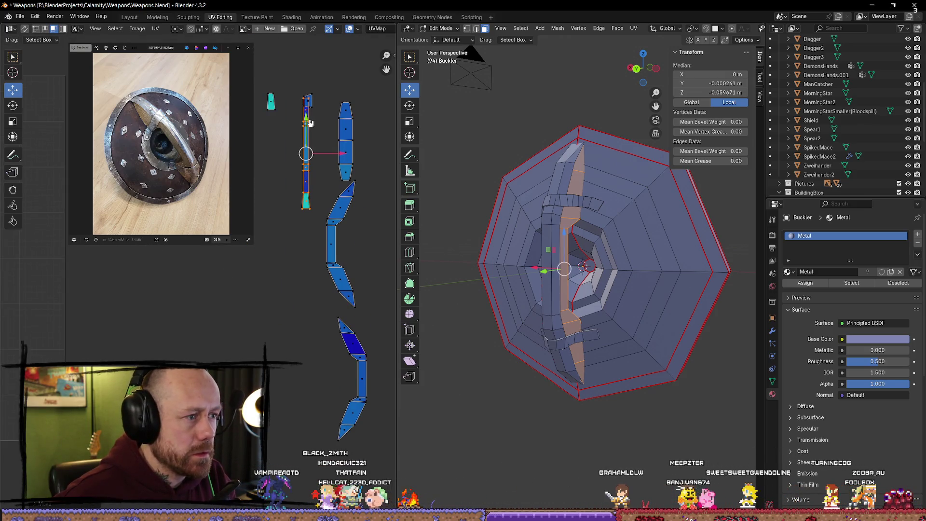
drag(332, 224, 338, 225)
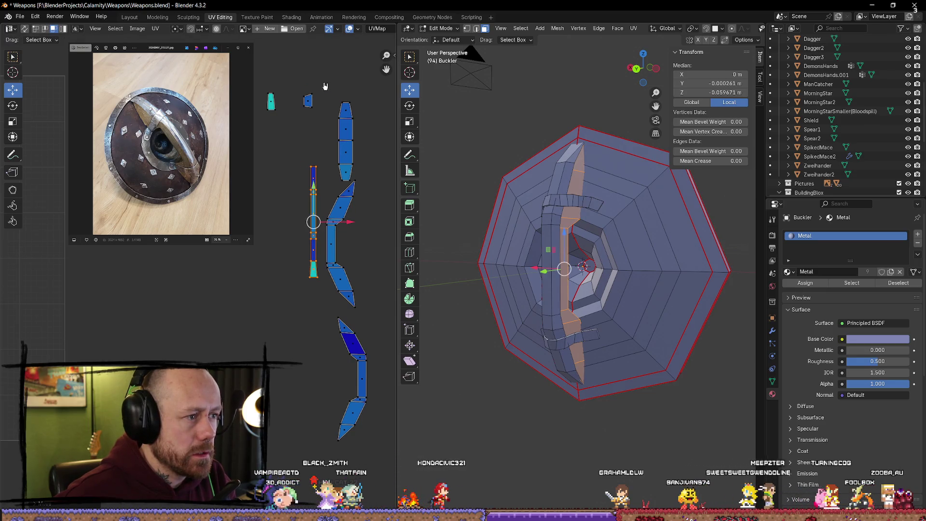
click(308, 100)
click(324, 132)
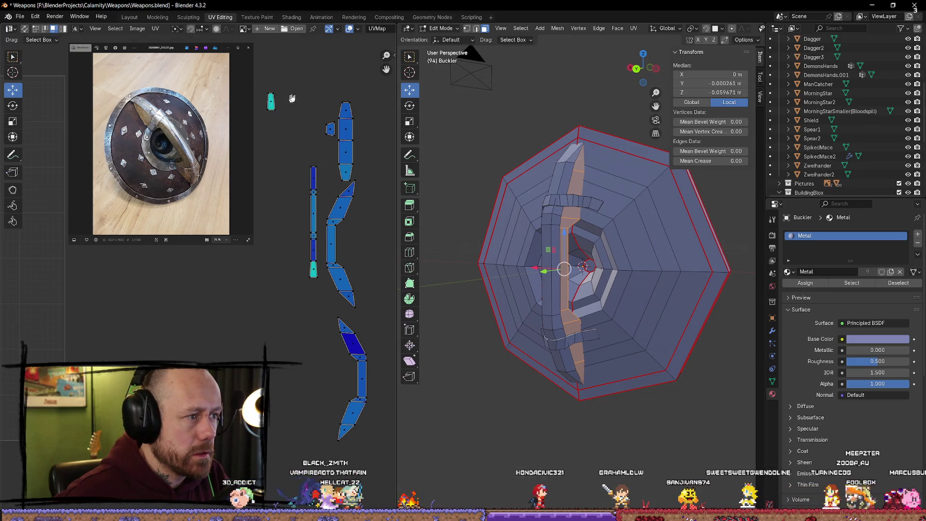
Bring the small teal island and the bottom island up beside the top strap islands
click(272, 102)
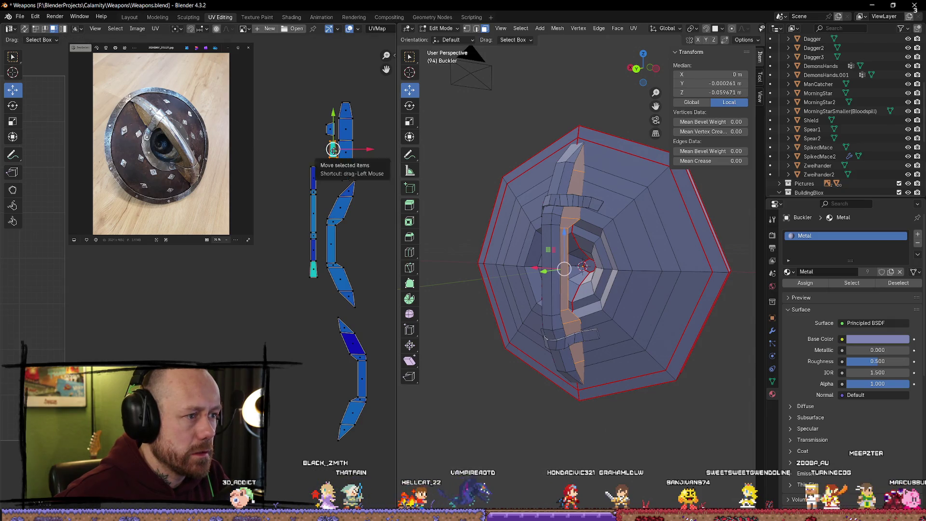
drag(333, 148, 330, 149)
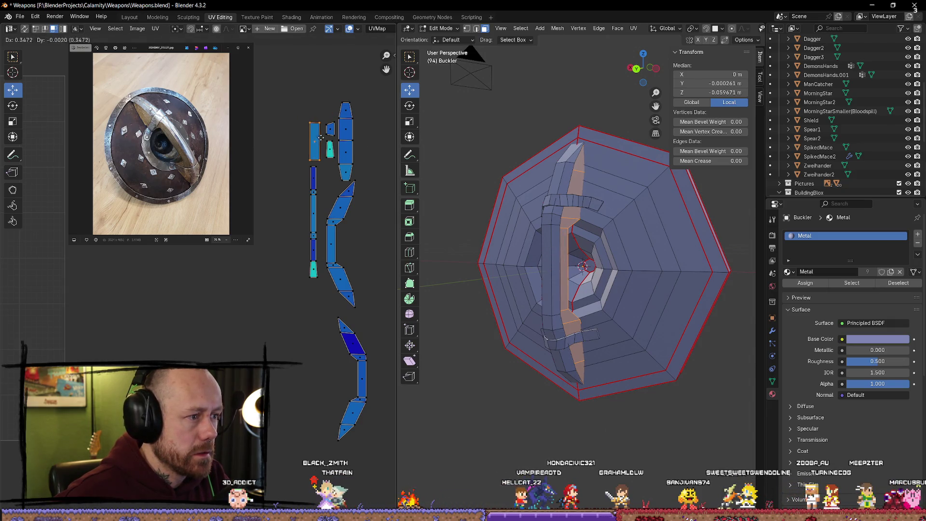
key(g)
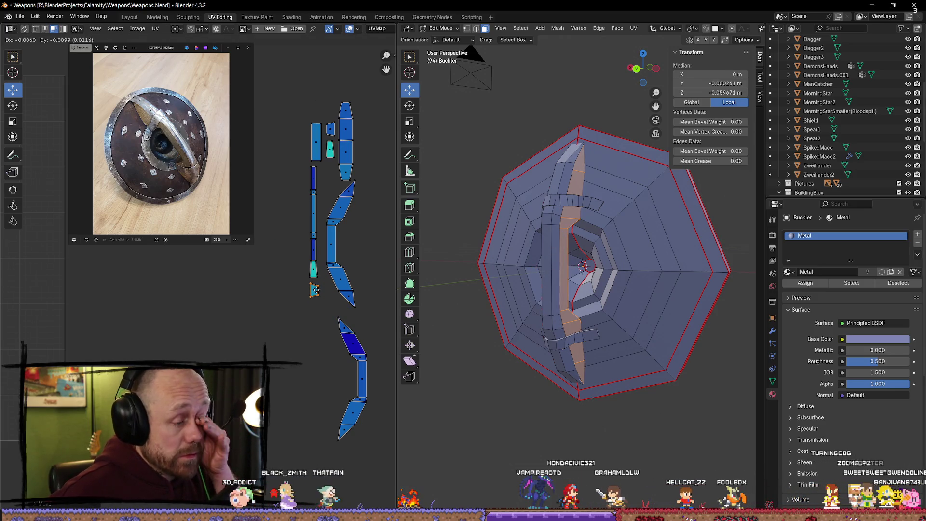
click(314, 290)
middle_drag(394, 336, 331, 325)
drag(330, 314, 269, 428)
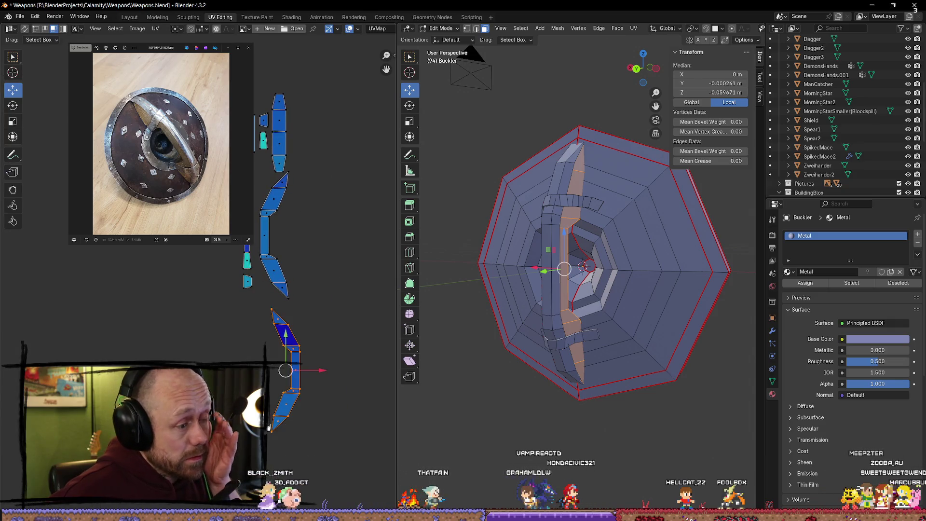
key(g)
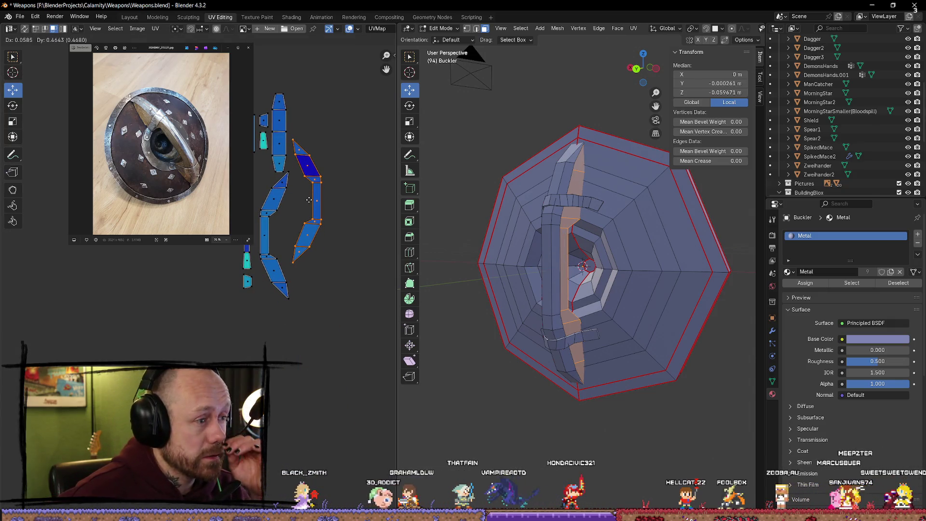
click(309, 201)
scroll(306, 200, down, 5)
key(a)
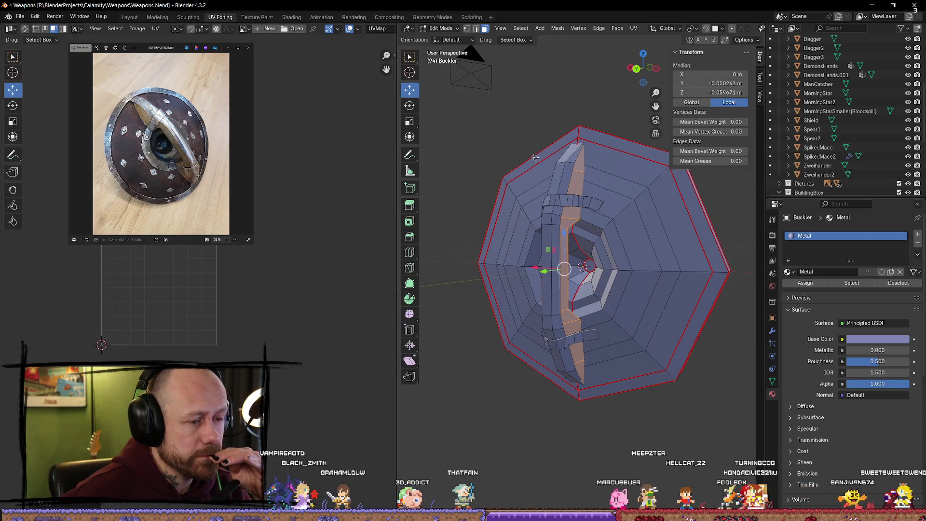
Select the seam-bounded front bar and move its first UV island up and left
click(528, 122)
key(l)
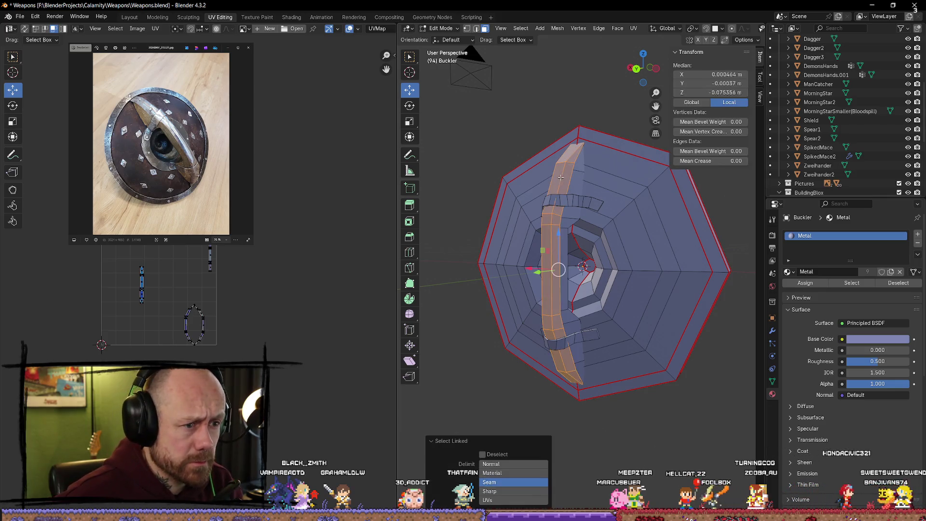
scroll(243, 259, up, 2)
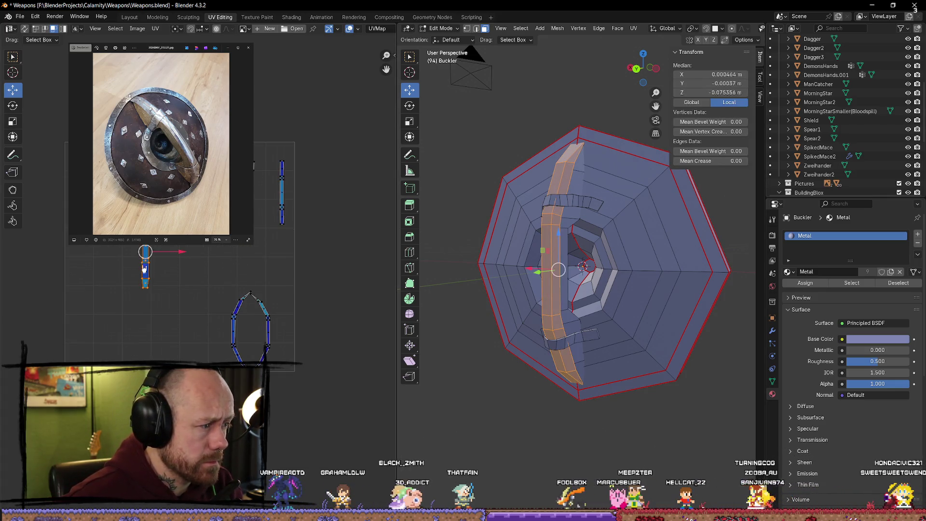
drag(175, 270, 181, 271)
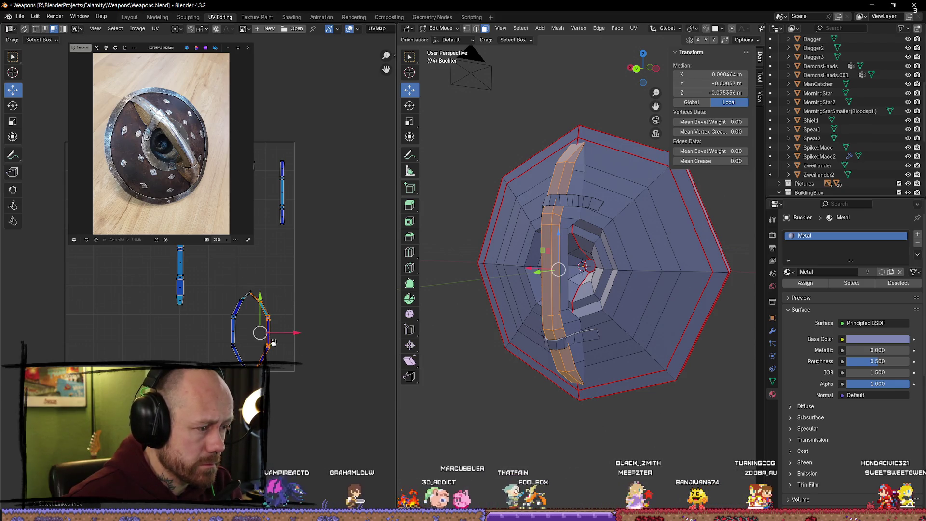
drag(268, 332, 194, 266)
click(194, 266)
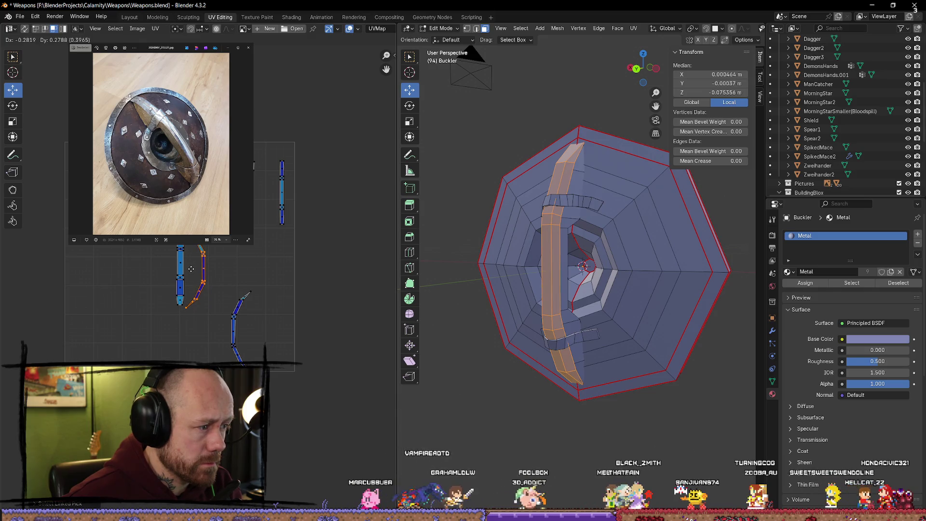
Place the remaining bar islands side by side and shift the three-island cluster right
click(241, 332)
drag(241, 331, 162, 268)
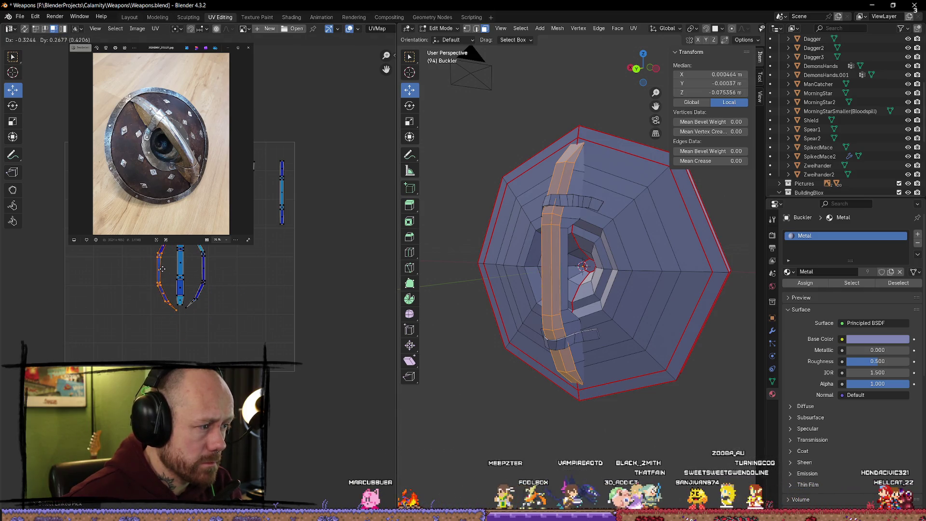
key(a)
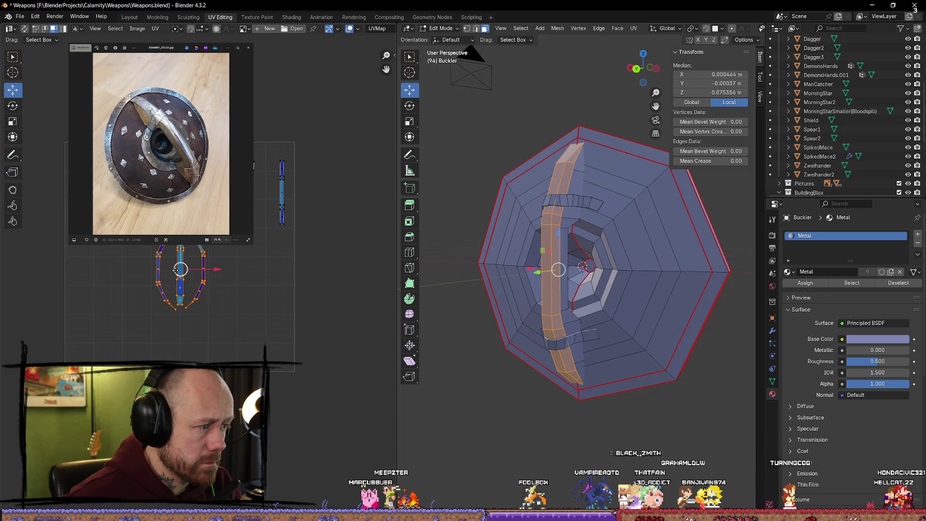
mouse_move(214, 247)
mouse_down()
mouse_move(272, 216)
mouse_move(265, 287)
mouse_up()
click(281, 215)
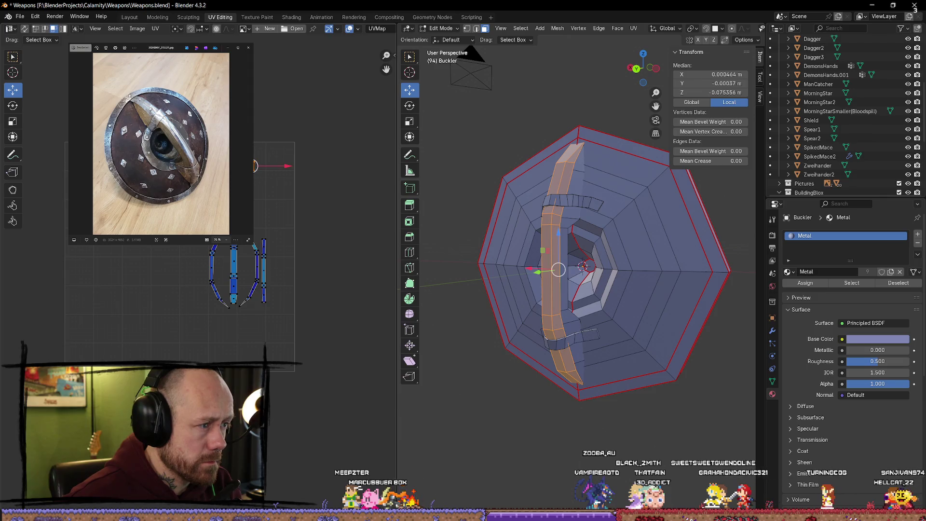
key(Return)
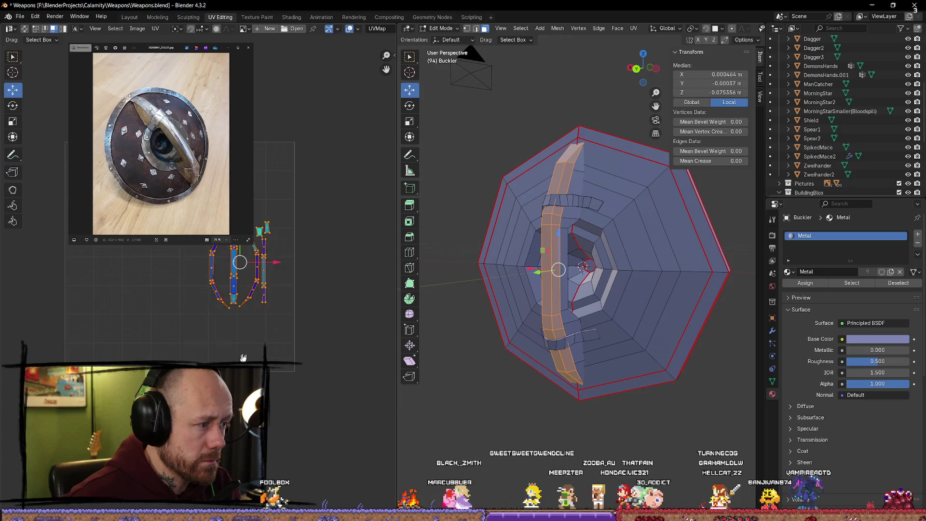
scroll(288, 178, down, 2)
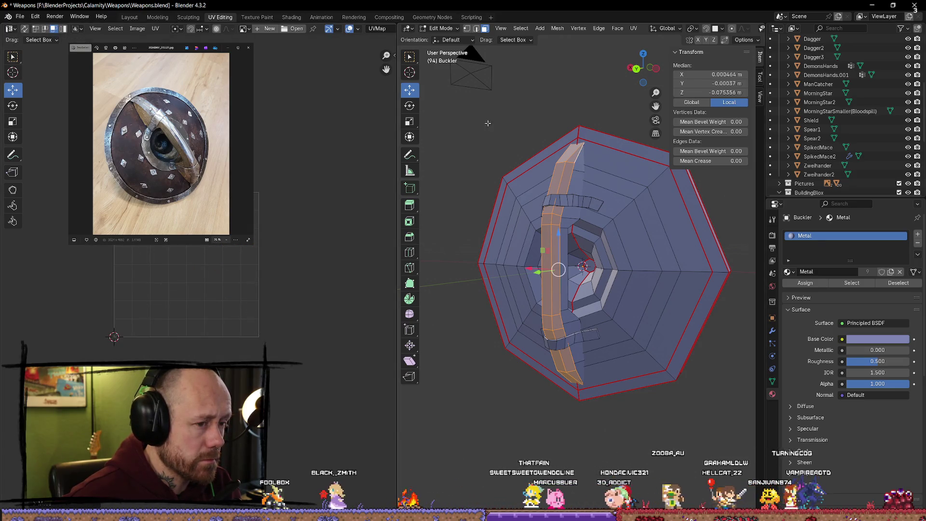
Unwrap the top and bottom horizontal strips angle-based, shrink the islands and move them aside
key(alt+a)
key(l)
key(l)
scroll(290, 217, up, 4)
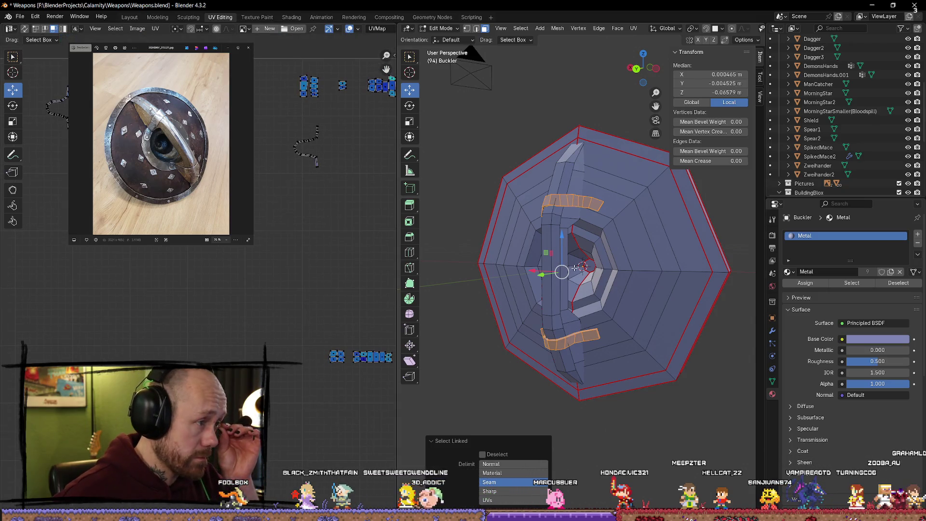
scroll(308, 273, down, 2)
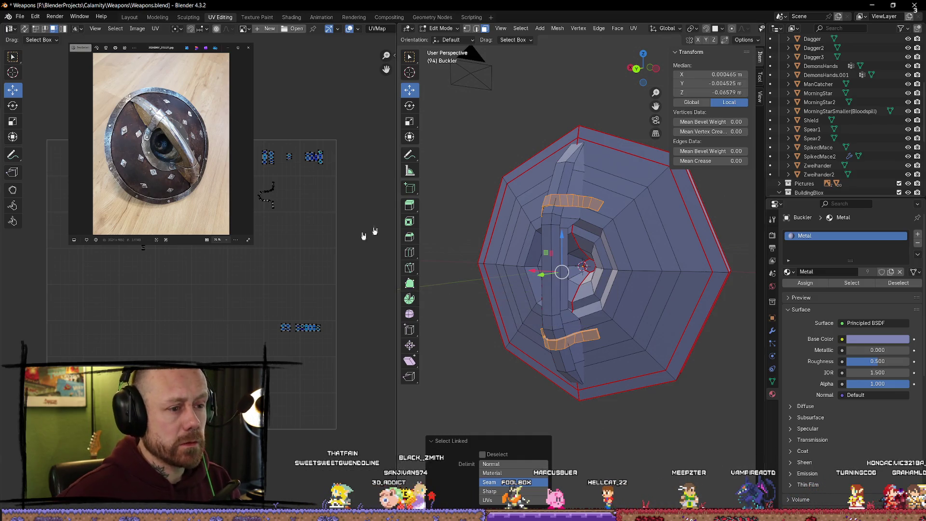
key(u)
click(667, 198)
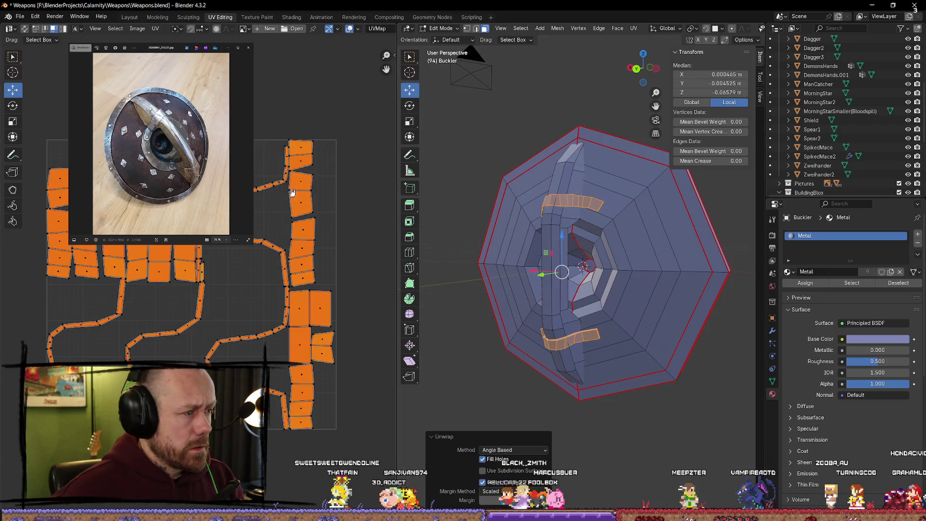
key(s)
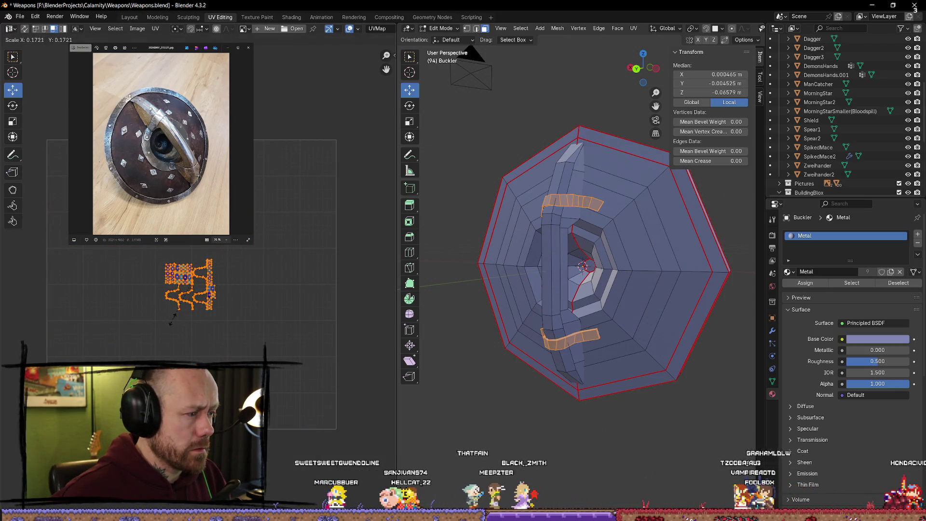
click(189, 284)
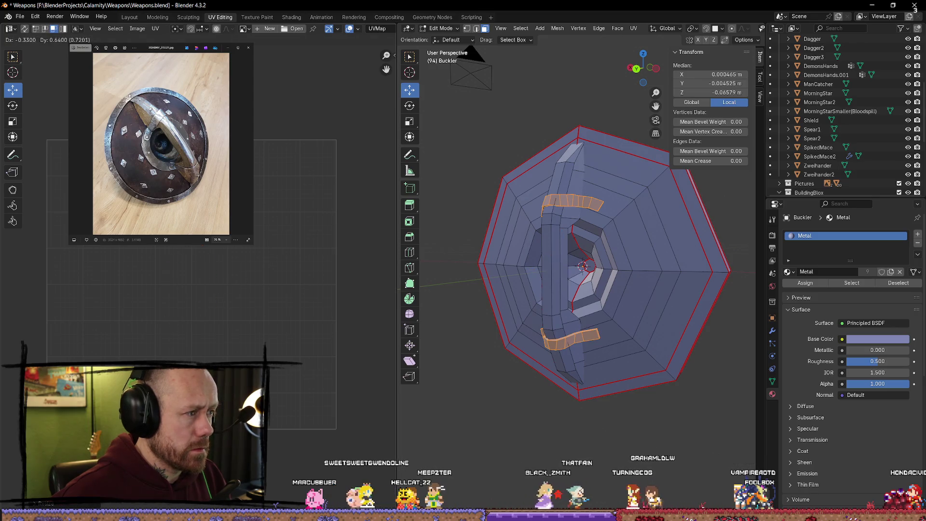
key(g)
click(244, 172)
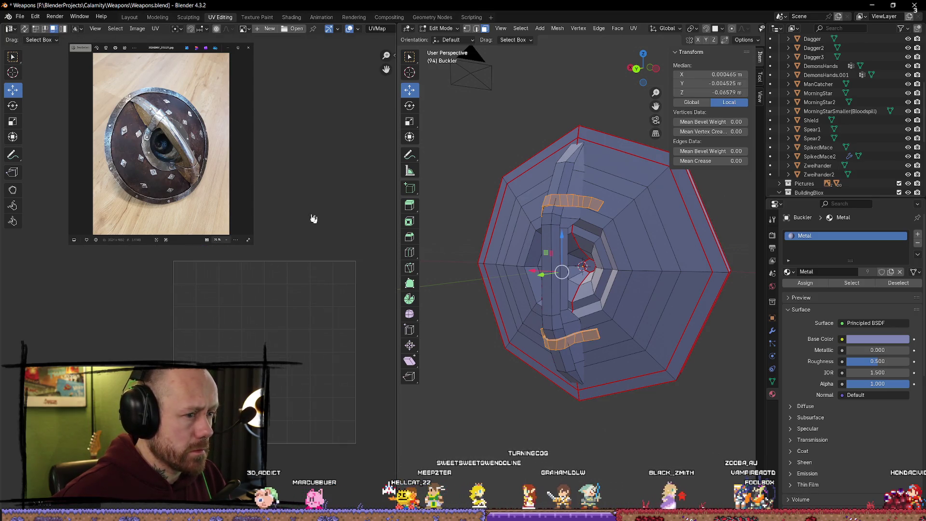
scroll(447, 137, down, 2)
Select the whole mesh and nudge a UV island toward the others
key(a)
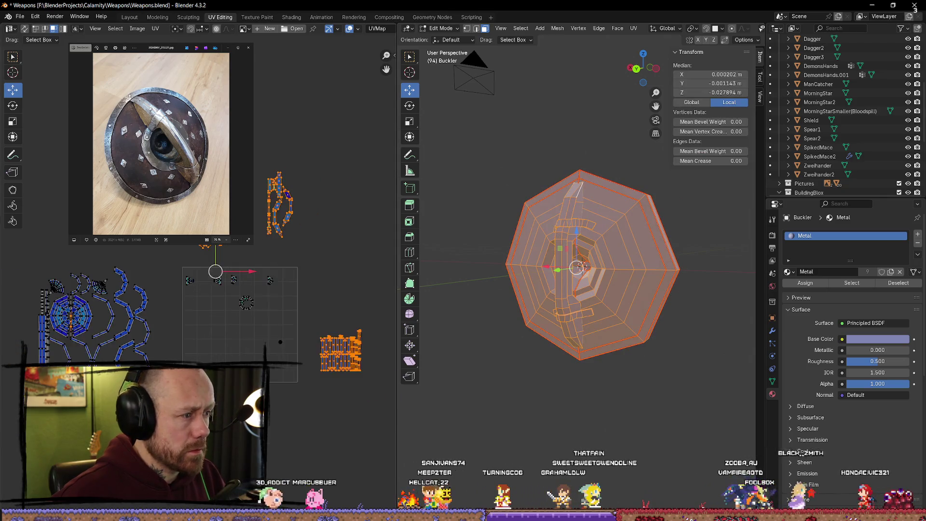
middle_drag(239, 325, 197, 246)
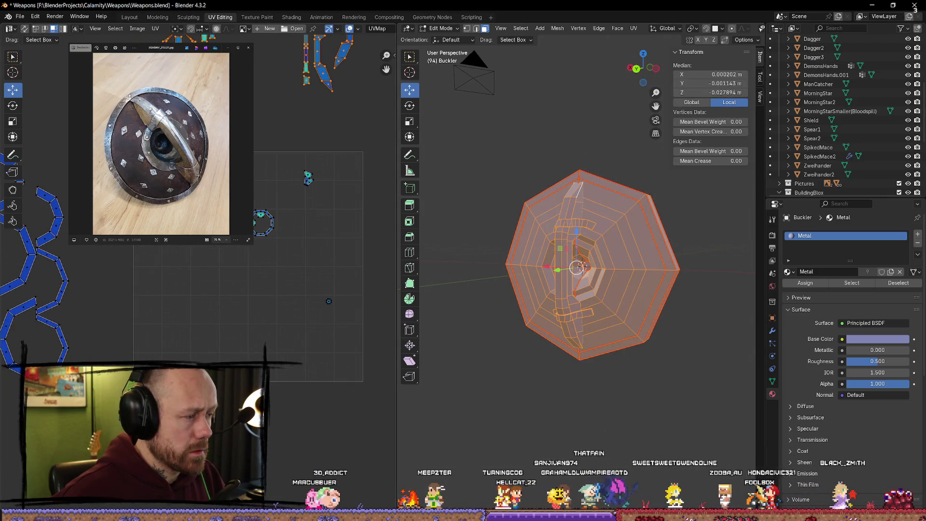
scroll(331, 228, down, 2)
middle_drag(340, 237, 339, 198)
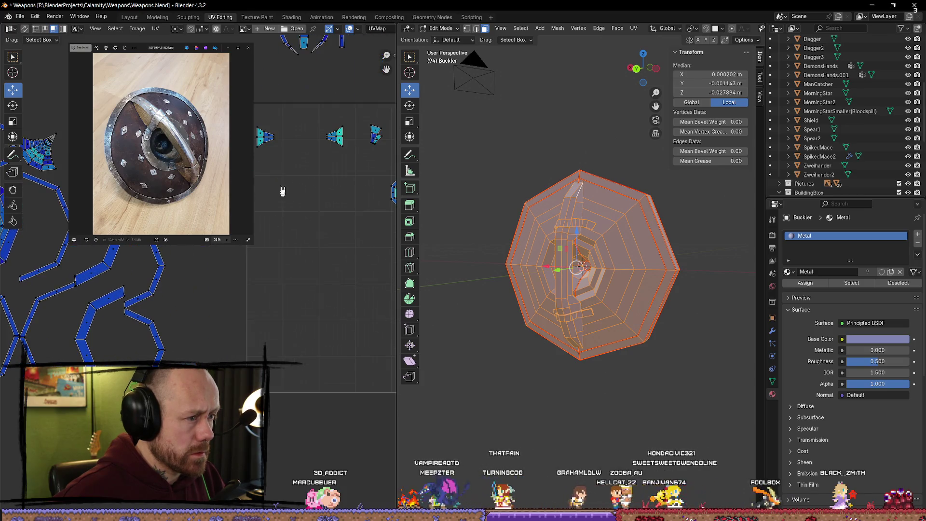
scroll(275, 232, down, 1)
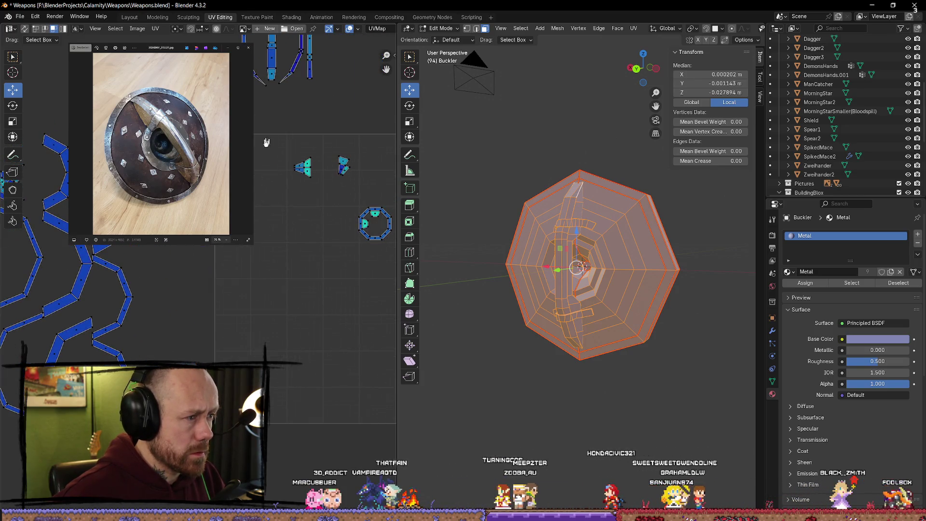
key(g)
scroll(326, 231, up, 2)
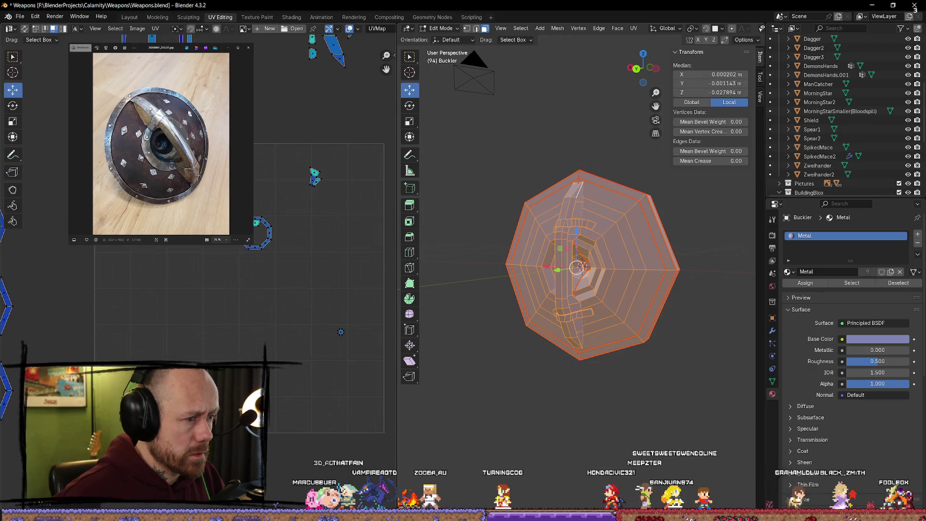
key(g)
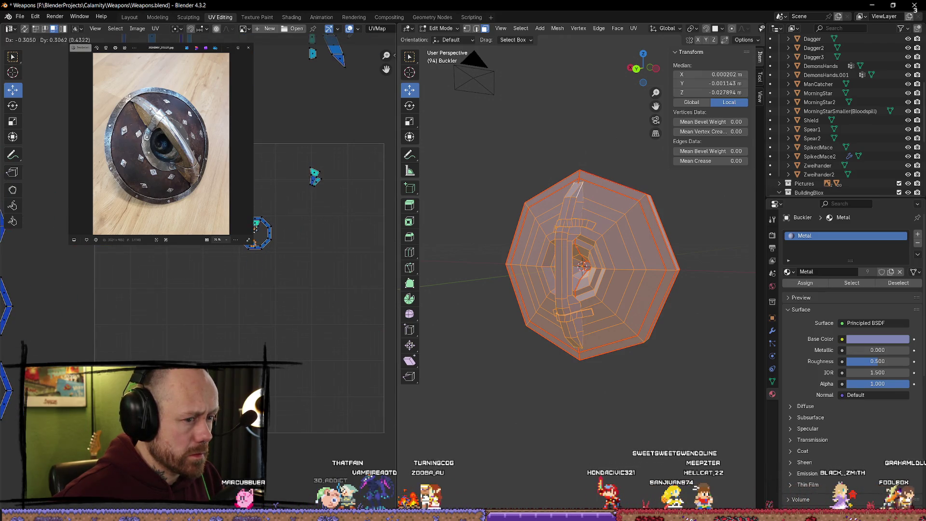
scroll(288, 247, up, 2)
Reposition the octagonal boss island and rotate it about 25 degrees in two turns
drag(320, 196, 231, 273)
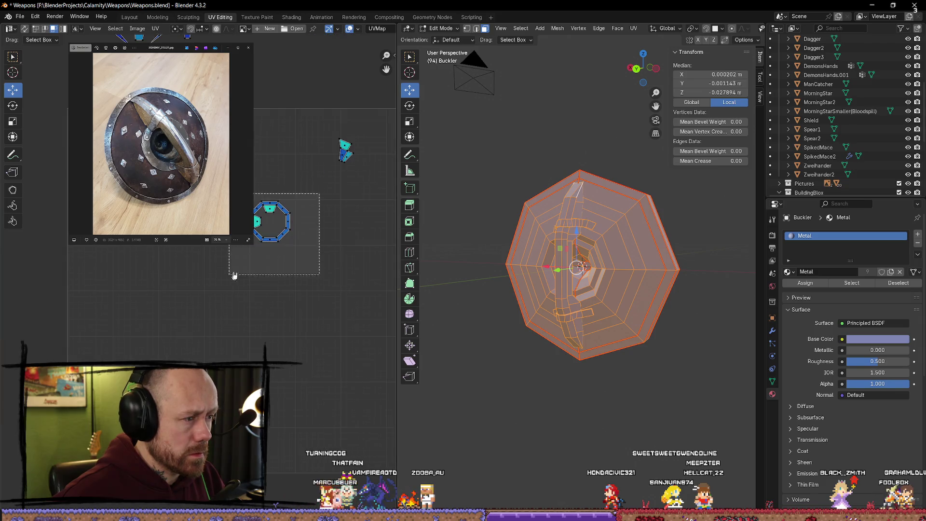
key(g)
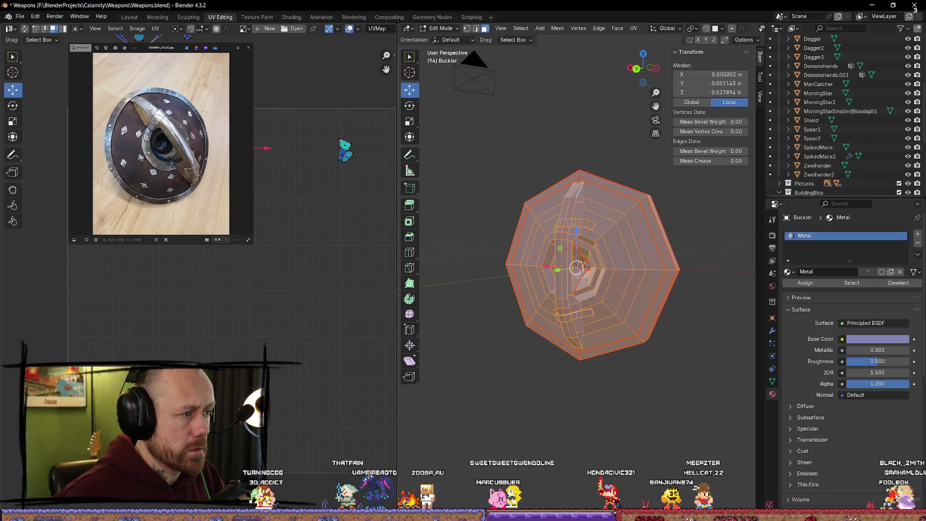
click(368, 144)
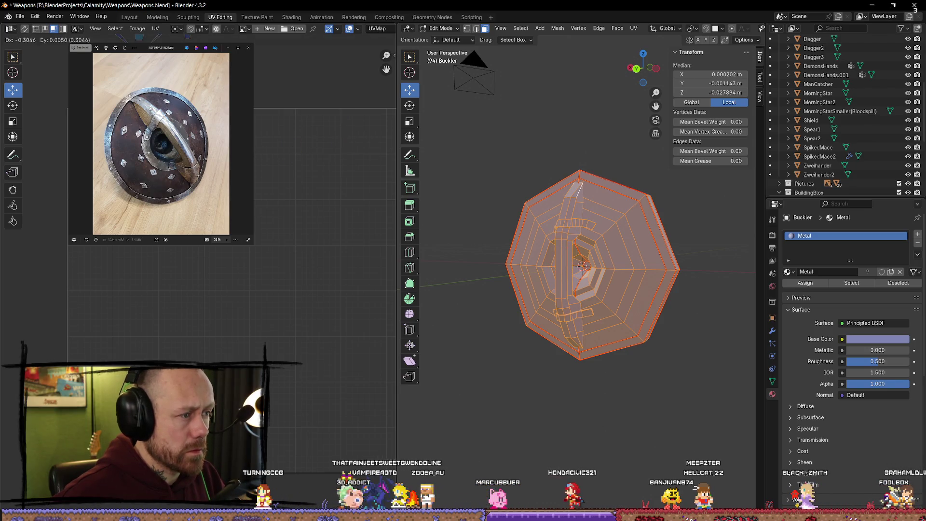
key(r)
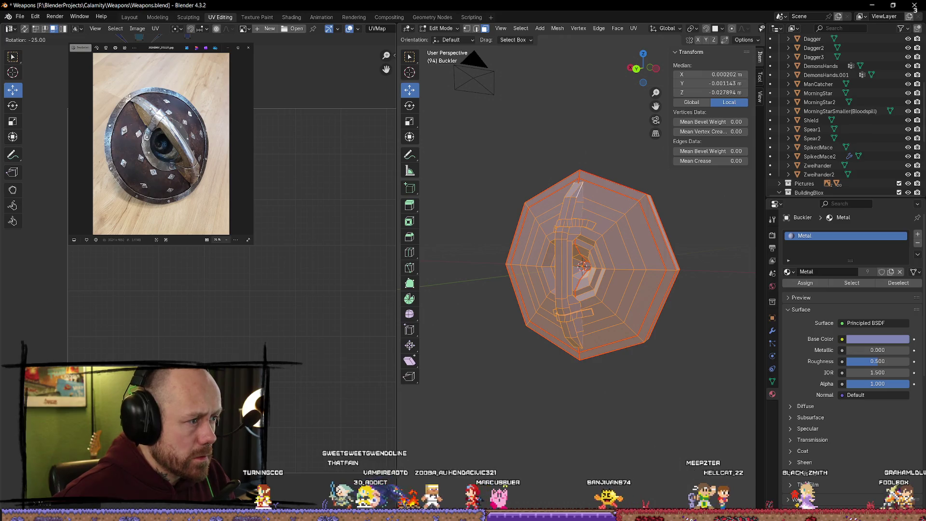
key(Return)
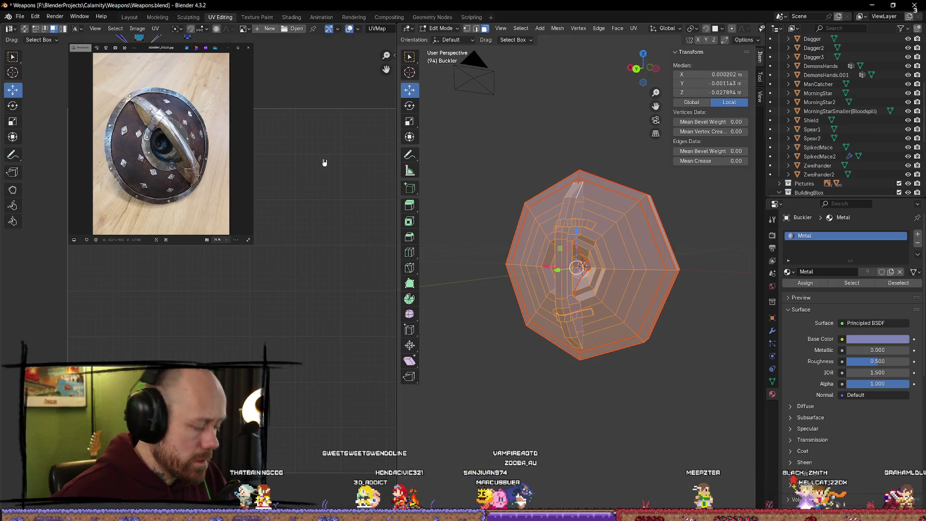
key(r)
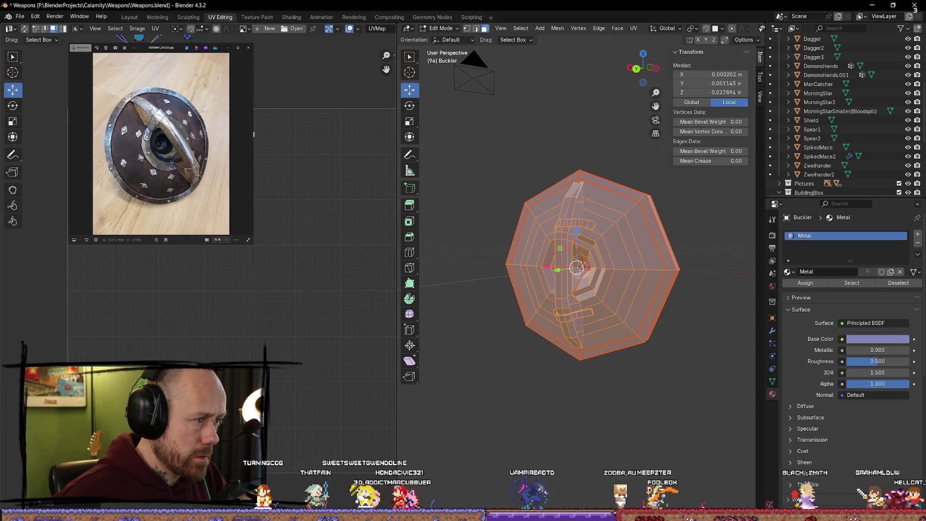
key(Return)
key(g)
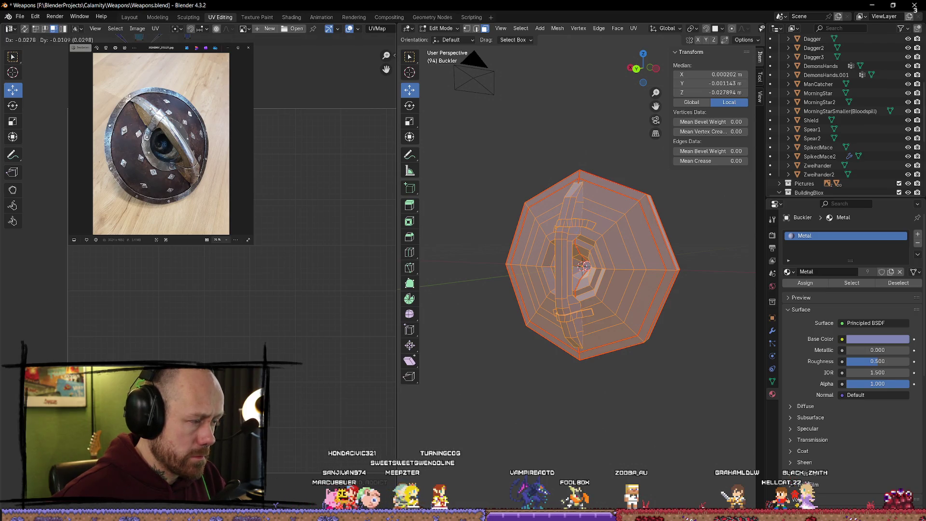
Rotate the small fan-shaped island 90° so its trapezoids stand upright
middle_drag(218, 174, 260, 159)
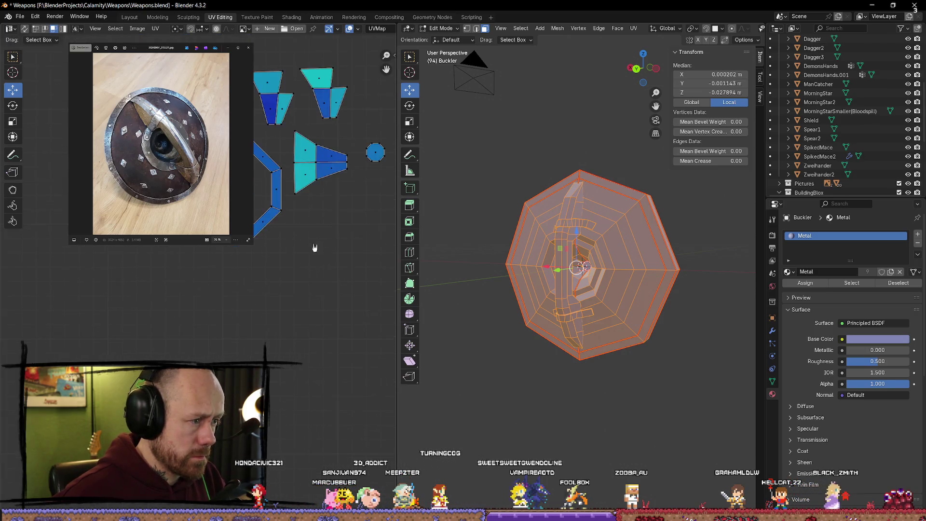
key(r)
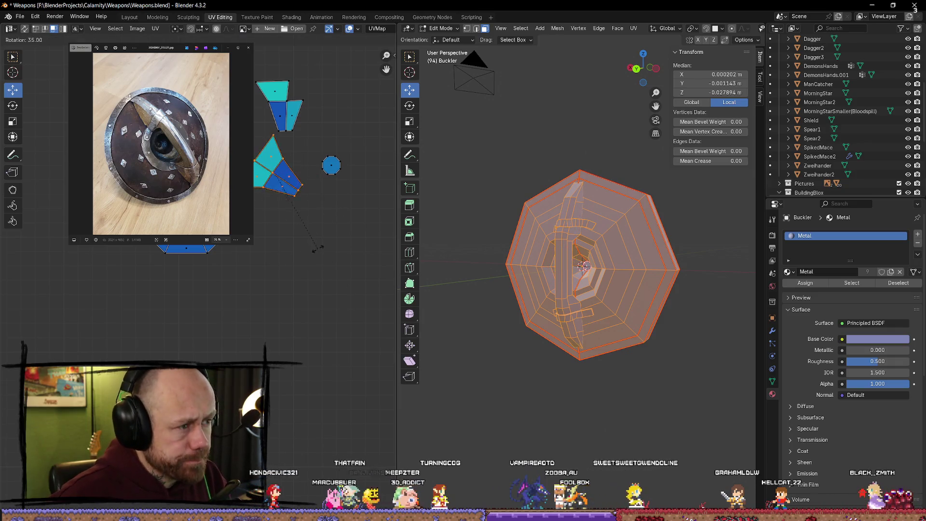
key(Return)
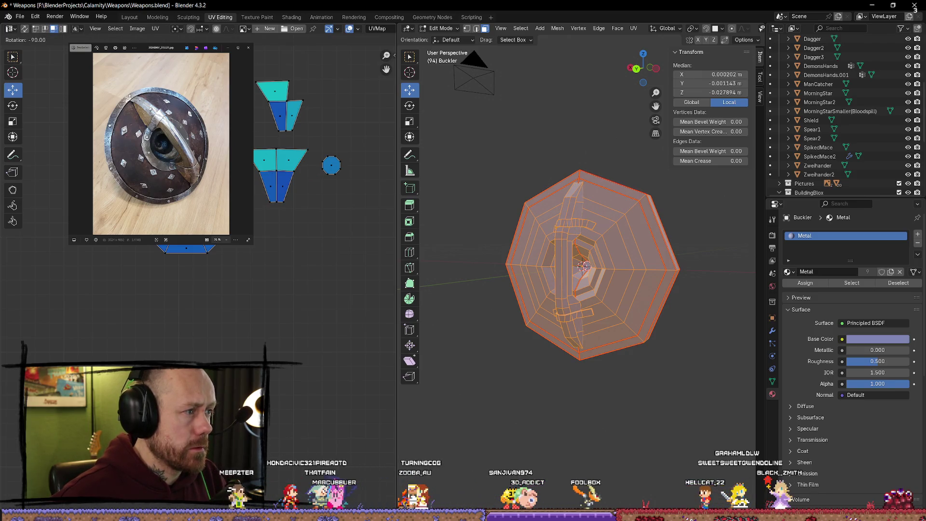
middle_drag(319, 84, 304, 217)
scroll(304, 266, down, 3)
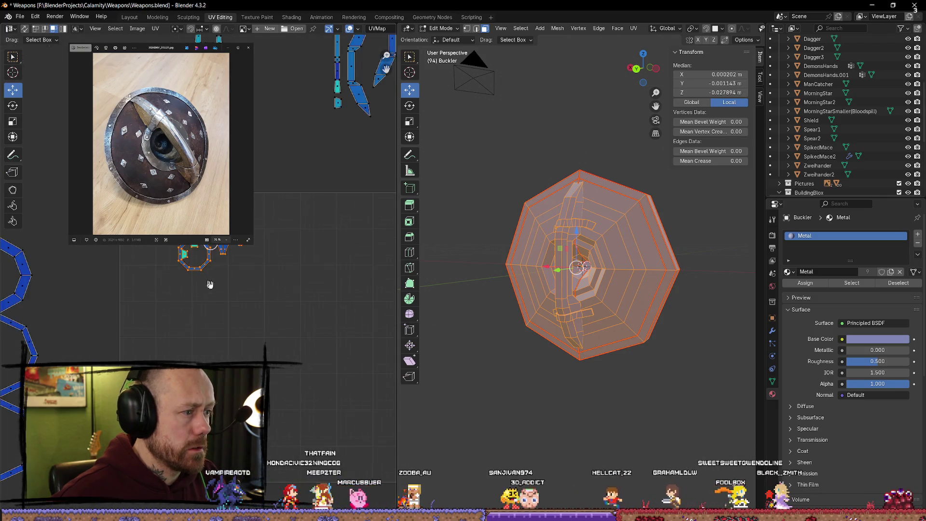
Move the linked ring-strip islands onto the UV grid and shrink all islands to fit
key(g)
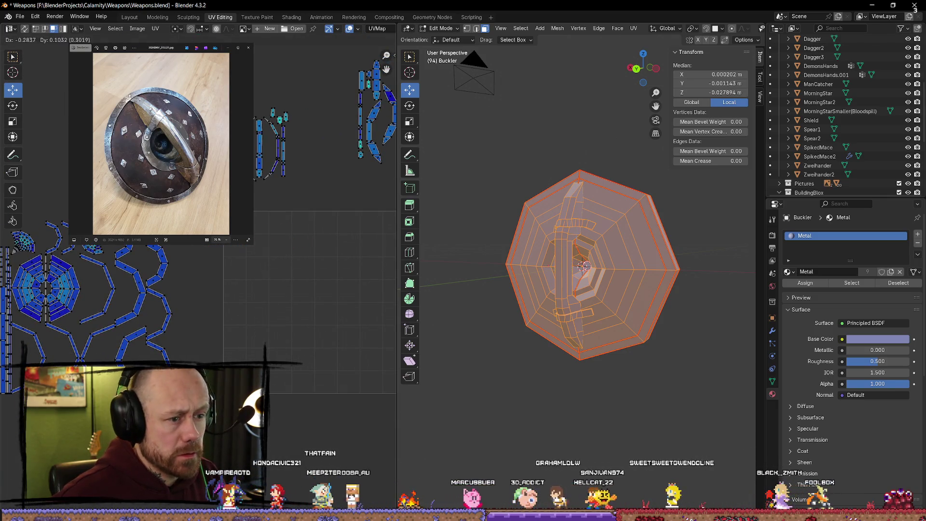
middle_drag(226, 392, 268, 402)
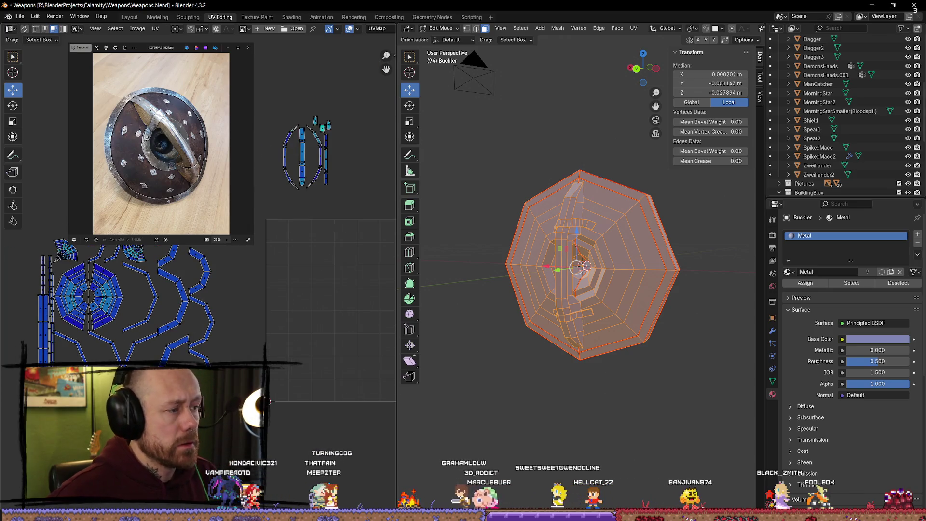
scroll(269, 400, down, 3)
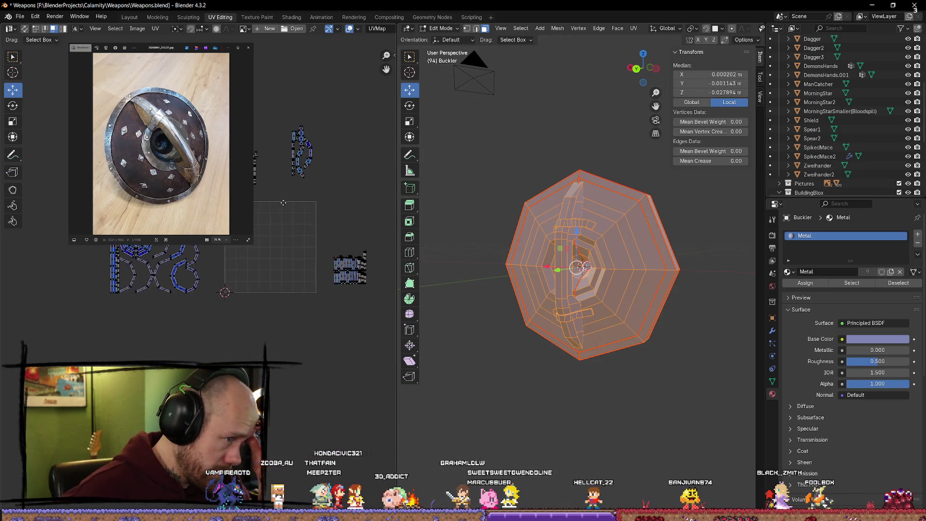
middle_drag(268, 400, 260, 290)
key(l)
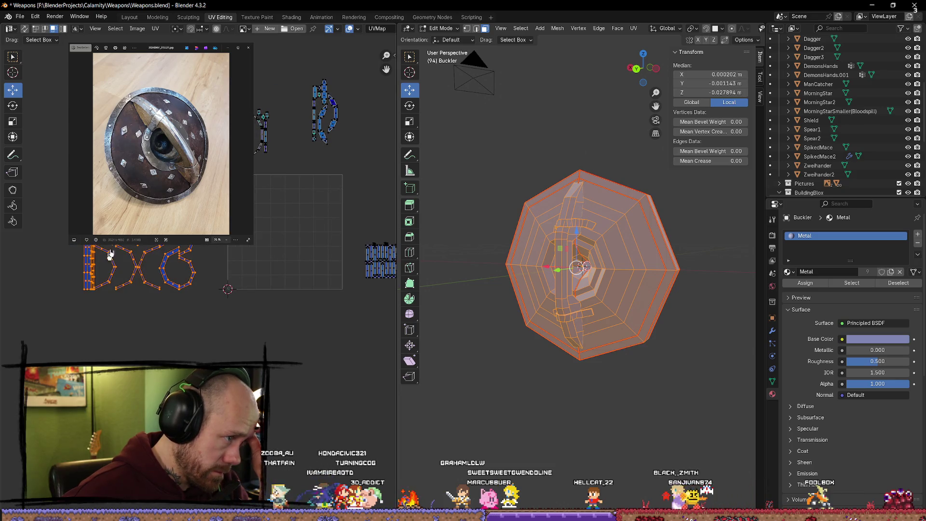
key(g)
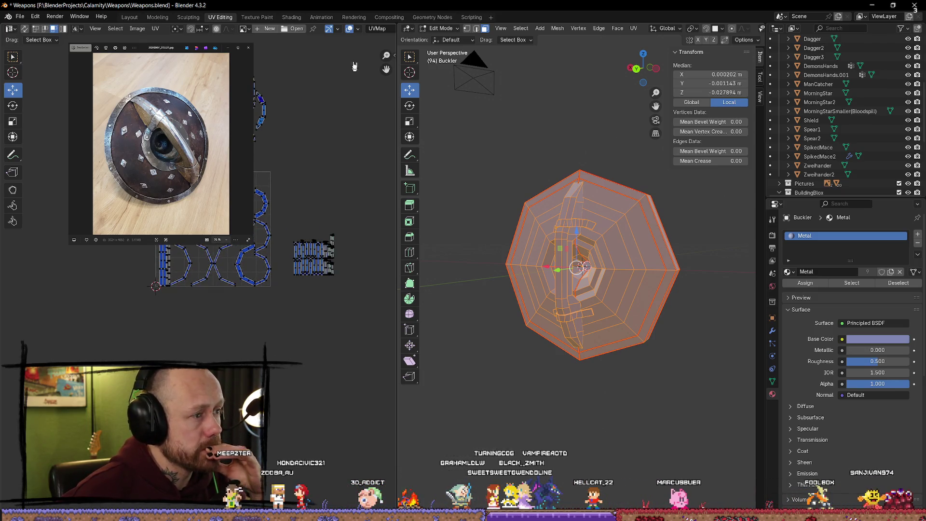
key(a)
key(s)
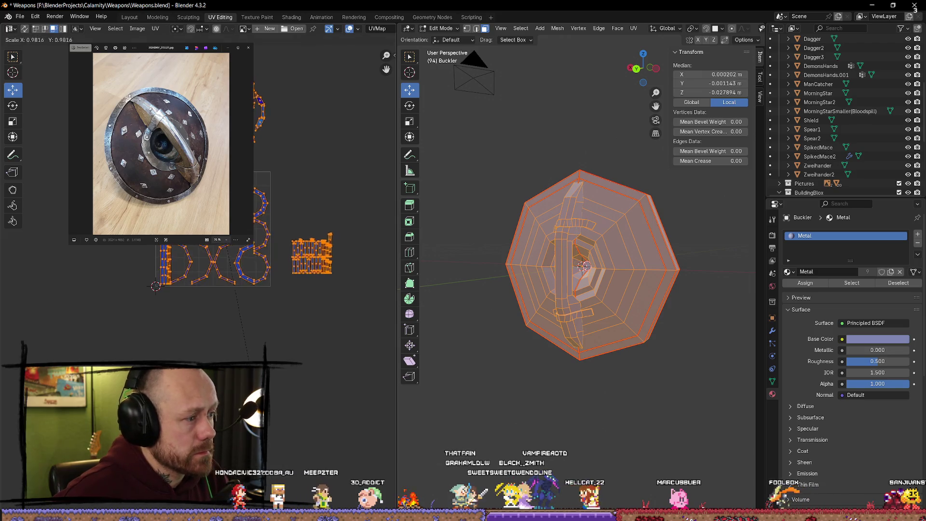
click(249, 364)
scroll(249, 364, up, 3)
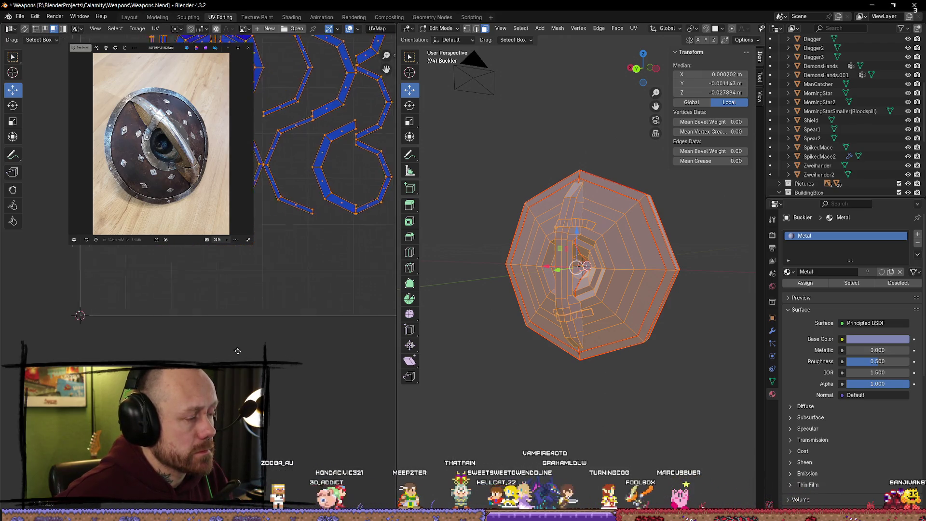
Drop all islands toward the lower left beyond the UV square, cancelling a second move
key(a)
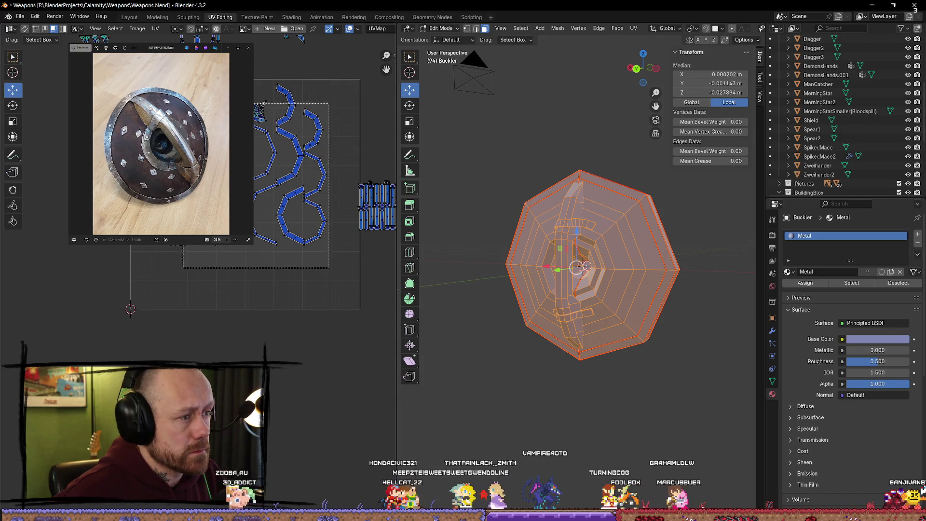
key(s)
key(g)
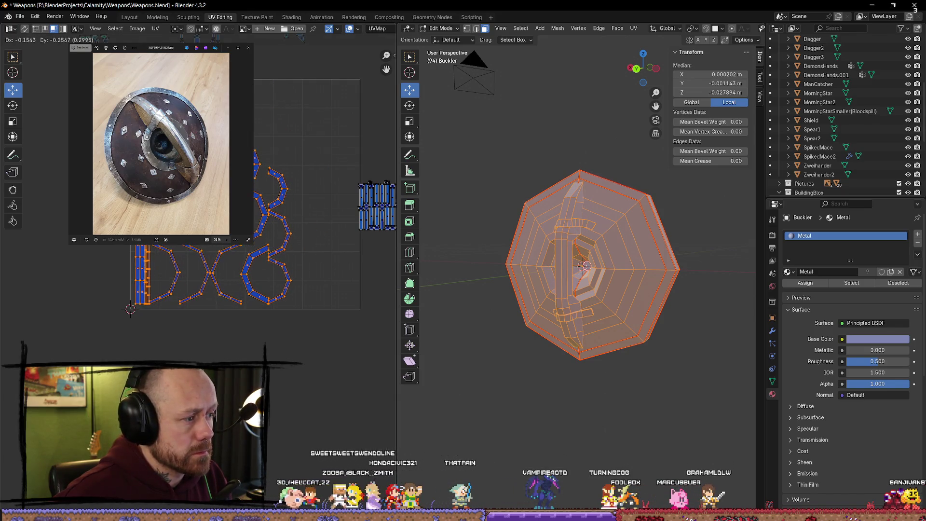
scroll(295, 351, up, 1)
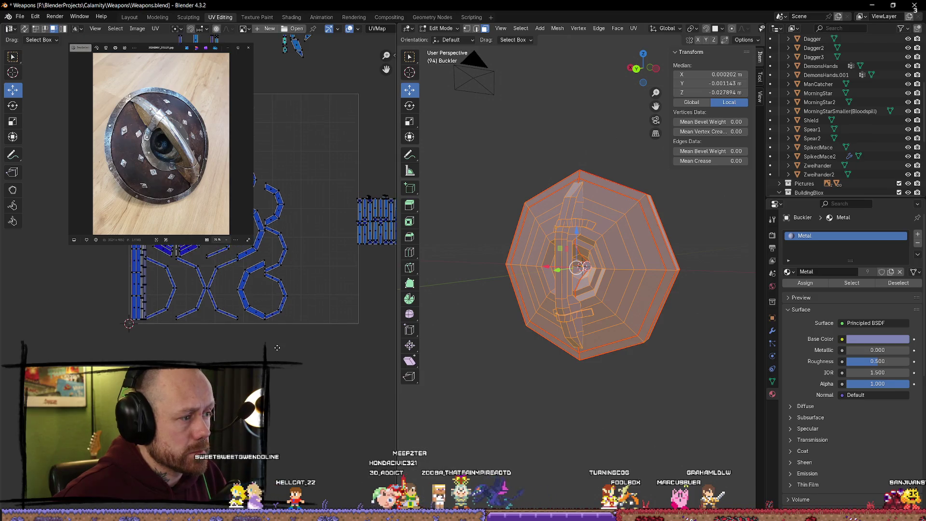
scroll(294, 351, up, 1)
scroll(295, 351, up, 1)
scroll(295, 351, down, 2)
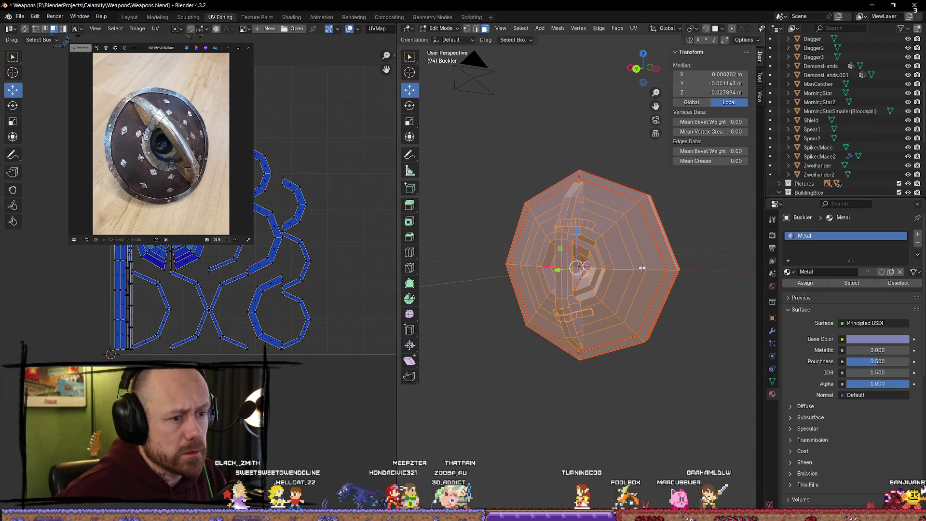
middle_drag(579, 290, 550, 276)
scroll(215, 272, down, 2)
key(a)
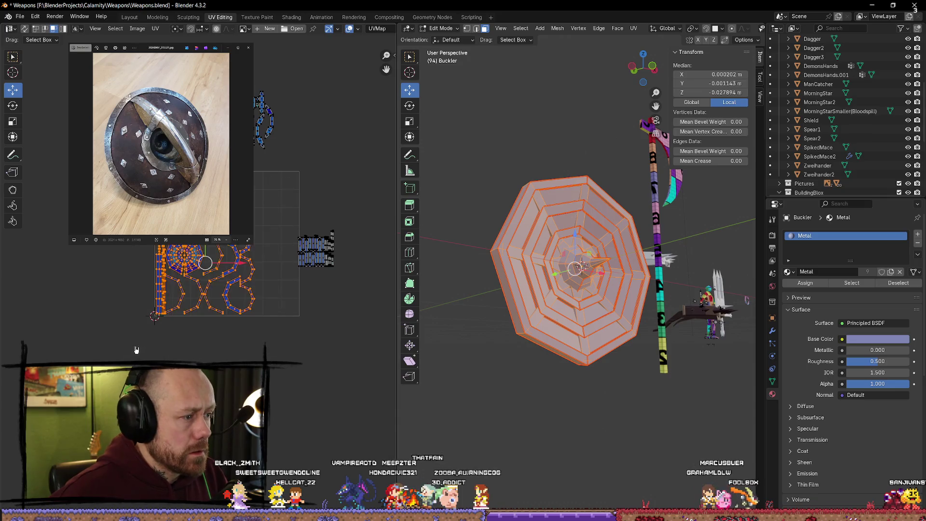
middle_drag(215, 271, 249, 223)
click(121, 253)
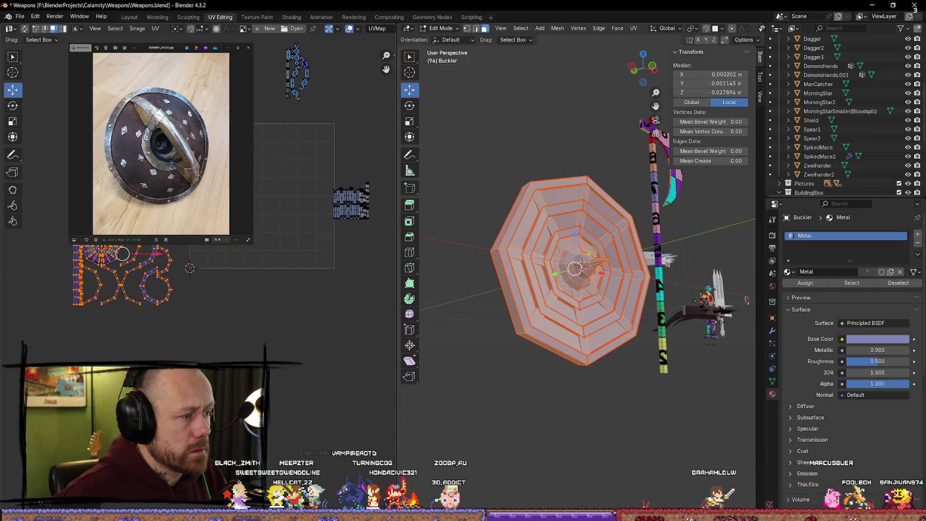
key(g)
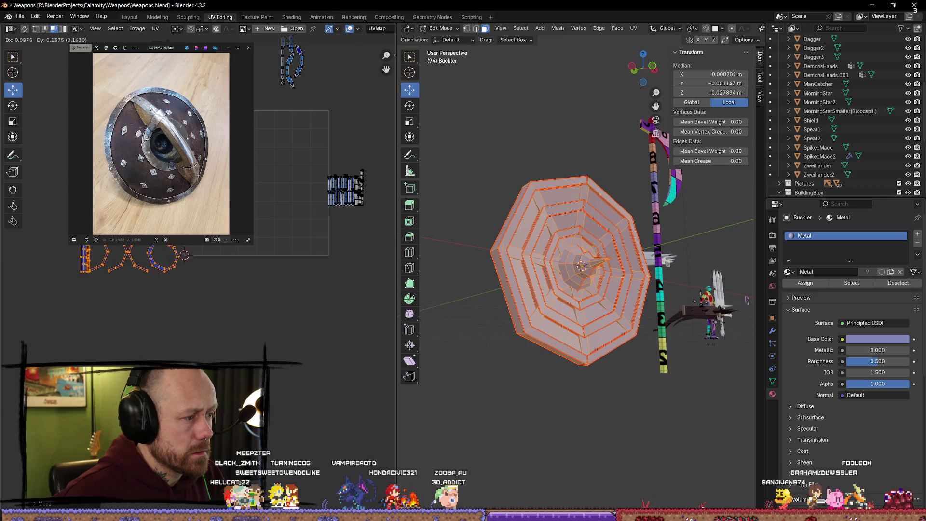
right_click(199, 259)
key(KP_Decimal)
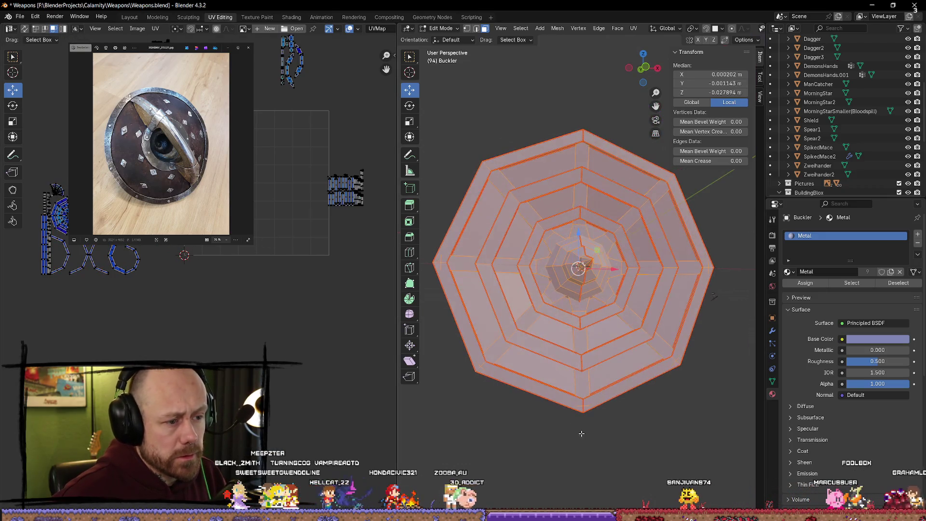
Select the outer octagonal ring up to its seams with Select Linked
click(553, 430)
key(l)
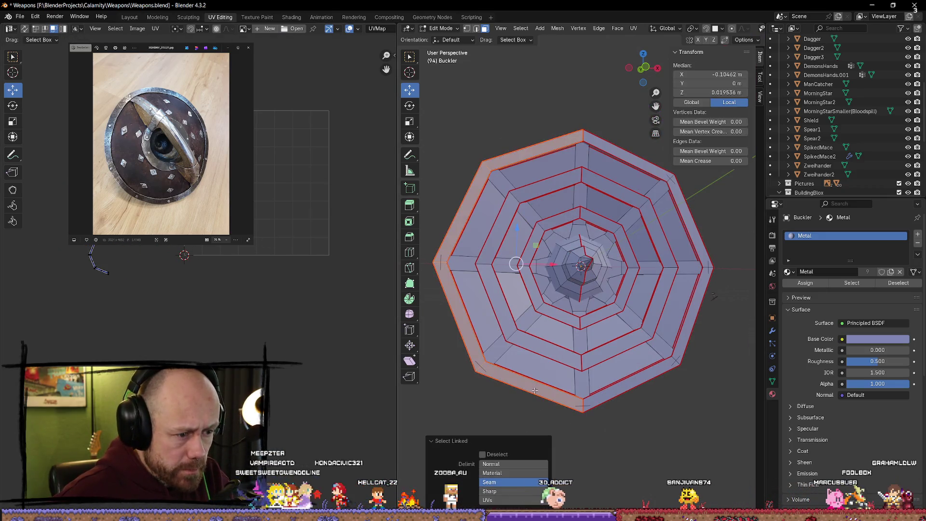
middle_drag(523, 396, 600, 386)
mouse_move(610, 425)
middle_down()
mouse_move(650, 371)
mouse_move(598, 281)
mouse_move(586, 304)
mouse_move(548, 311)
middle_up()
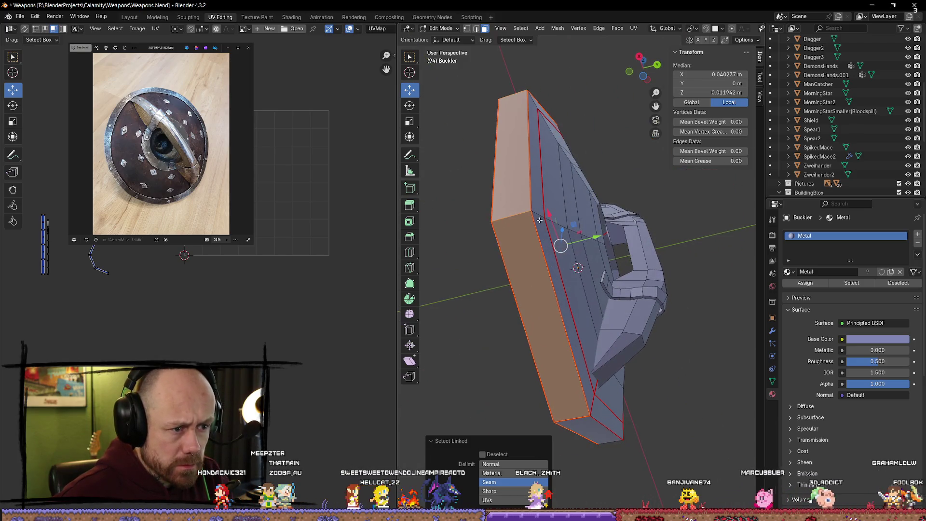
mouse_move(539, 220)
middle_down()
mouse_move(585, 254)
mouse_move(731, 412)
mouse_move(710, 428)
mouse_move(493, 402)
mouse_move(532, 410)
mouse_move(625, 389)
mouse_move(565, 420)
mouse_move(604, 347)
middle_up()
scroll(532, 411, up, 3)
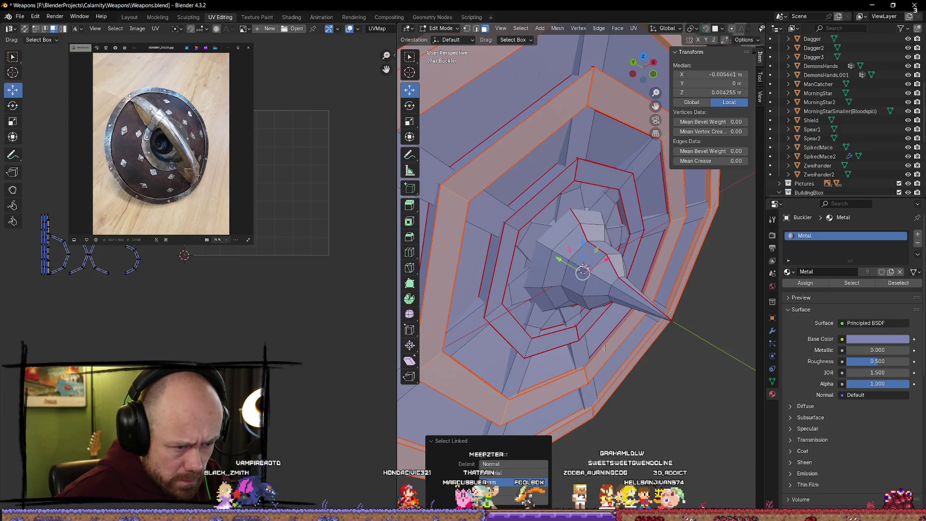
Add the inner rings and ring wall to the selection, undoing the flat faces between them
key(l)
key(l)
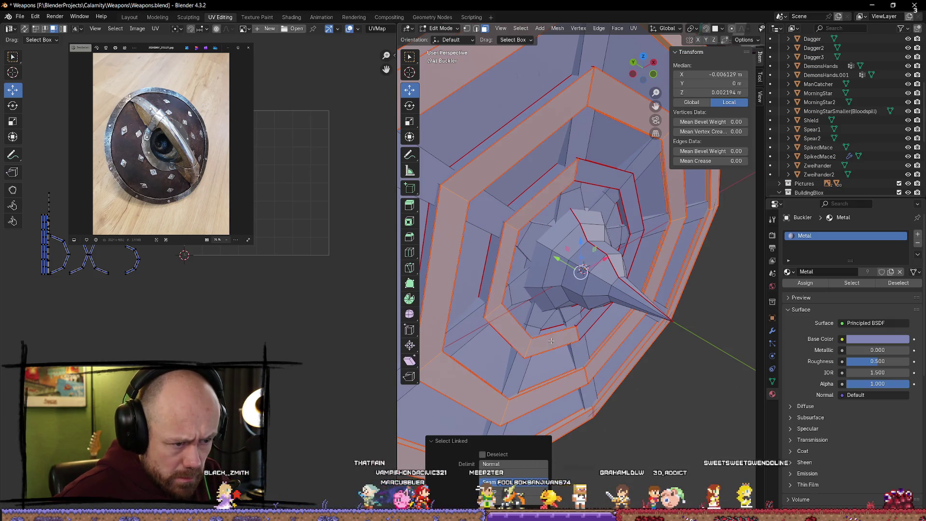
scroll(553, 329, up, 2)
mouse_move(554, 329)
middle_down()
mouse_move(587, 346)
mouse_move(601, 304)
middle_up()
key(l)
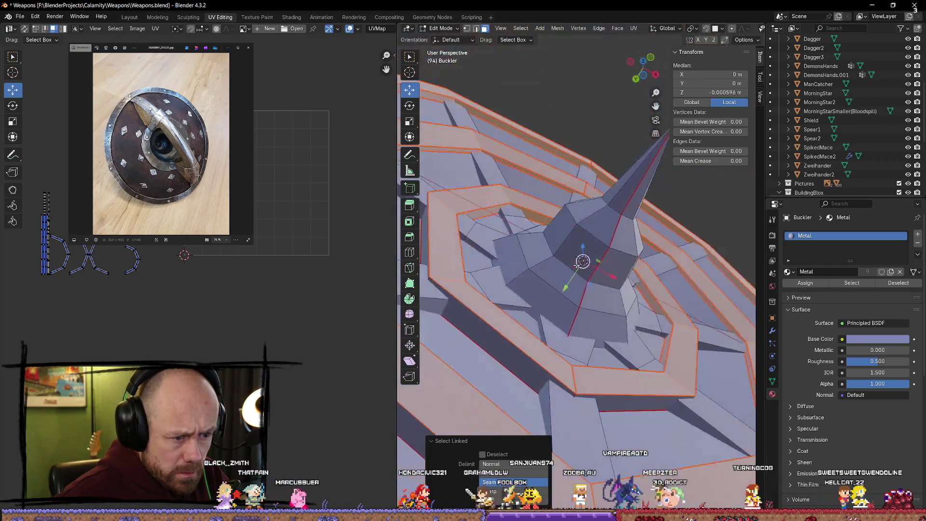
key(l)
scroll(636, 405, down, 3)
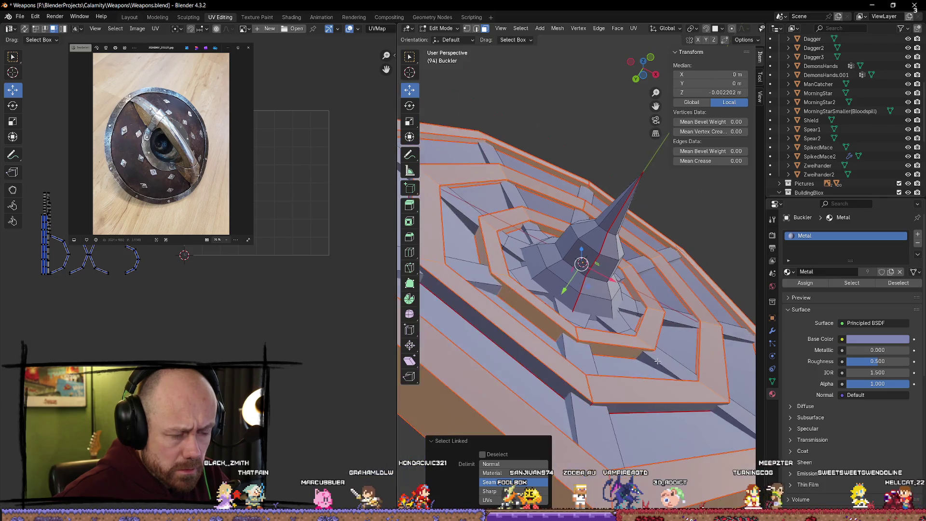
middle_drag(635, 405, 620, 391)
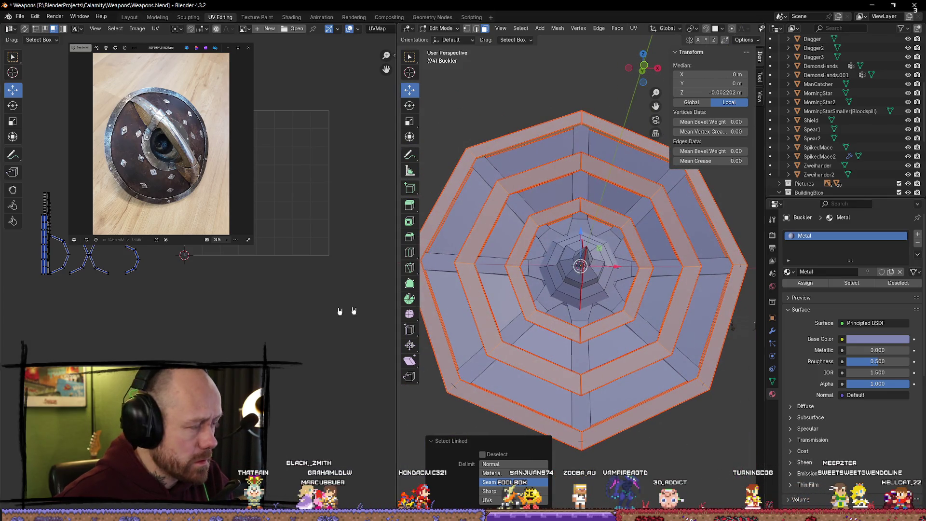
scroll(44, 231, up, 2)
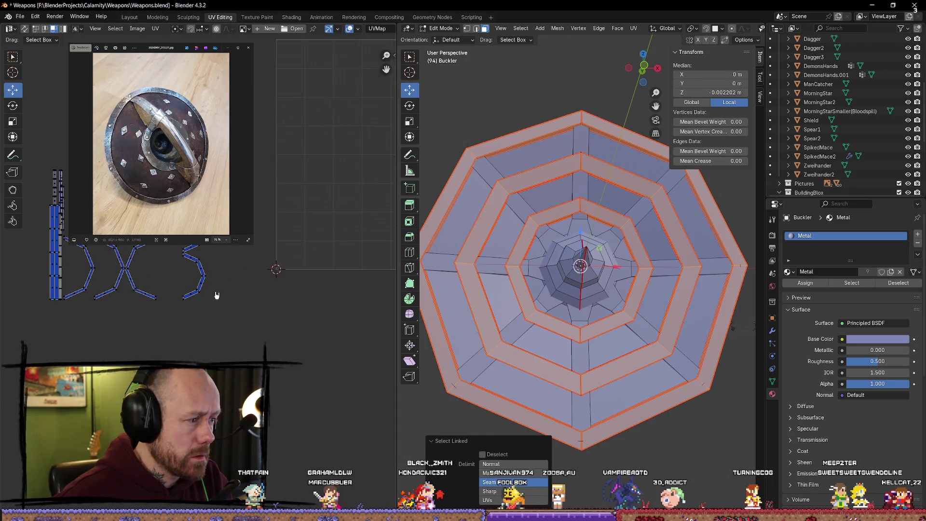
scroll(216, 295, up, 1)
scroll(215, 295, up, 1)
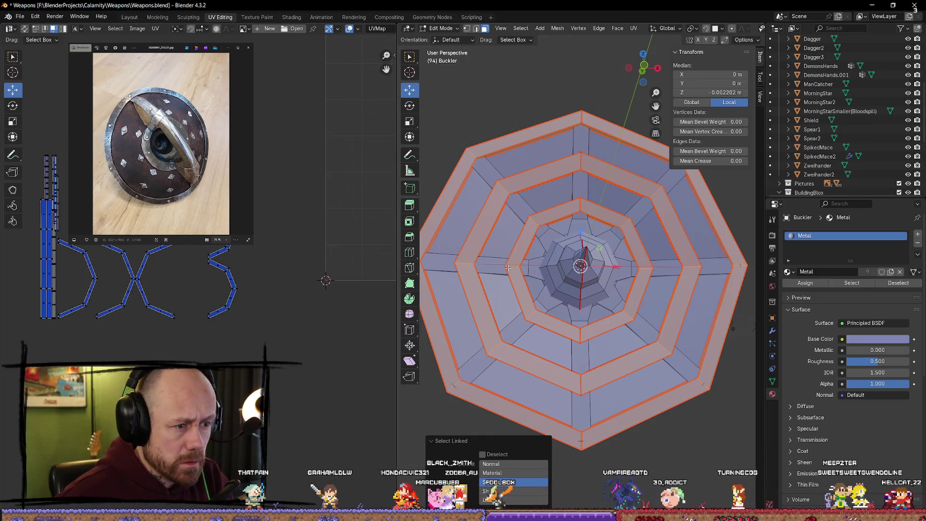
key(l)
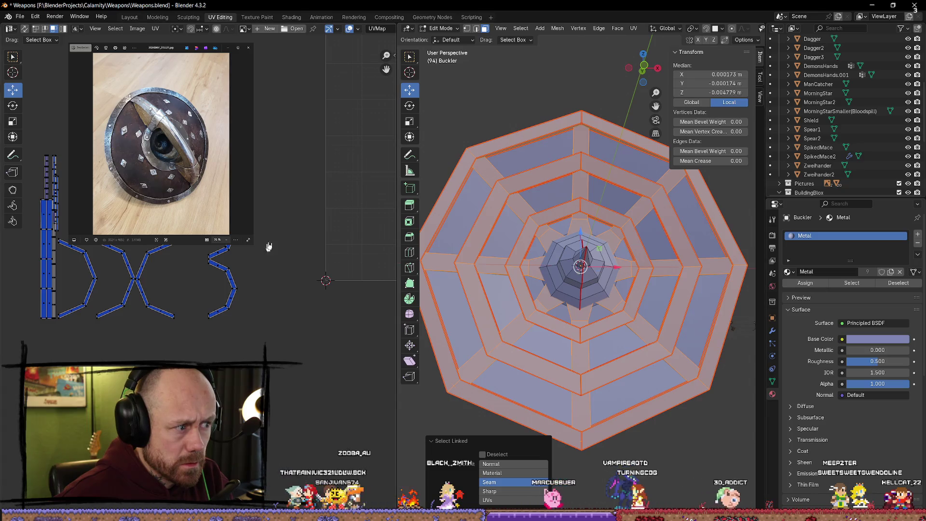
scroll(265, 244, down, 2)
scroll(275, 244, up, 1)
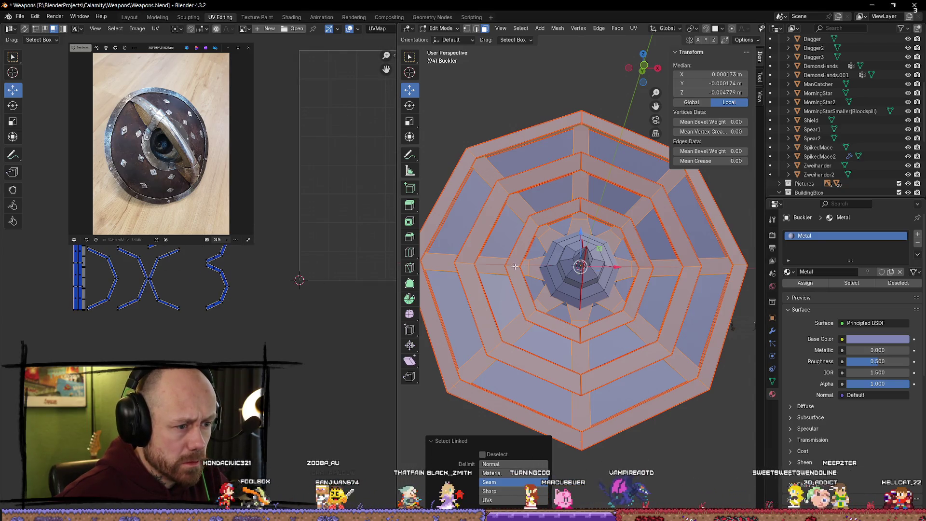
key(ctrl+z)
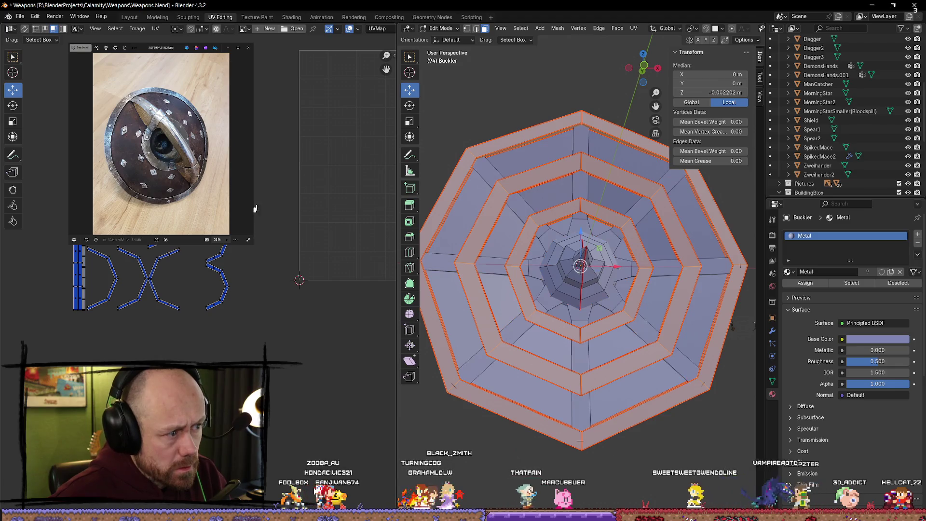
scroll(268, 259, down, 1)
scroll(282, 218, up, 2)
scroll(303, 133, up, 1)
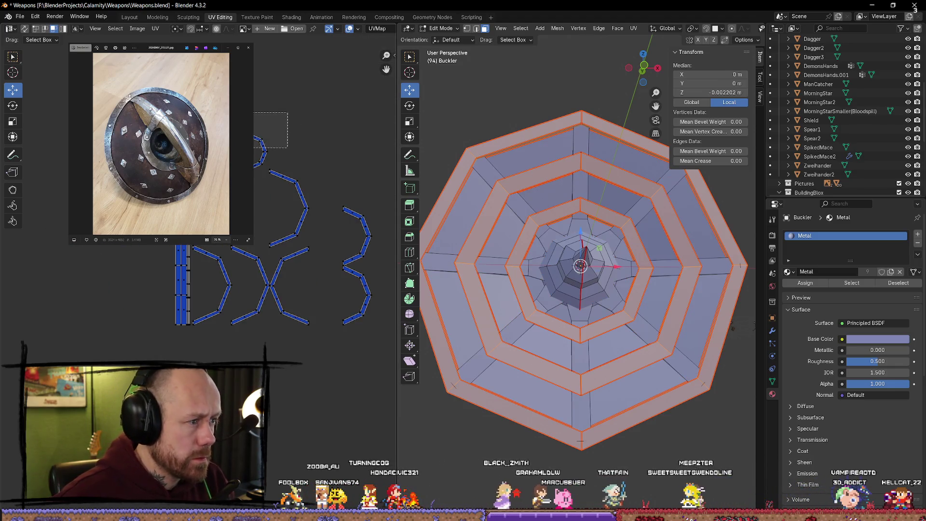
Move the top-left strip island, then drop the first bracket-shaped island further left
click(257, 151)
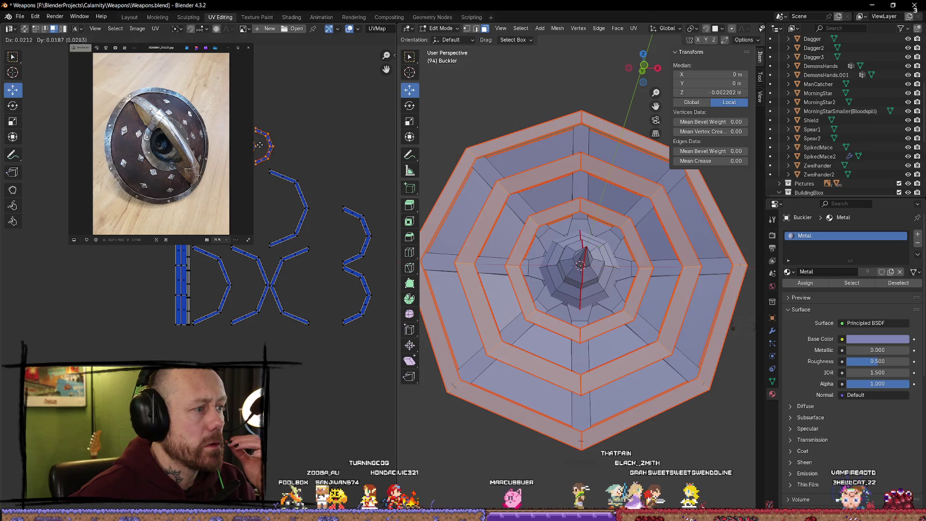
key(g)
scroll(236, 247, up, 1)
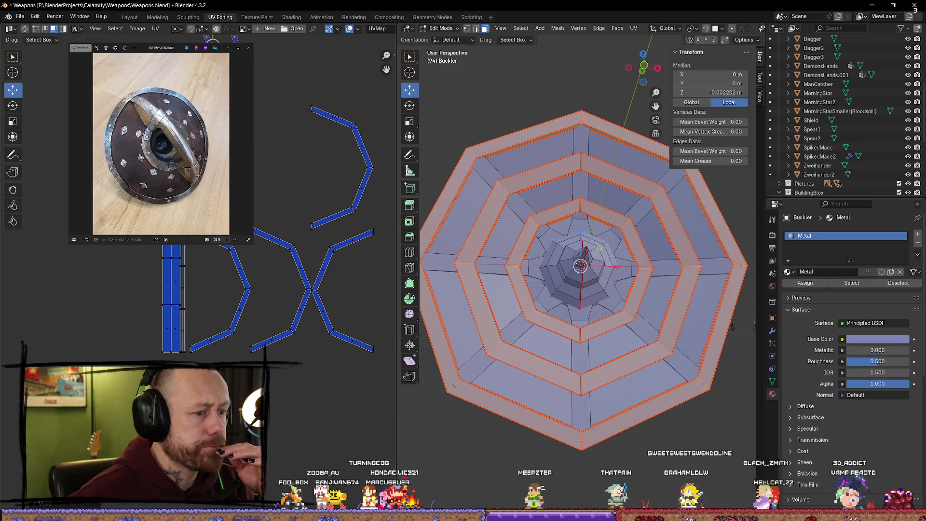
scroll(237, 247, up, 1)
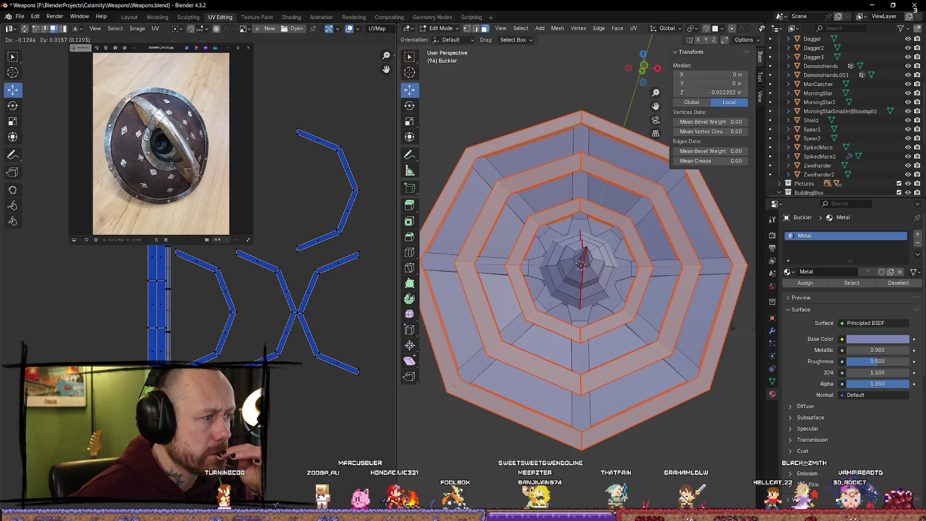
middle_drag(237, 247, 233, 290)
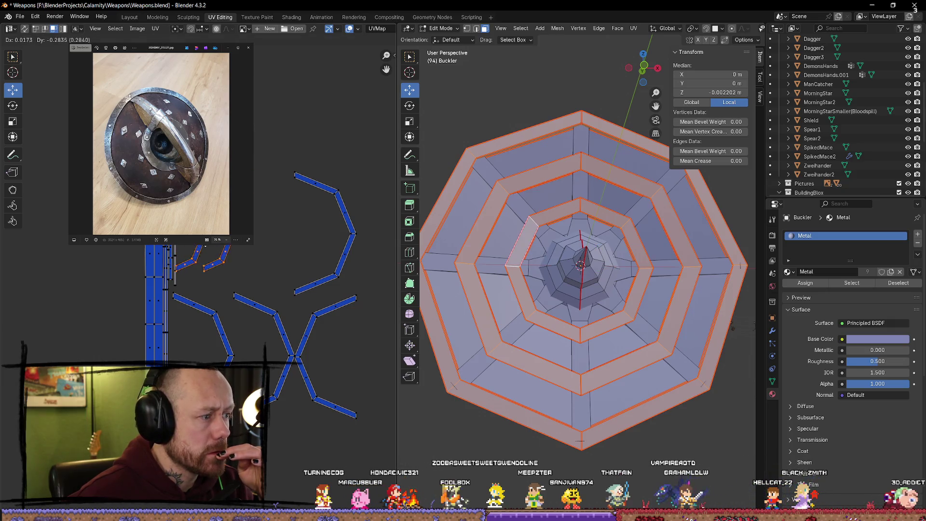
middle_drag(302, 224, 325, 201)
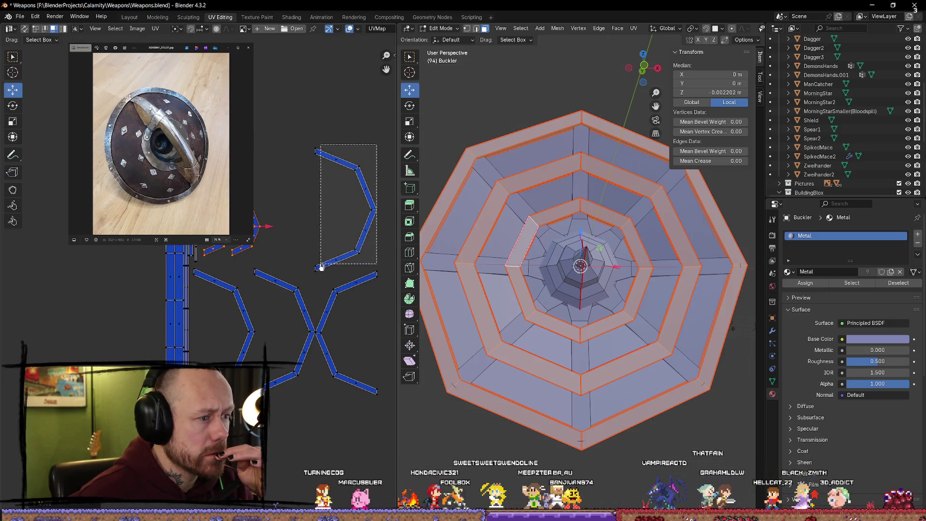
drag(374, 145, 321, 269)
key(g)
click(282, 211)
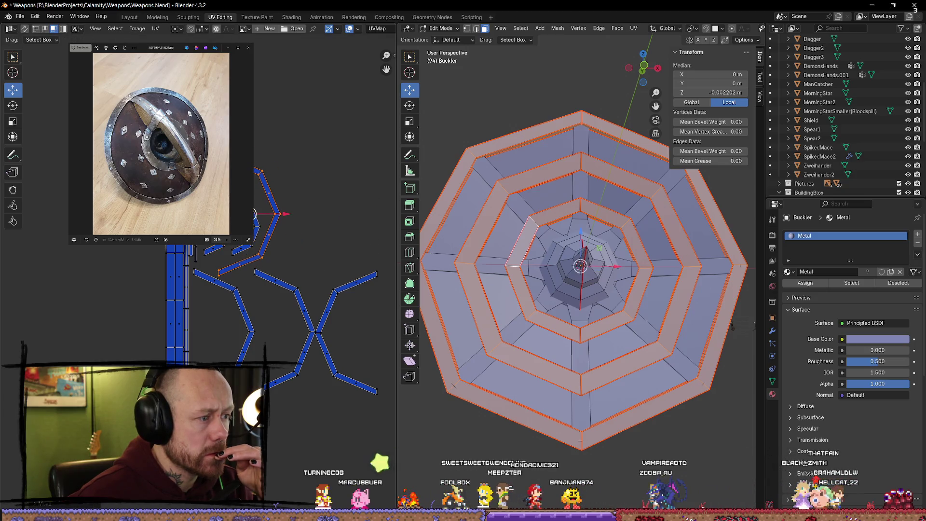
Move the next bracket island into its new spot in the row below
mouse_move(270, 296)
middle_down()
mouse_move(279, 282)
mouse_move(330, 257)
middle_up()
drag(335, 227, 273, 364)
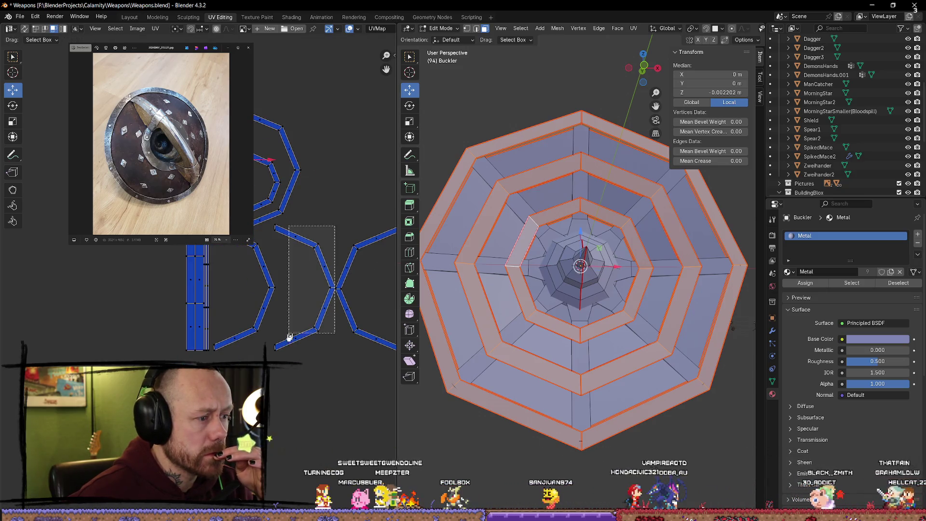
key(g)
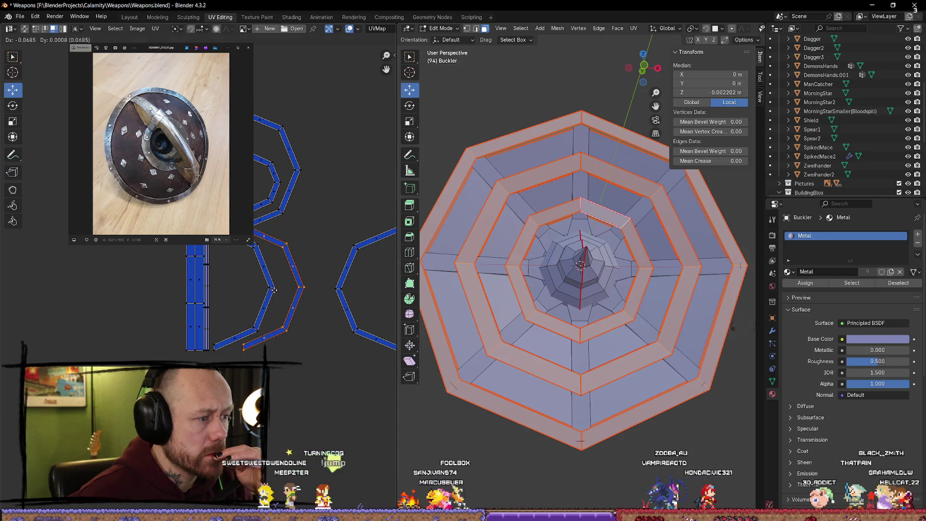
click(286, 294)
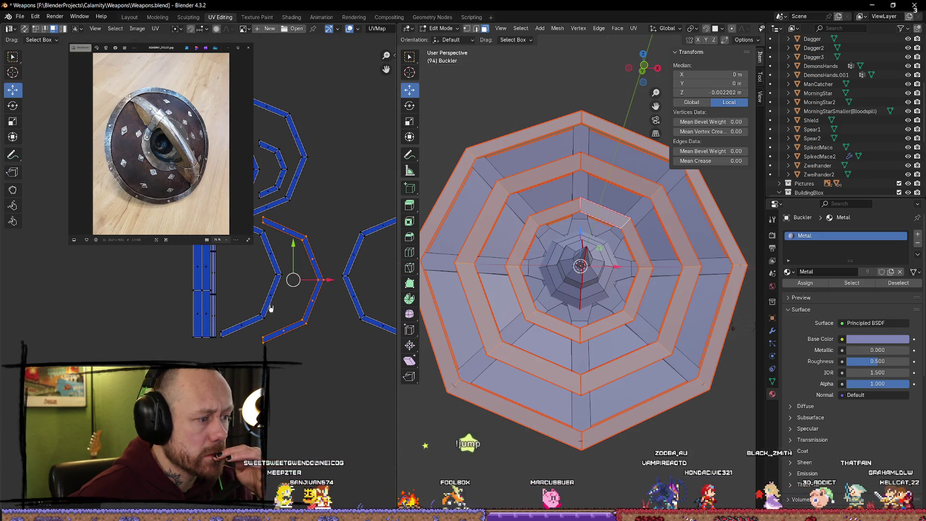
Turn the right-hand bracket island around about 180° so it faces like the others
middle_drag(331, 335, 250, 334)
click(290, 341)
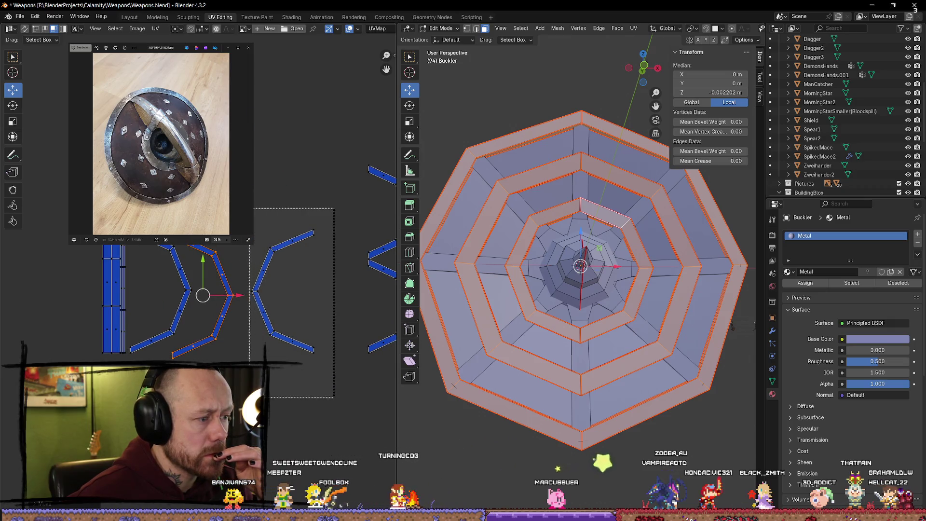
middle_drag(308, 357, 263, 342)
key(r)
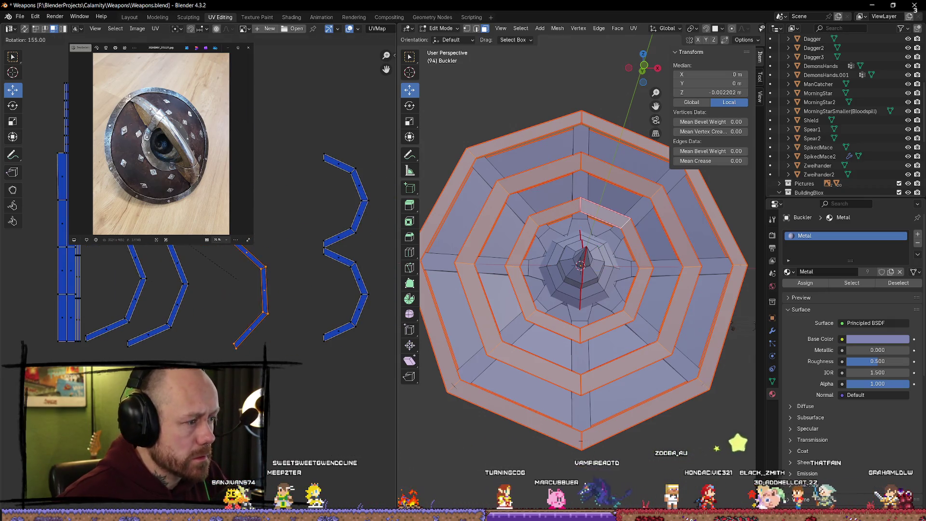
click(238, 279)
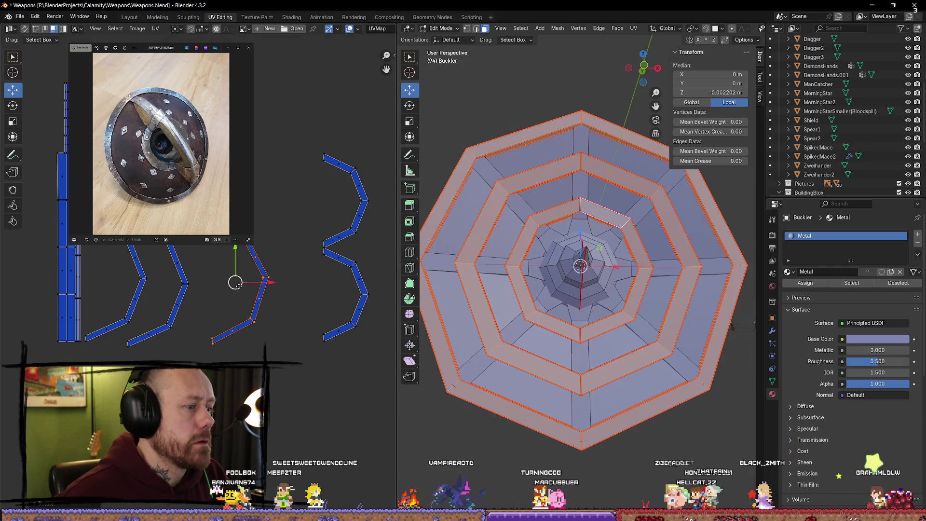
Place the rotated island with a Ctrl nudge, then undo a misplaced move of the lower strip
key(g)
key(ctrl)
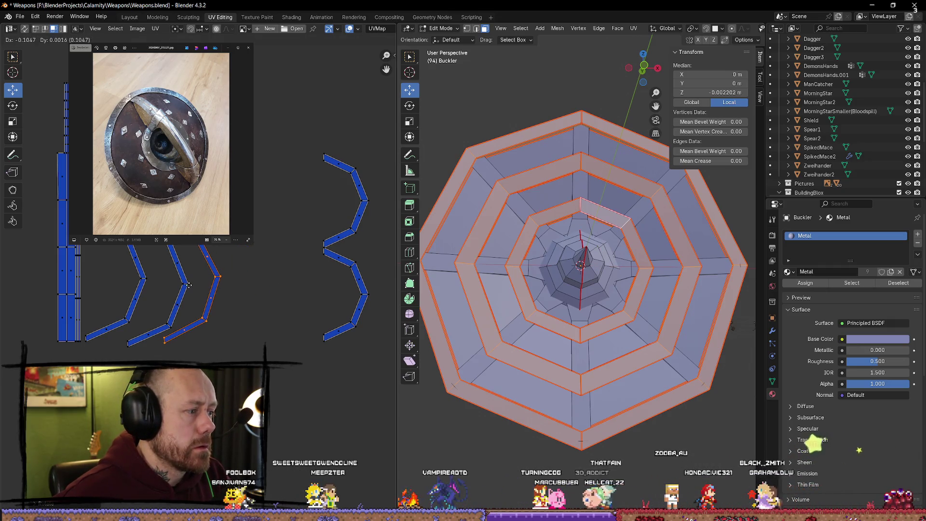
click(188, 284)
middle_drag(385, 269, 362, 268)
drag(365, 251, 294, 357)
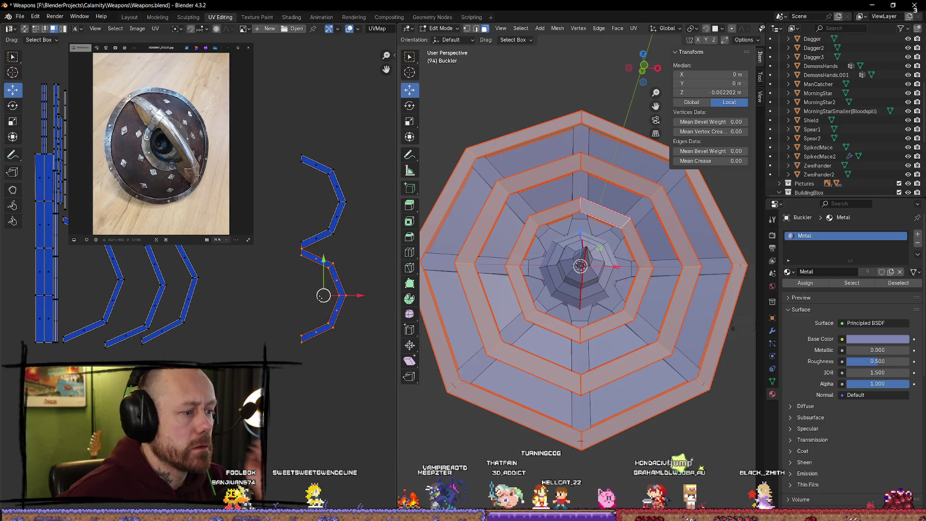
key(g)
click(279, 320)
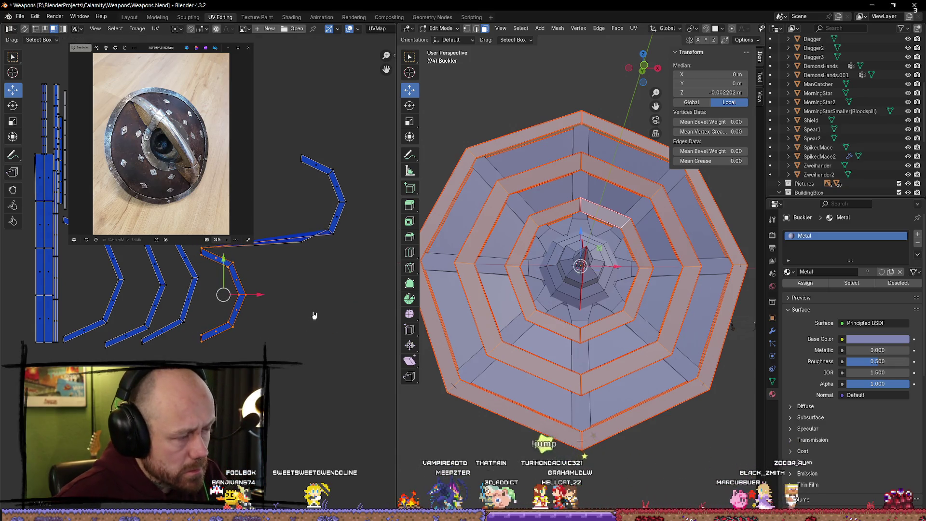
key(ctrl+z)
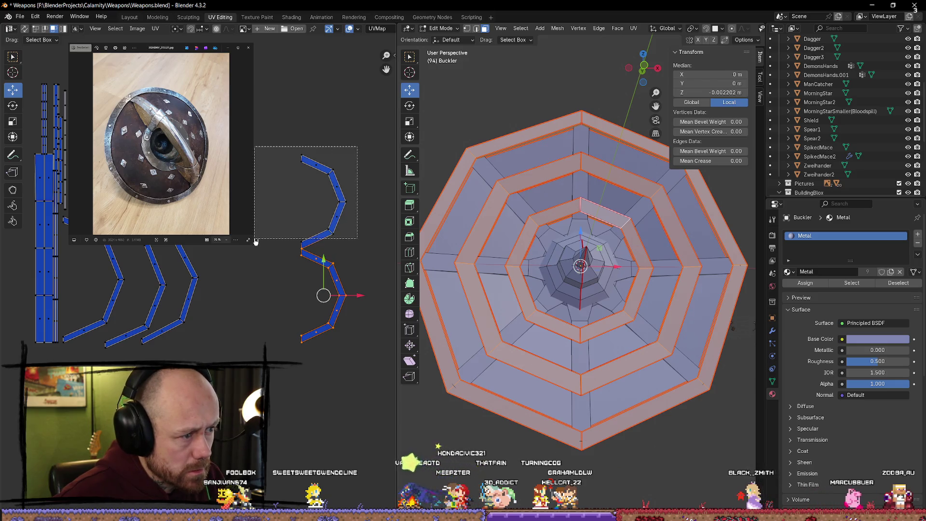
Move the upper strip island and the next selected strip up and left into place
drag(363, 147, 253, 245)
key(g)
click(306, 192)
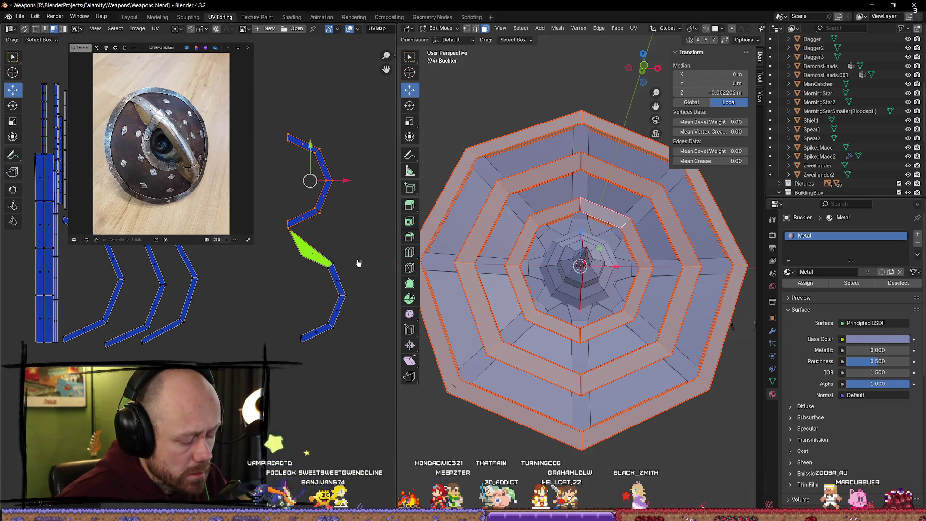
scroll(360, 255, down, 3)
scroll(304, 268, up, 3)
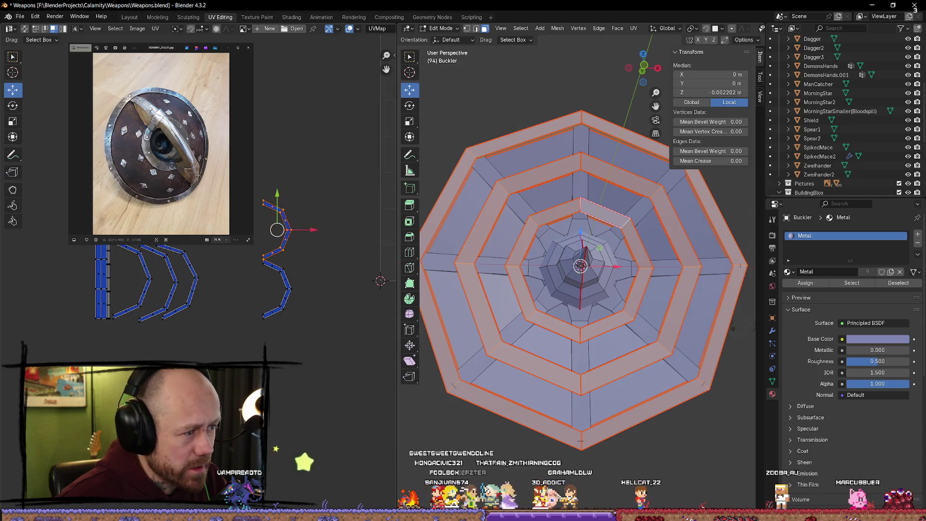
key(g)
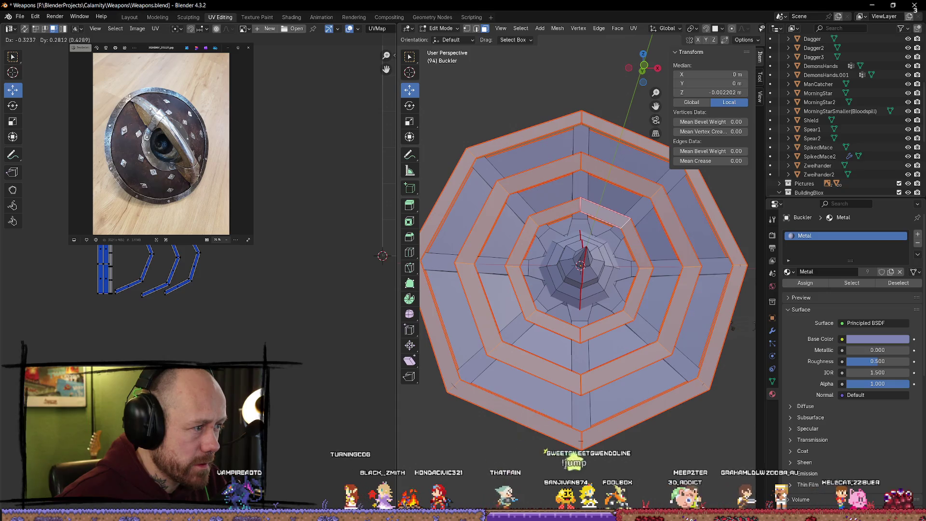
click(270, 278)
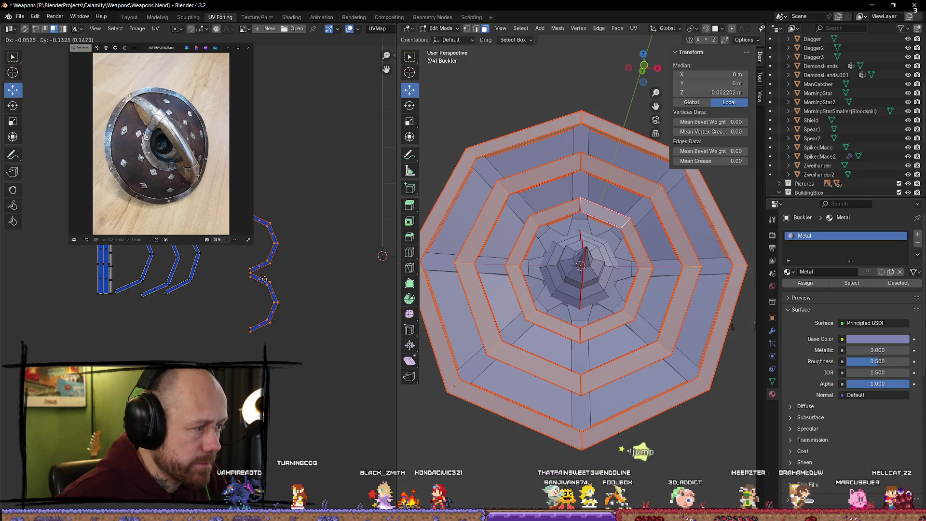
Move a left strip island and shift the right strip closer to the cluster
click(192, 283)
click(196, 269)
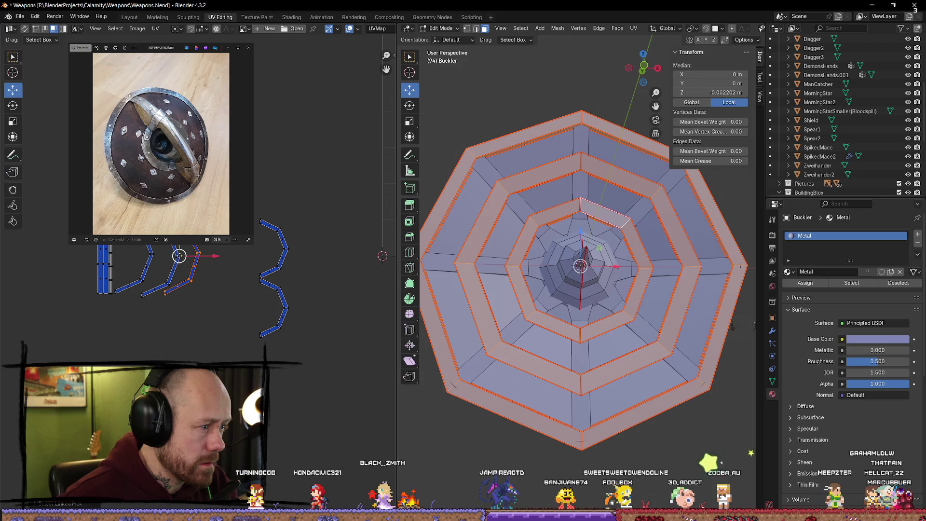
key(g)
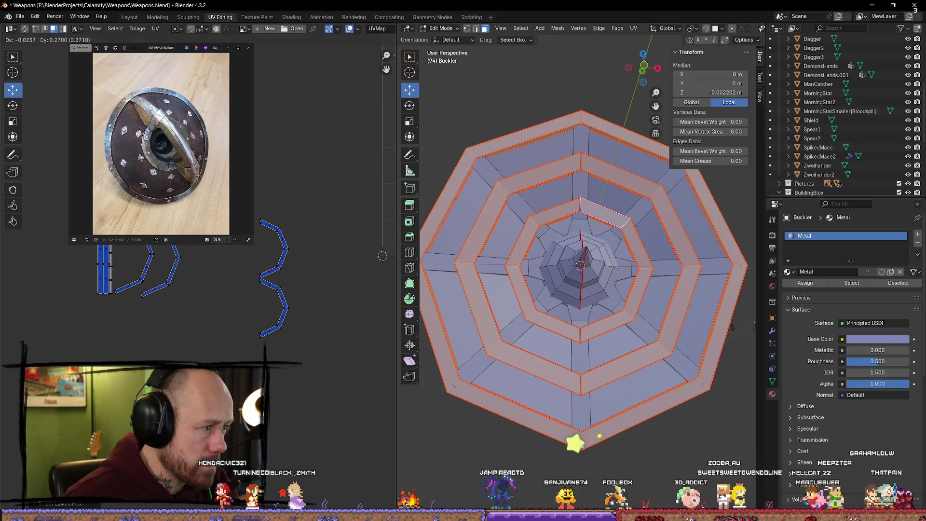
key(Return)
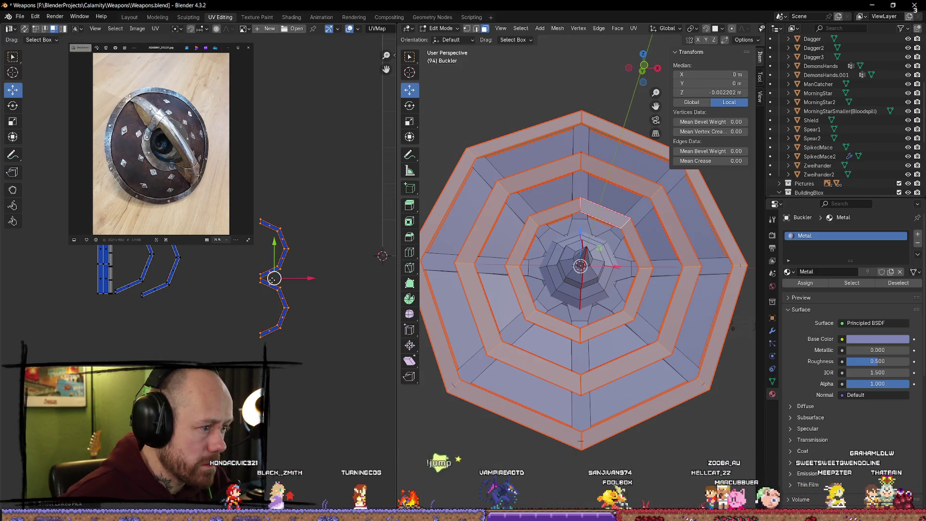
drag(265, 281, 210, 271)
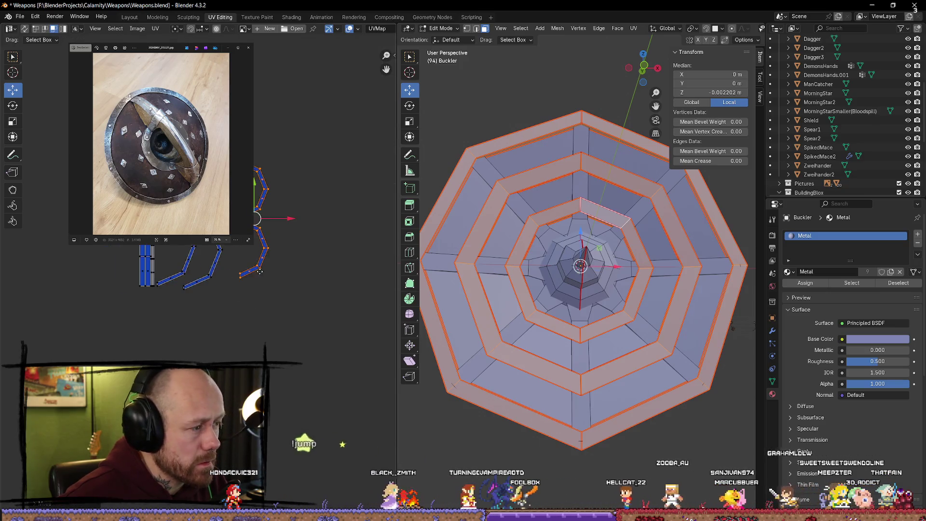
scroll(278, 294, up, 3)
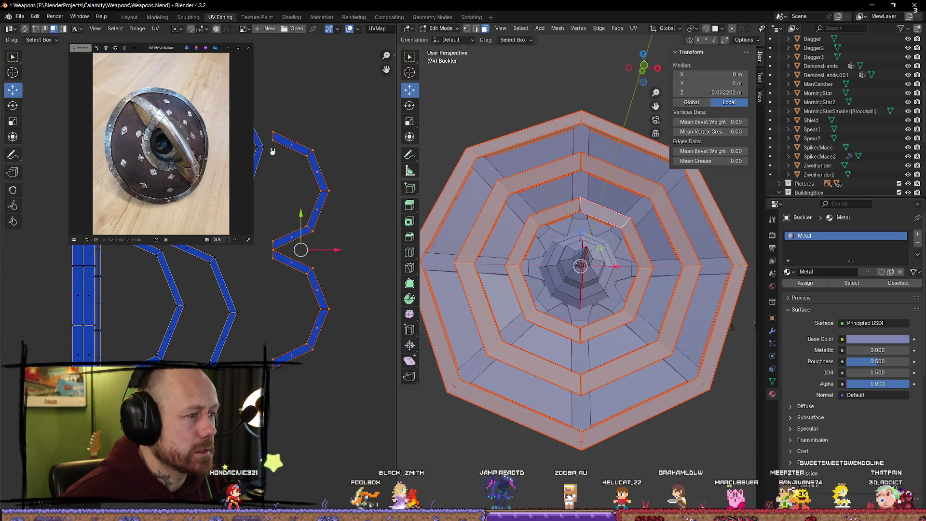
middle_drag(278, 294, 351, 304)
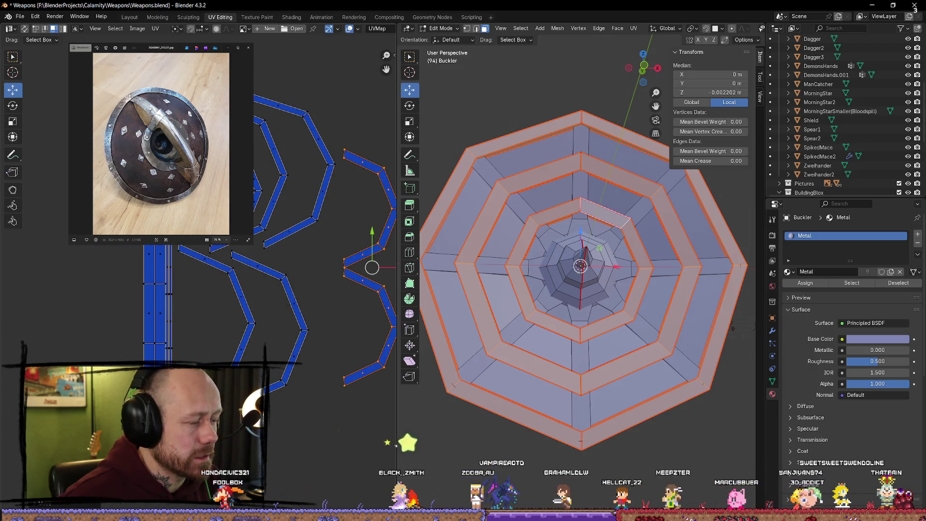
Check the outer and inner ring faces, then reposition the left strip and nudge it upward
click(624, 136)
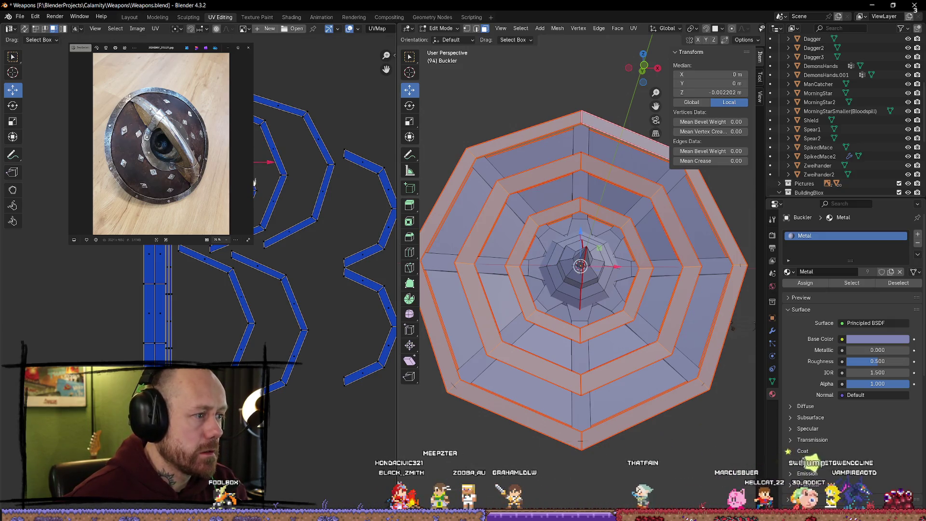
click(256, 196)
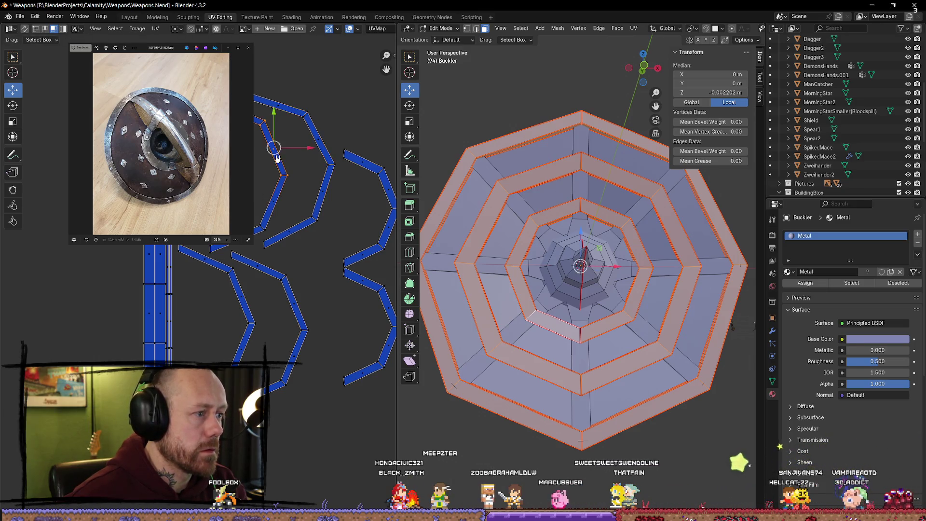
click(282, 169)
key(g)
click(268, 174)
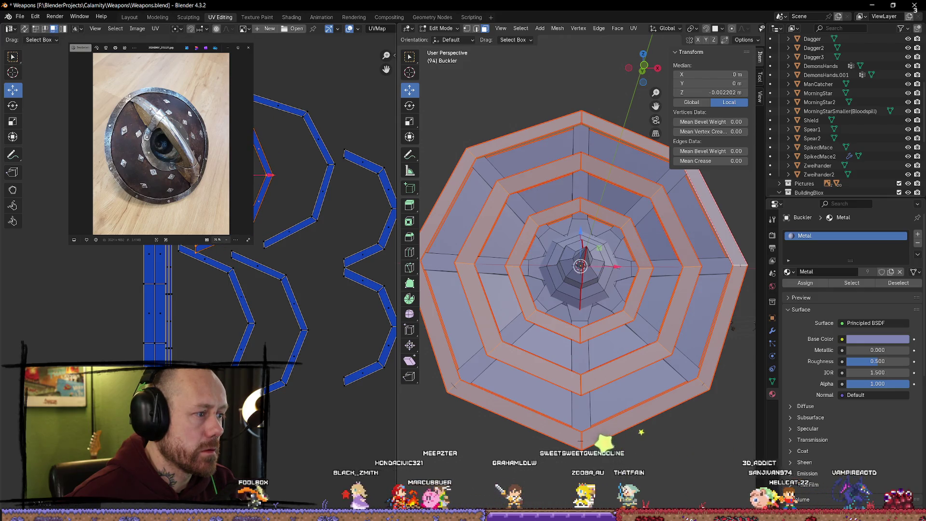
click(313, 149)
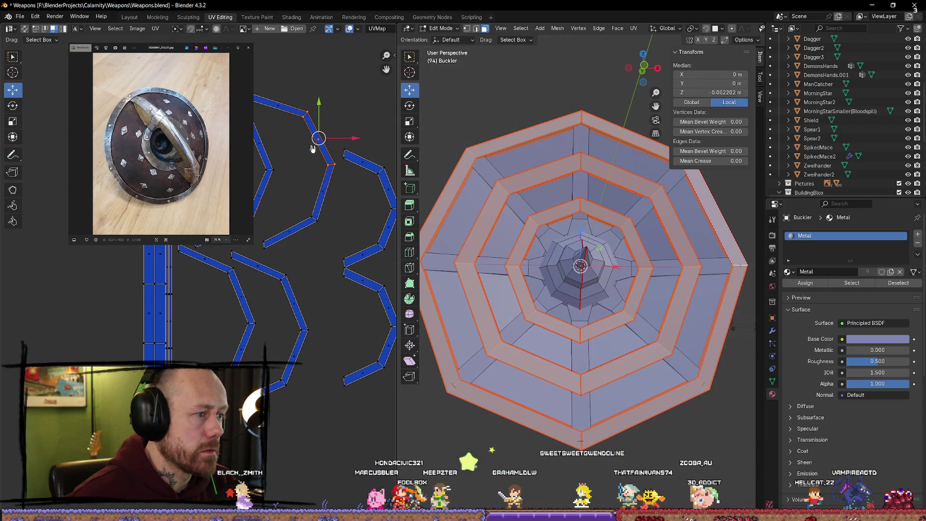
click(267, 171)
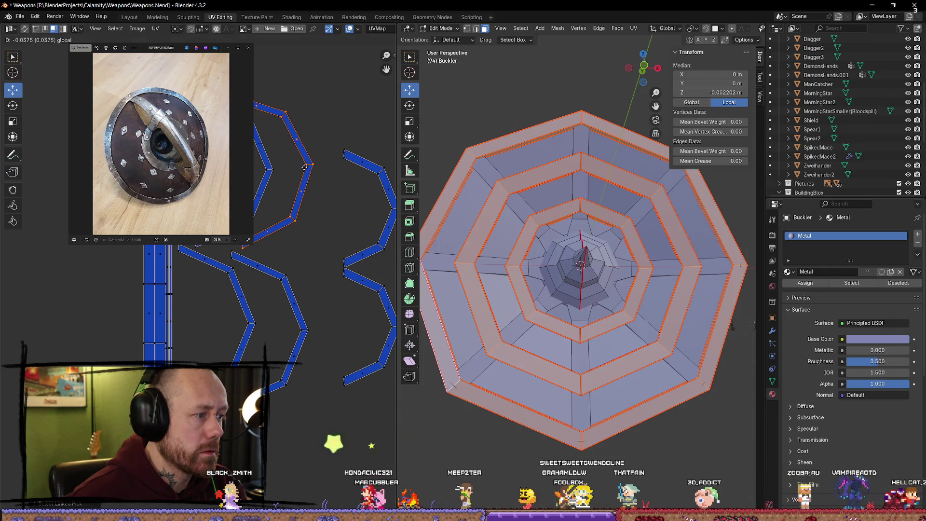
drag(266, 153, 265, 151)
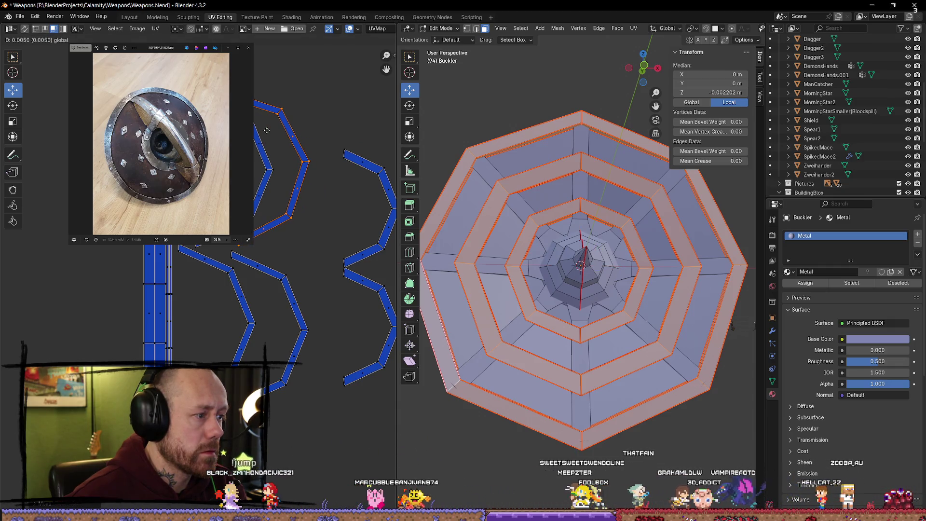
Move the right strip island in toward the others to tighten the cluster
middle_drag(336, 210, 330, 234)
click(344, 250)
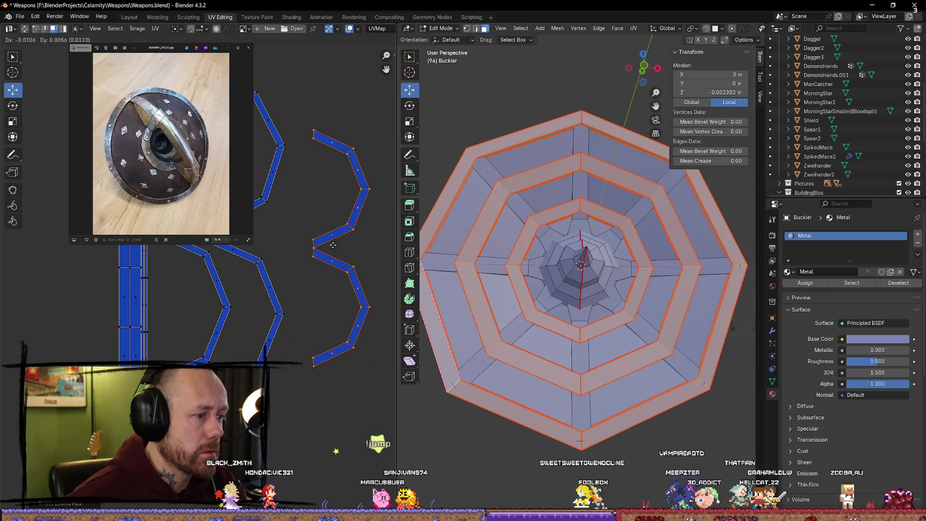
key(g)
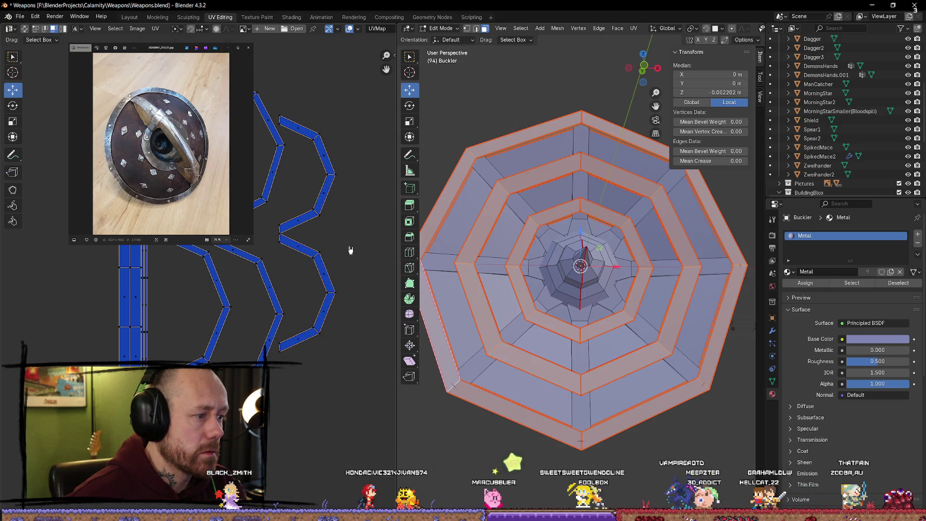
click(352, 249)
scroll(253, 169, down, 3)
scroll(278, 220, down, 2)
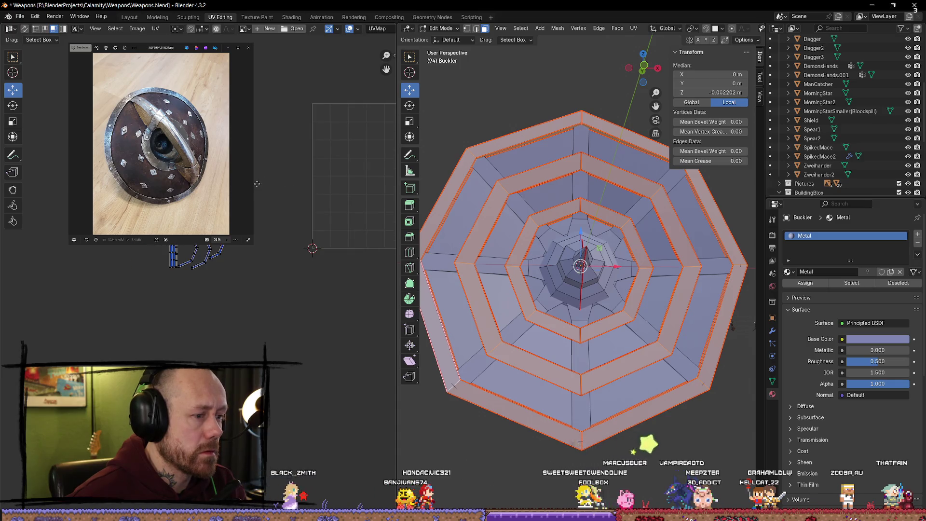
scroll(278, 219, up, 2)
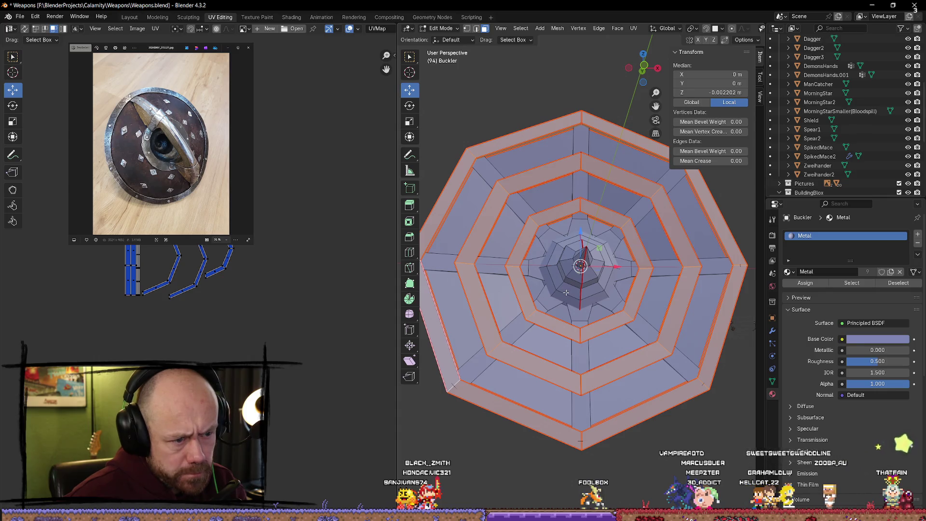
Select the faces linked to the central boss, switch to solid shading, and pick faces beside it
key(l)
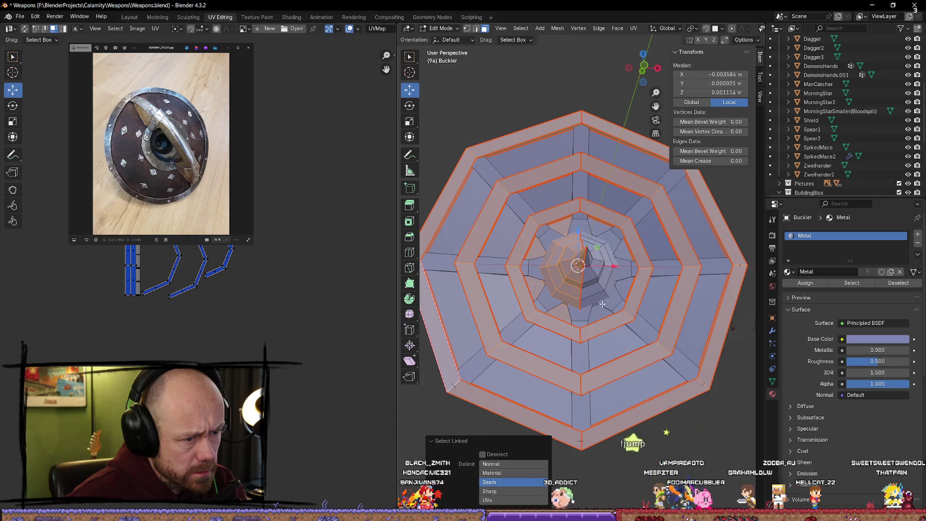
middle_drag(602, 305, 611, 269)
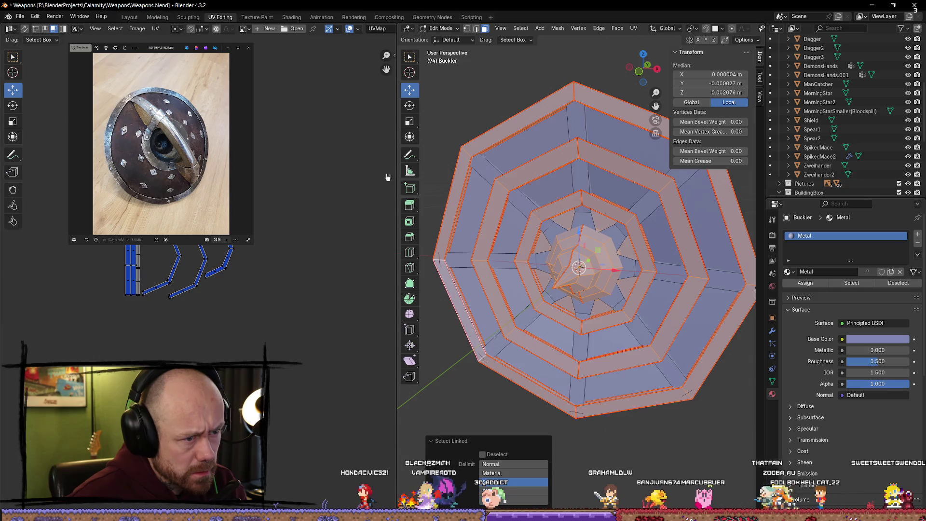
click(302, 163)
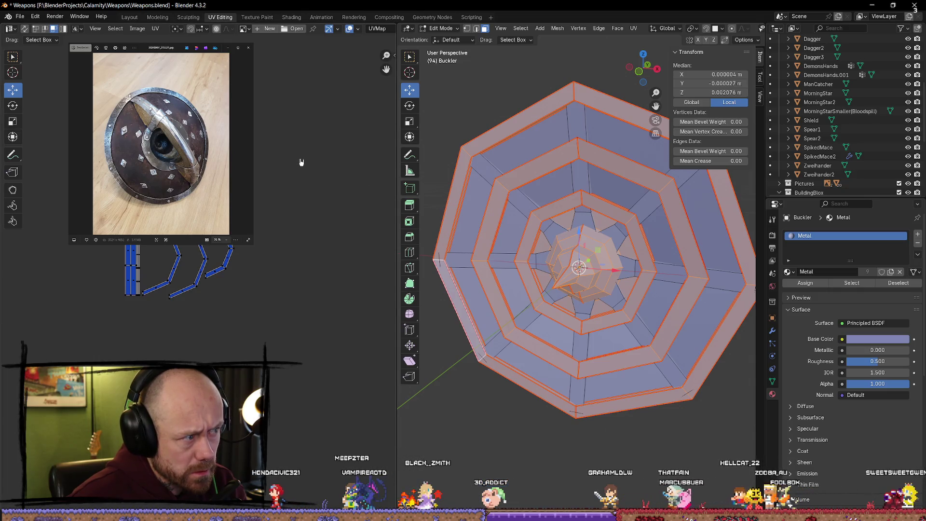
scroll(579, 239, up, 3)
key(alt+z)
click(574, 221)
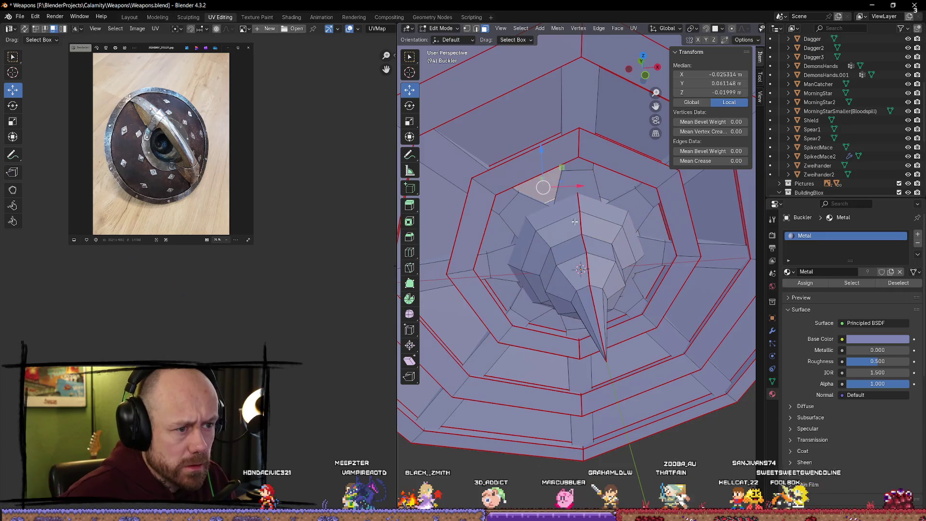
click(646, 231)
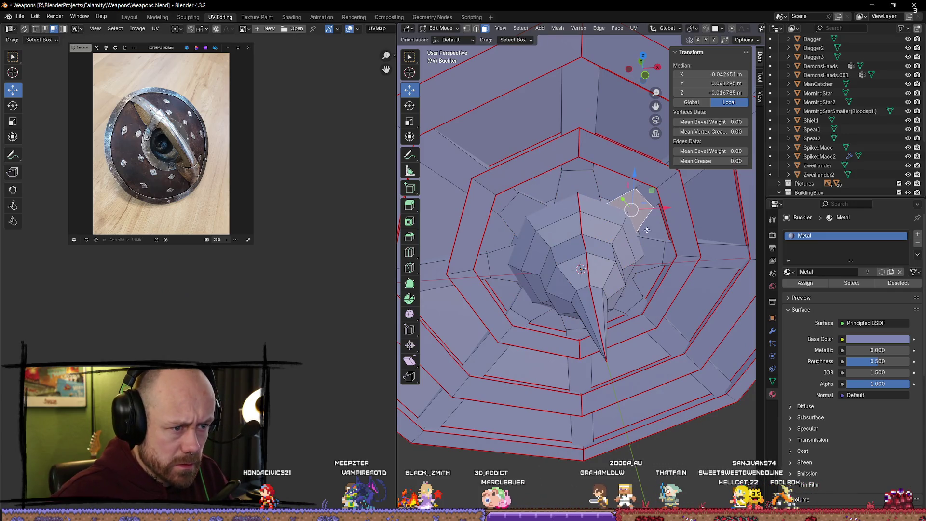
Mark the selected edges near the boss as seams via Ctrl+E, then clear the selection
click(553, 200)
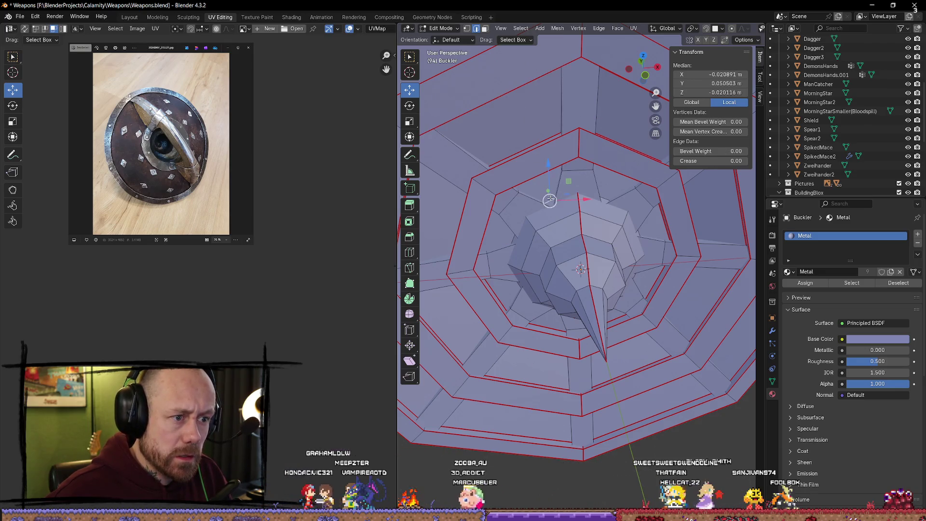
key(ctrl+e)
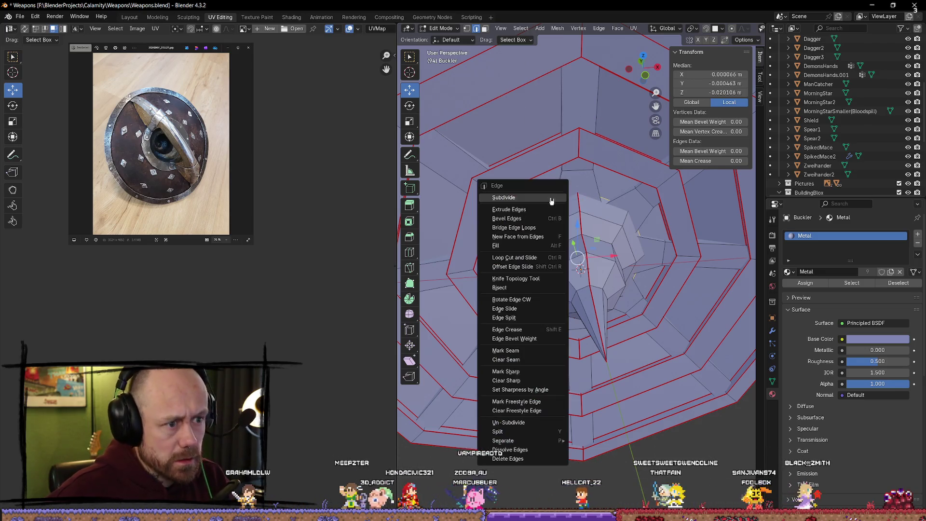
click(518, 352)
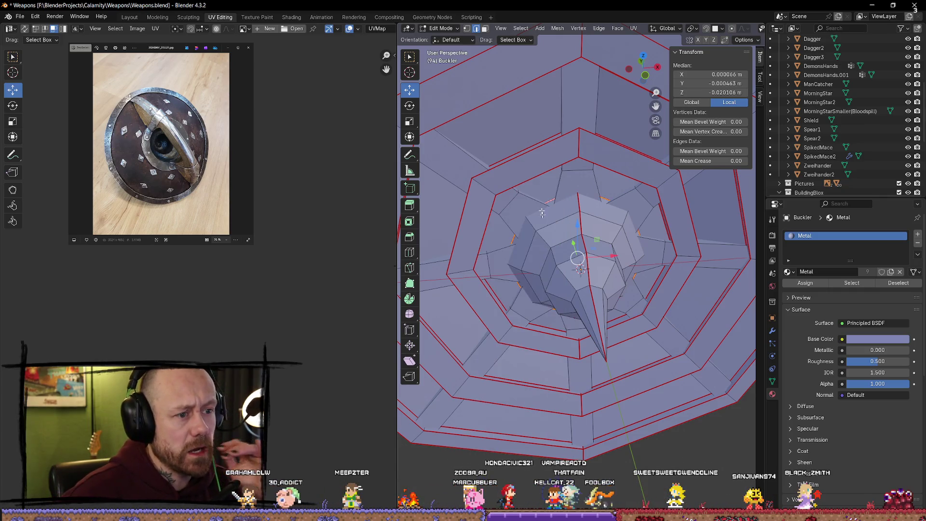
click(536, 176)
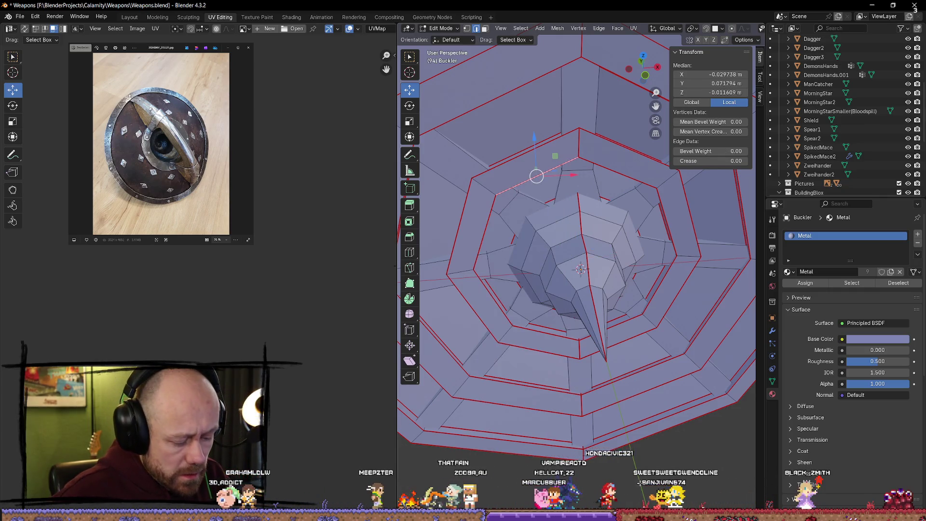
click(624, 485)
middle_drag(624, 485, 622, 467)
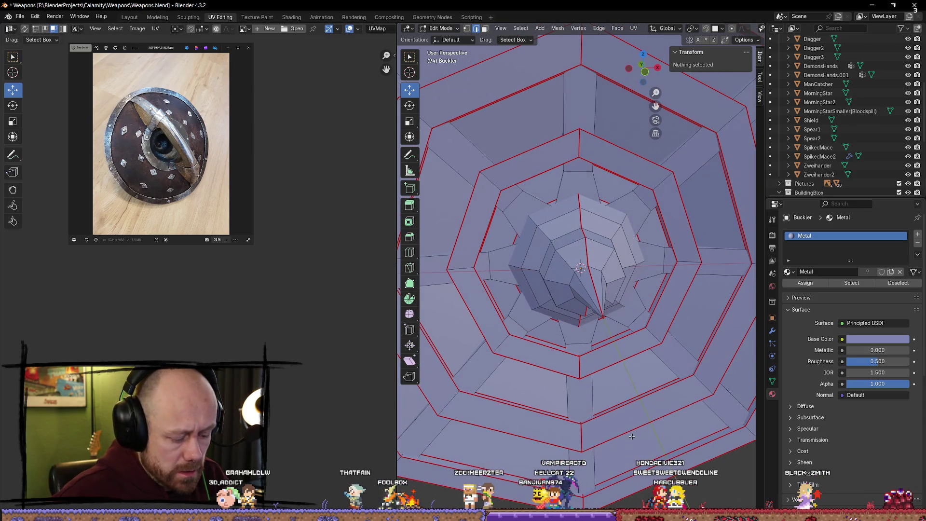
Select the boss and its surrounding ring with L delimited by seams, and unwrap them Angle Based
key(l)
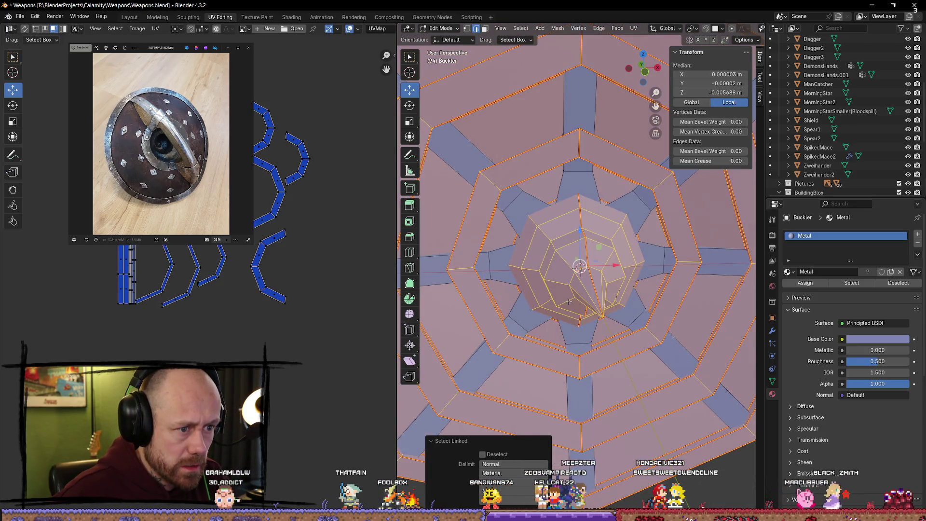
middle_drag(570, 301, 593, 241)
click(490, 482)
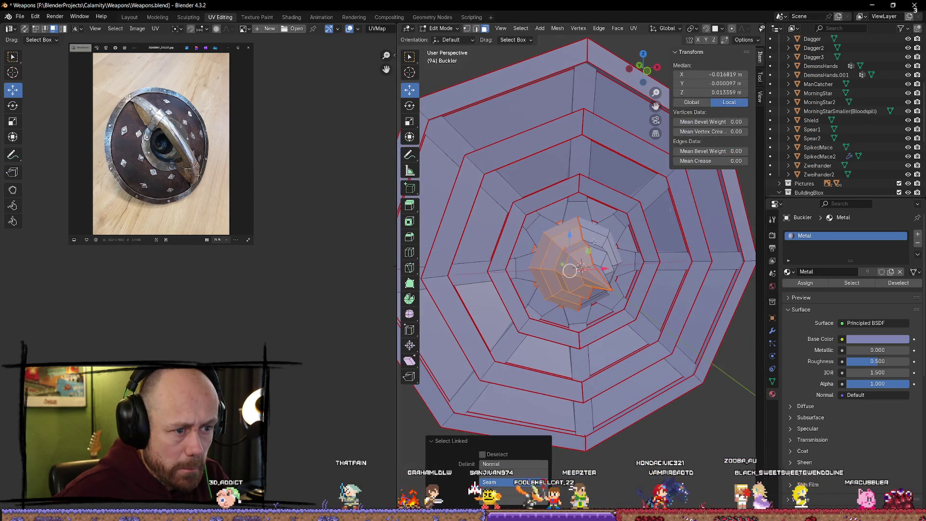
key(l)
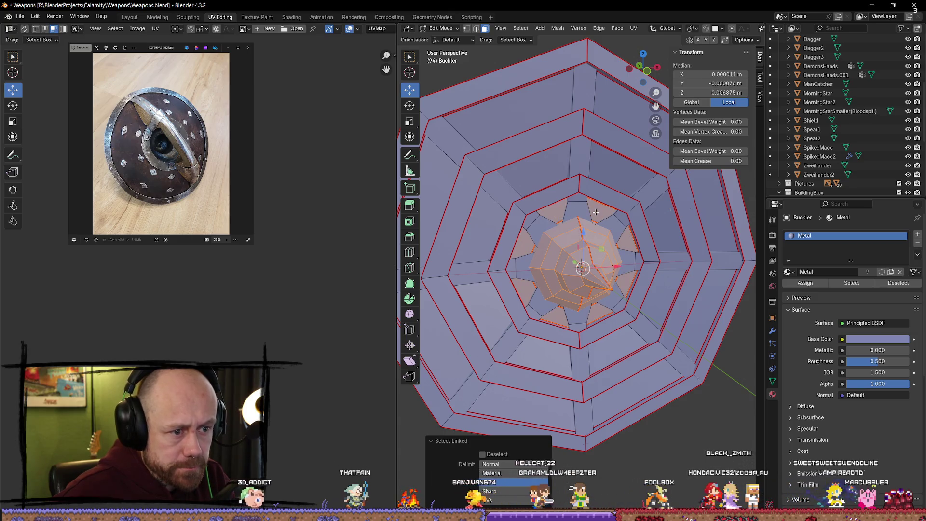
key(u)
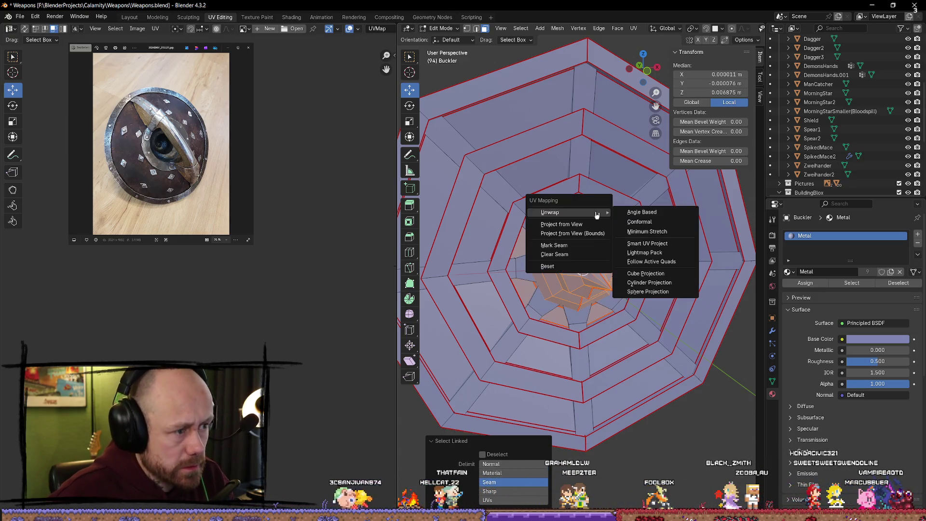
click(638, 212)
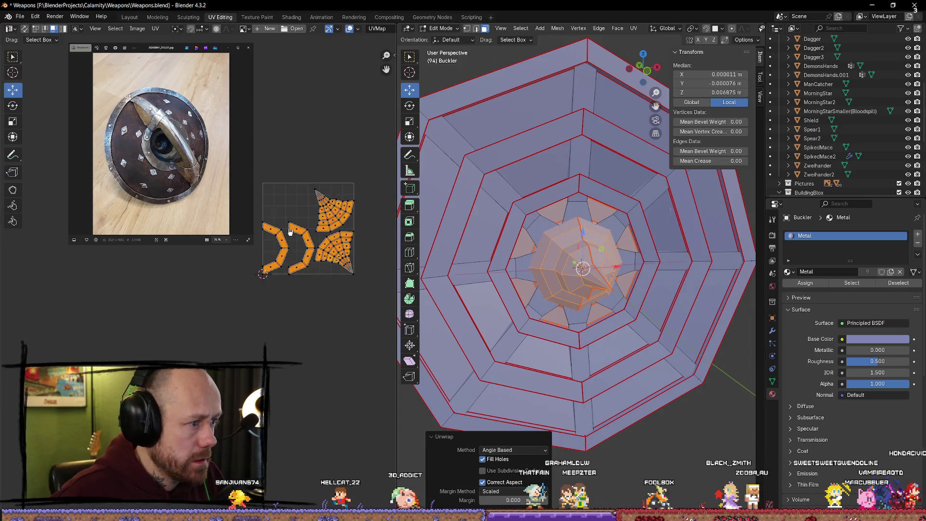
scroll(290, 231, up, 2)
Shrink the new boss UV islands, then reselect the whole buckler mesh
middle_drag(290, 232, 108, 260)
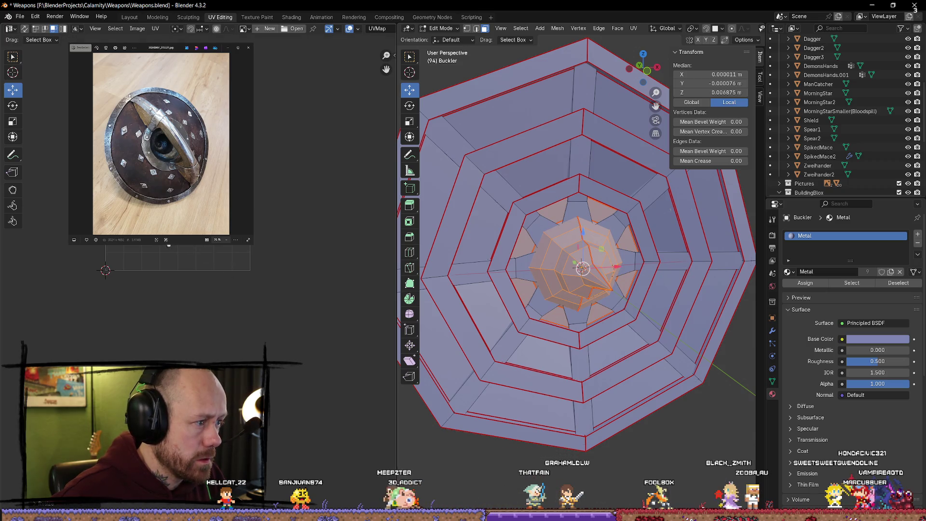
scroll(182, 289, down, 2)
key(s)
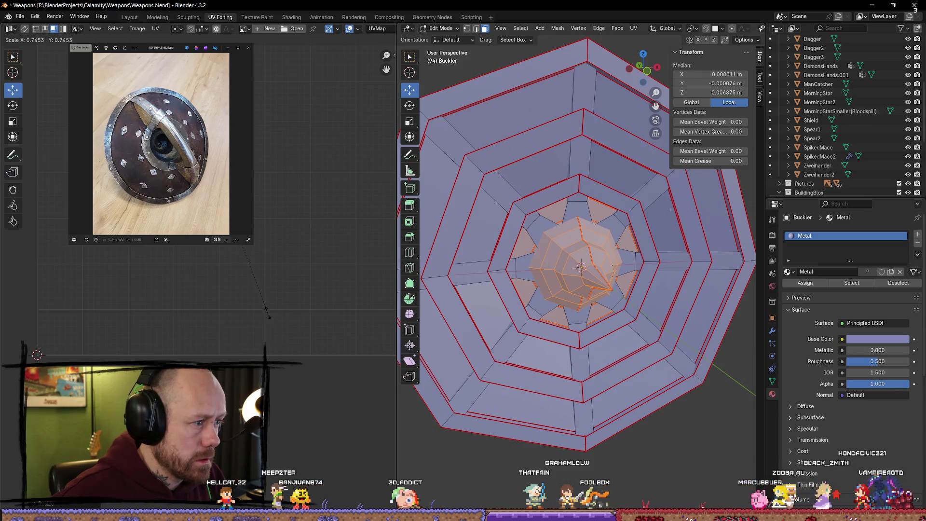
click(239, 316)
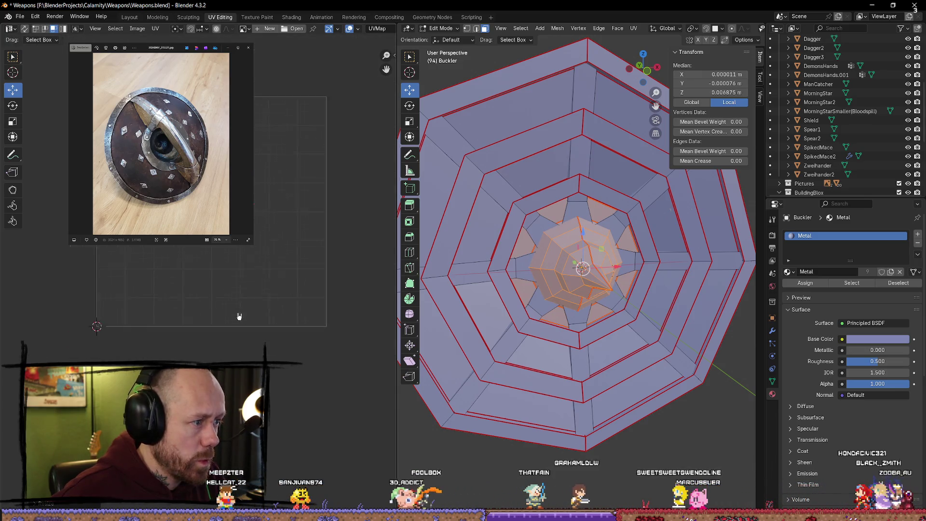
scroll(239, 317, down, 1)
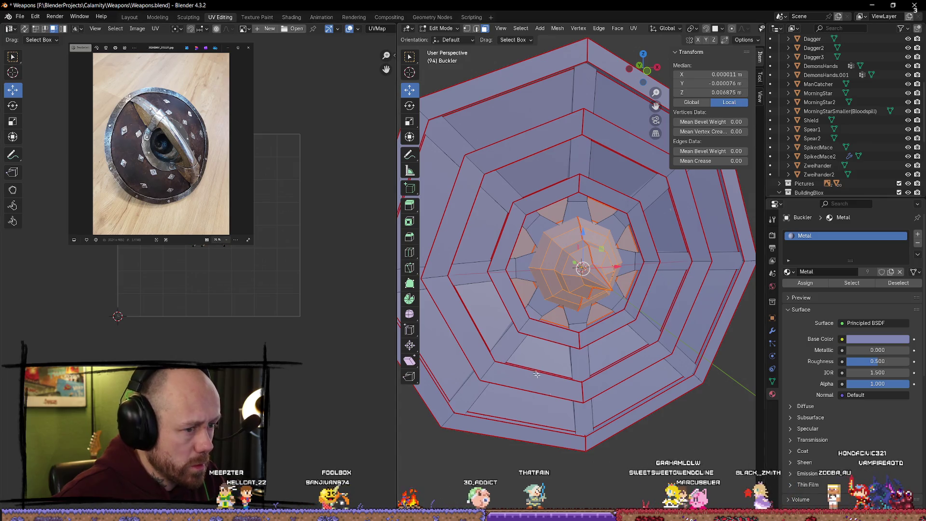
key(alt+a)
key(a)
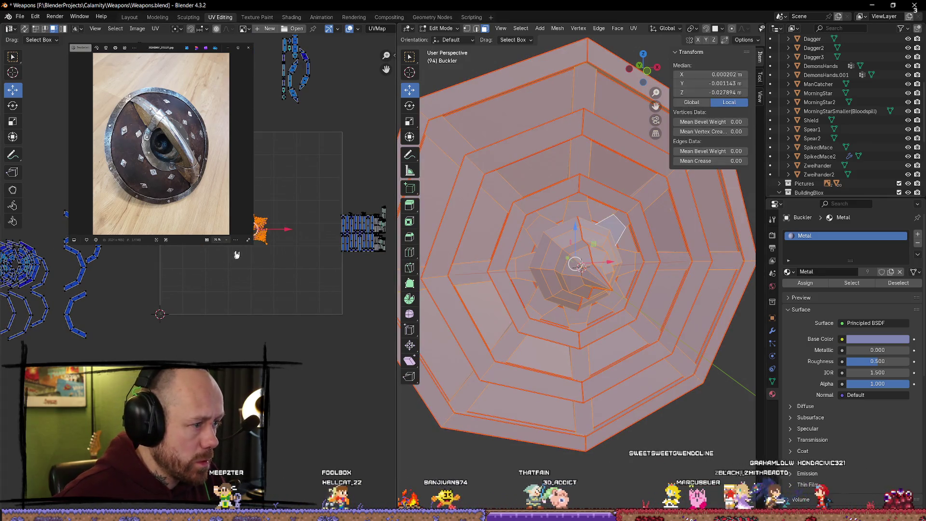
Move the boss fan island left, clear of the ring strips, and begin turning it 45°
middle_drag(236, 255, 359, 277)
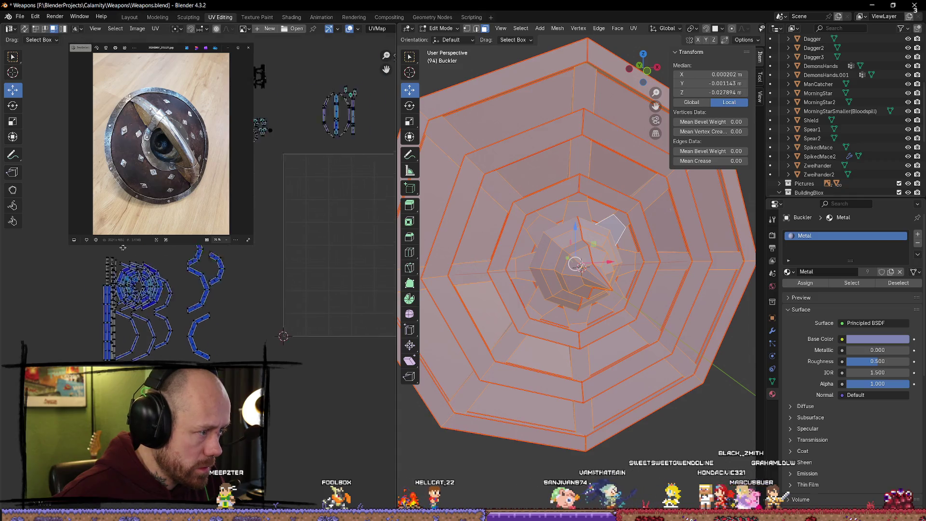
scroll(212, 261, up, 3)
middle_drag(173, 271, 195, 272)
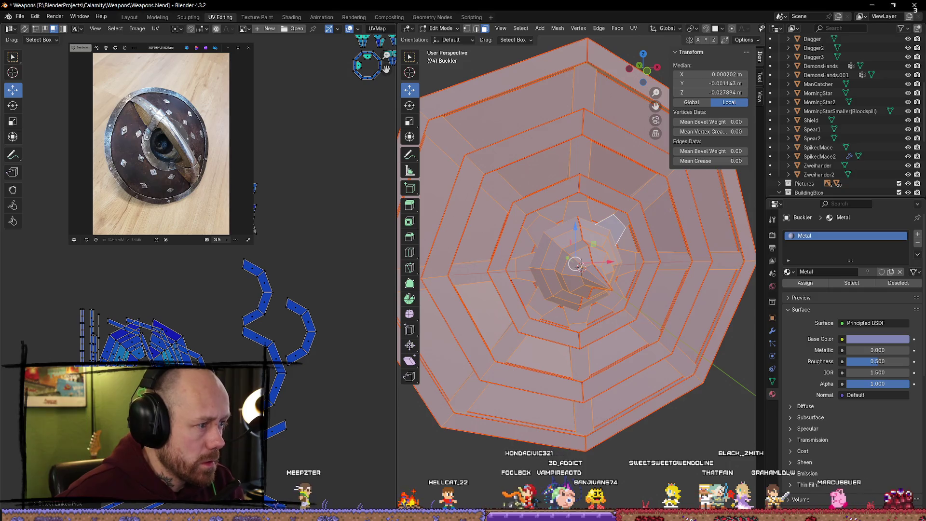
click(312, 273)
drag(287, 163, 190, 250)
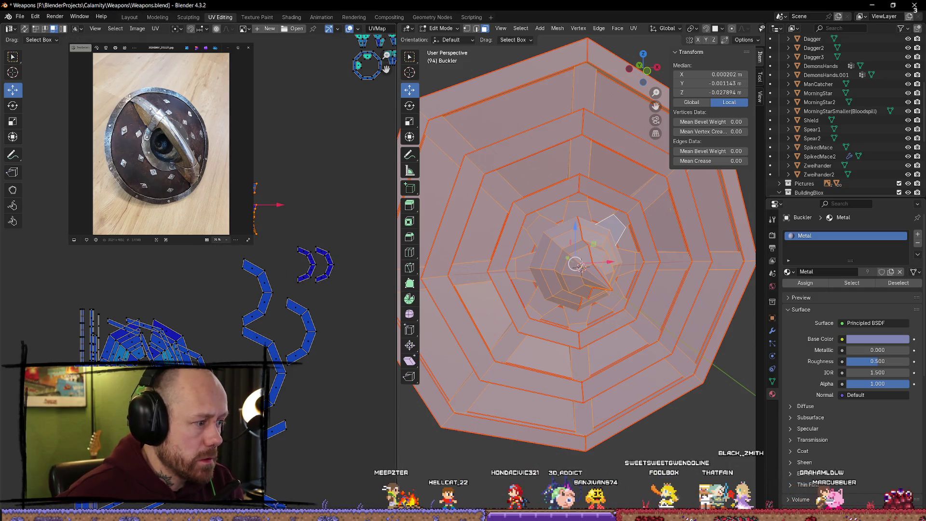
key(g)
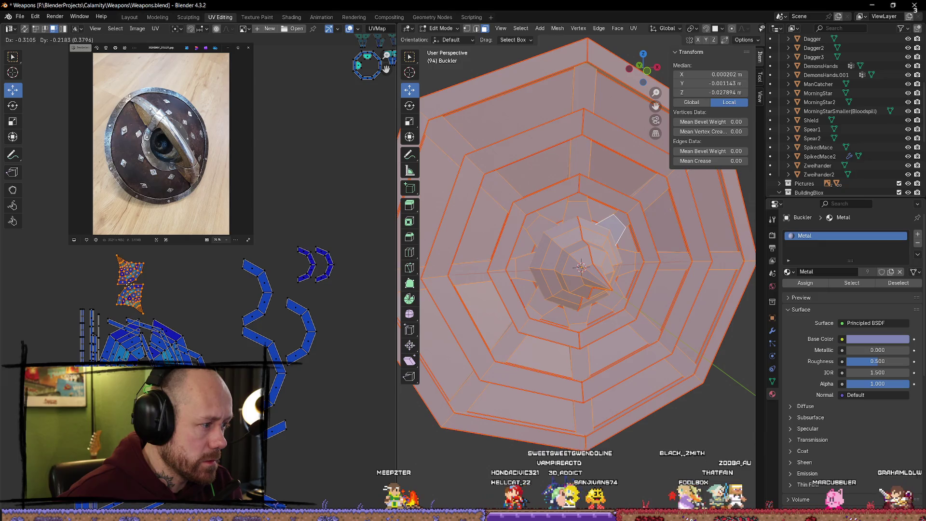
click(134, 289)
scroll(181, 304, up, 3)
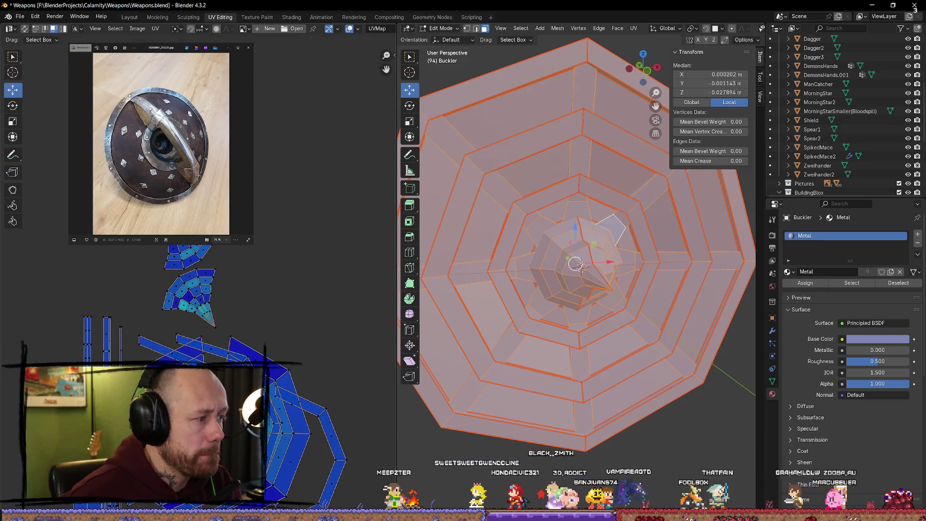
key(r)
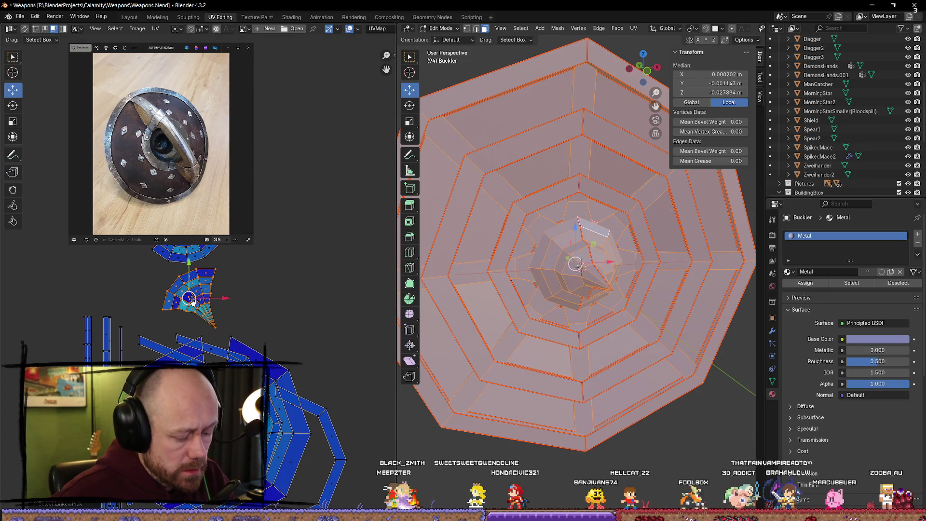
Finish turning the first boss island upright, then raise the other fan island along Y
key(r)
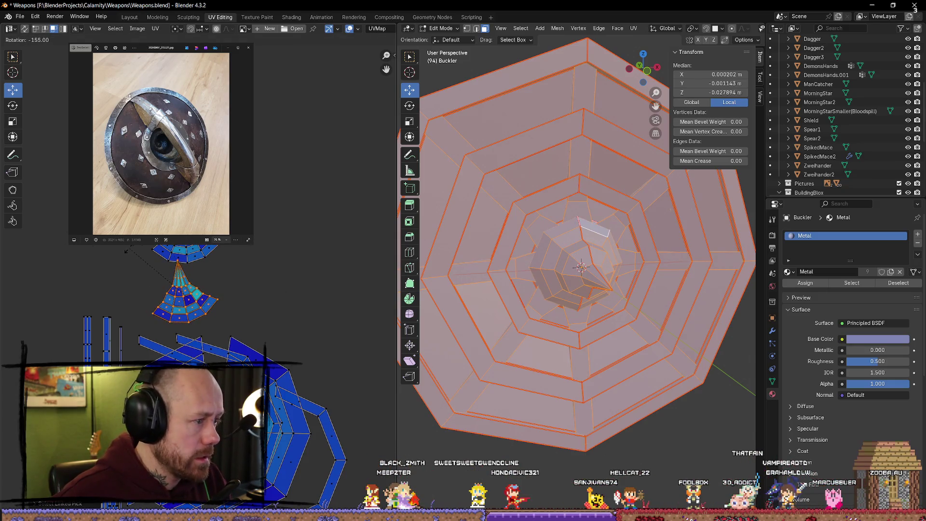
click(141, 251)
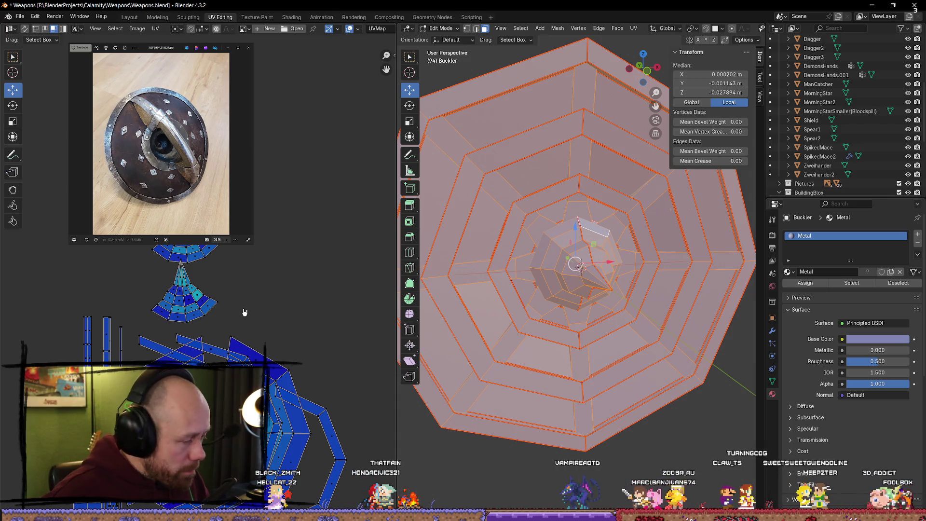
key(l)
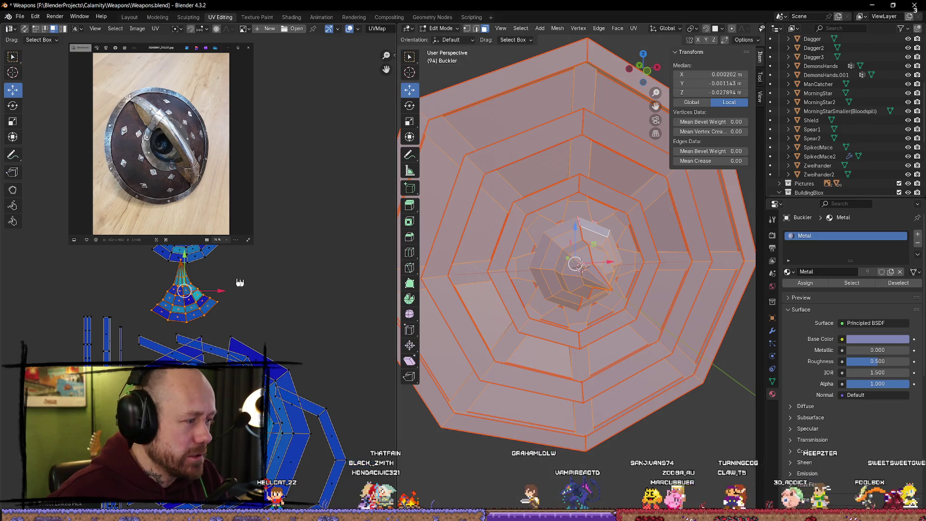
drag(218, 290, 290, 290)
key(Escape)
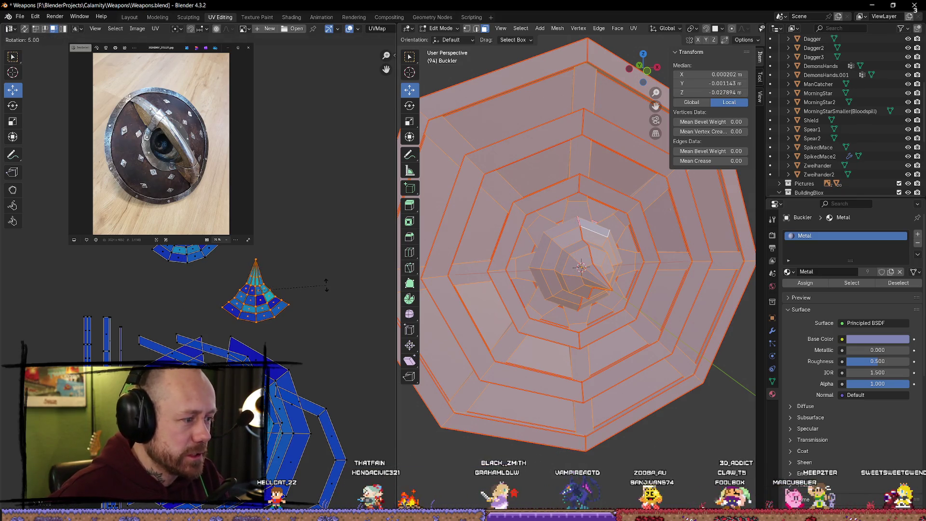
key(g)
key(y)
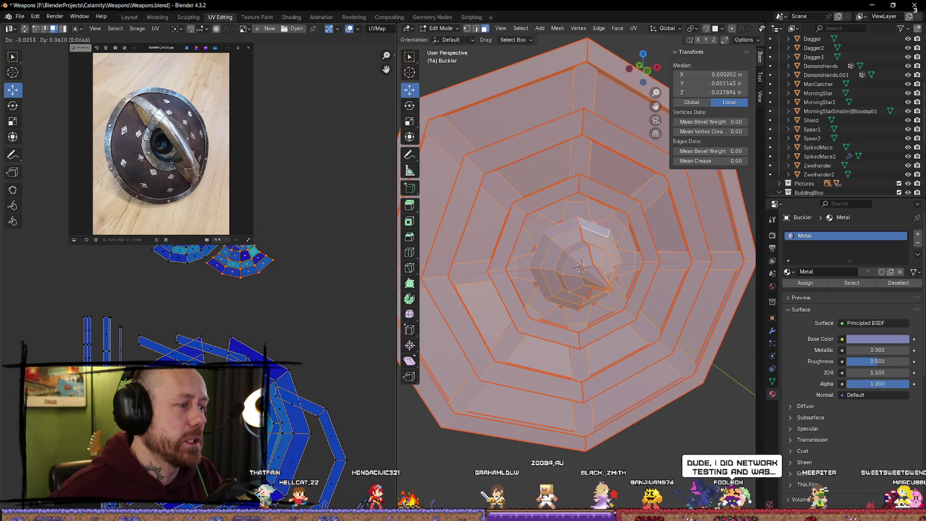
key(Return)
scroll(261, 170, up, 2)
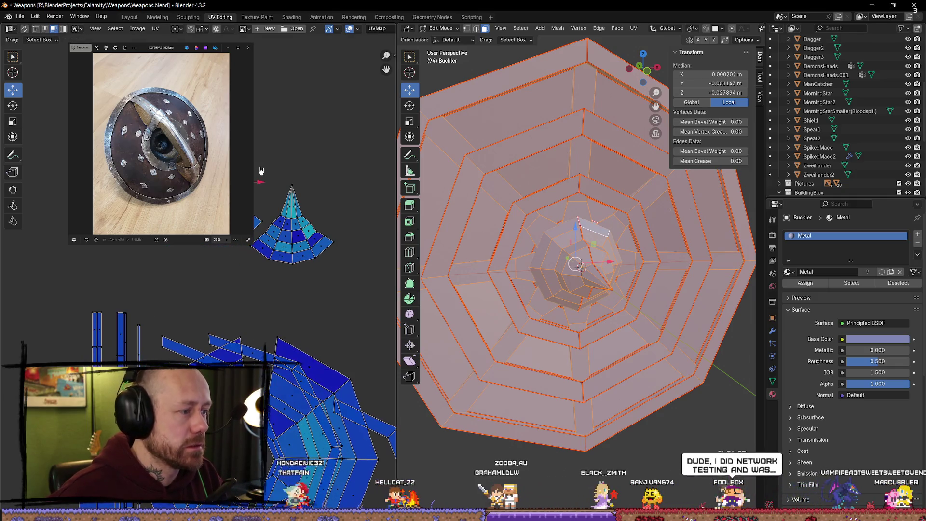
Place the cone-shaped fan island beside the other, shift both left and down, and deselect
drag(330, 113, 195, 258)
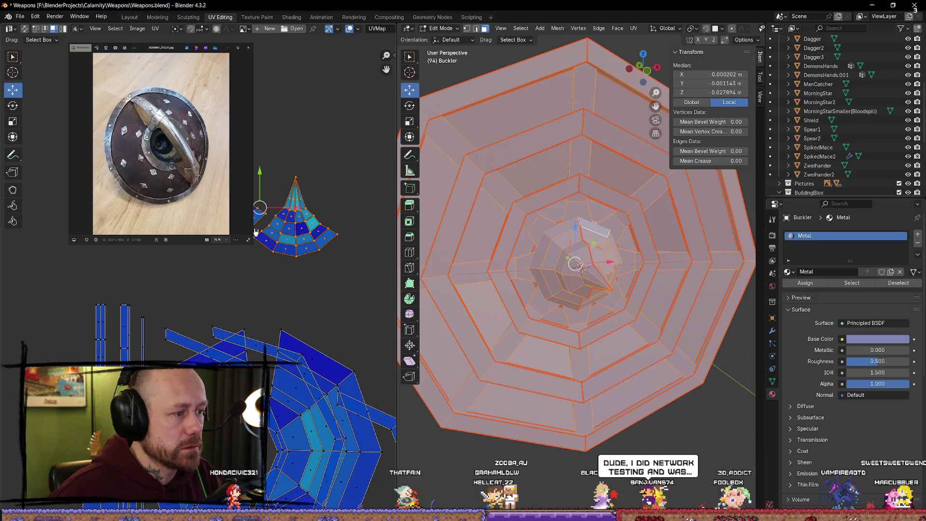
key(g)
click(201, 250)
drag(284, 227, 226, 248)
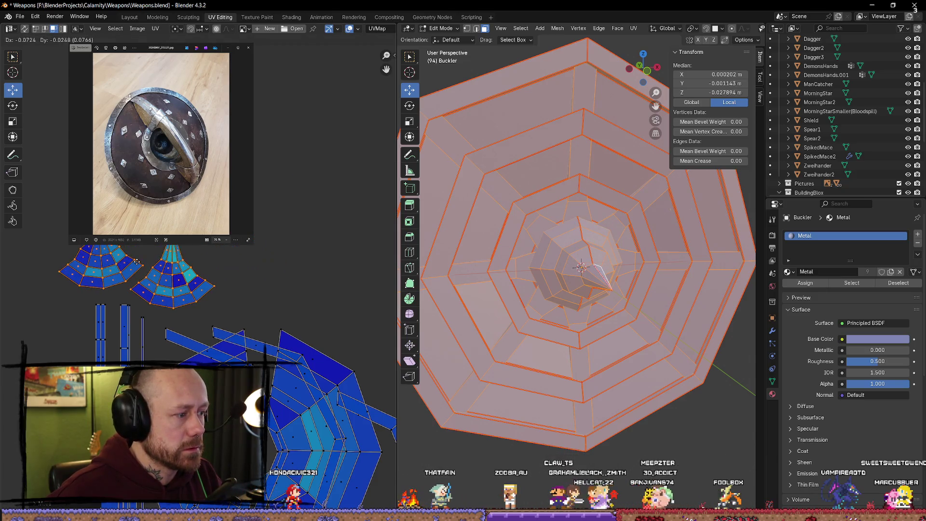
scroll(459, 193, down, 4)
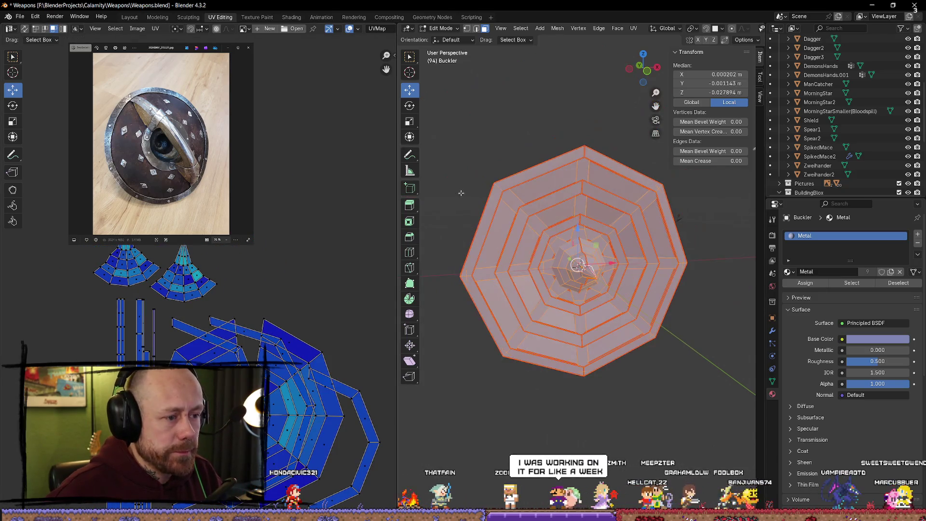
click(454, 187)
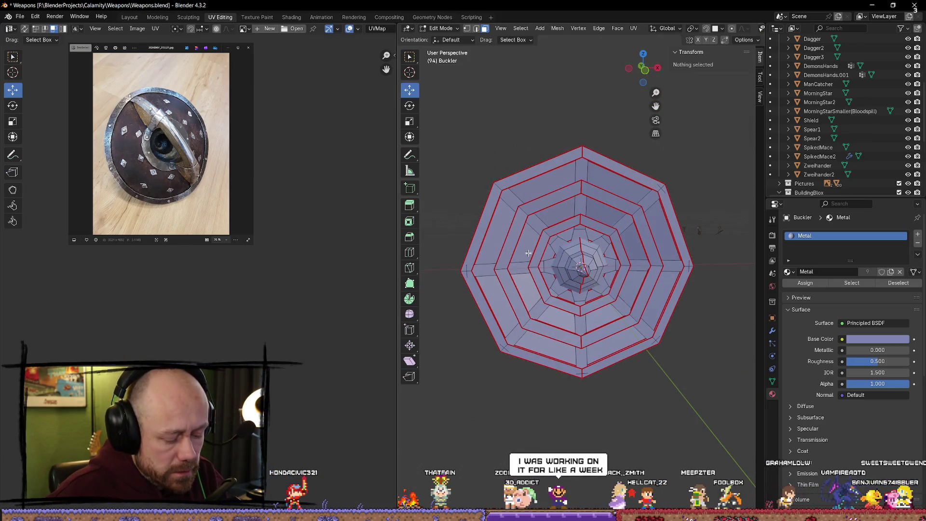
Select a ring strip up to its seams, review its UV island vertices, then clear both selections
key(l)
key(l)
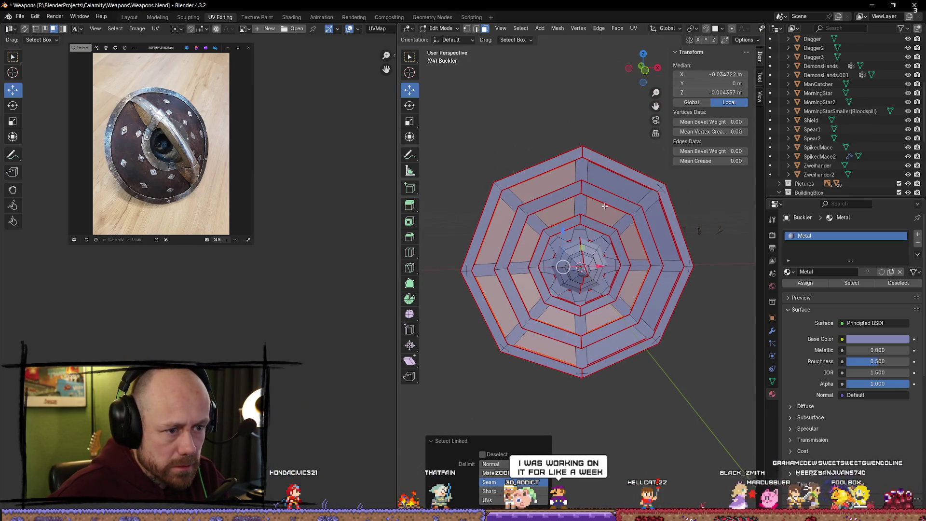
key(l)
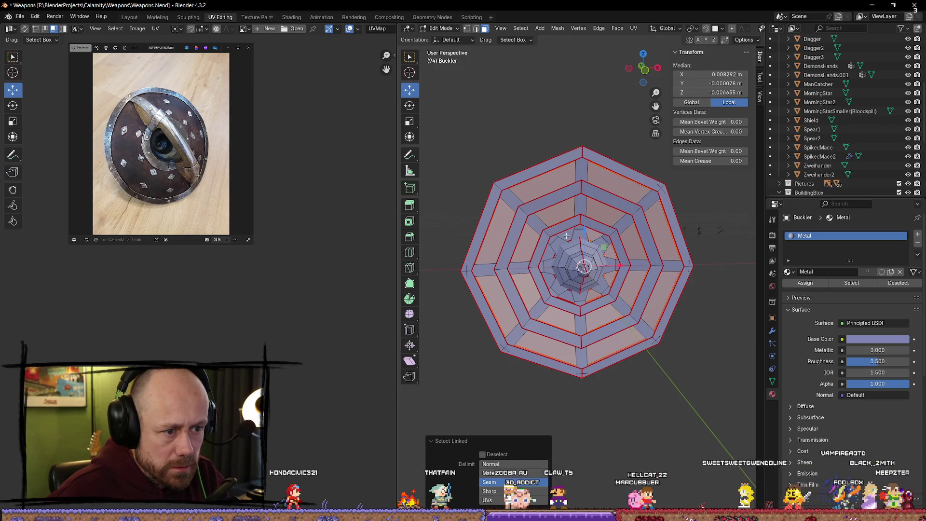
mouse_move(359, 289)
middle_down()
mouse_move(295, 337)
mouse_move(249, 292)
middle_up()
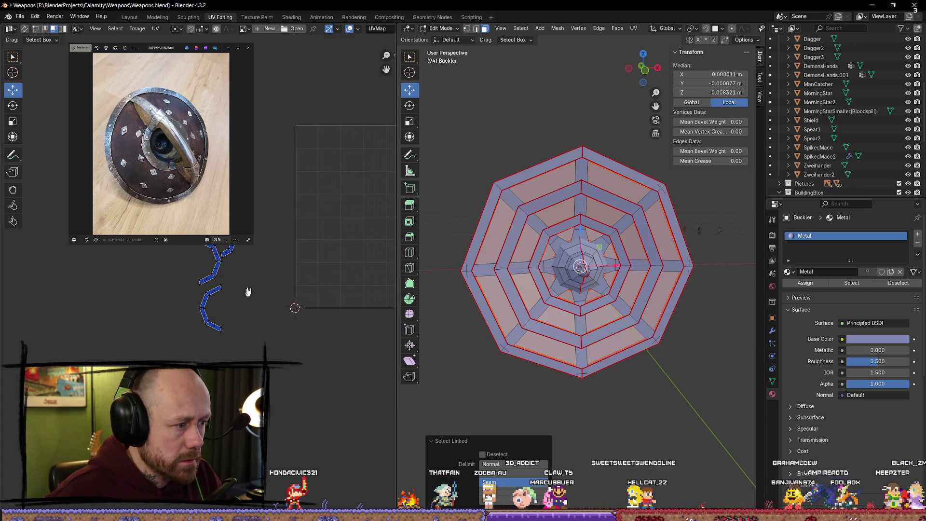
key(a)
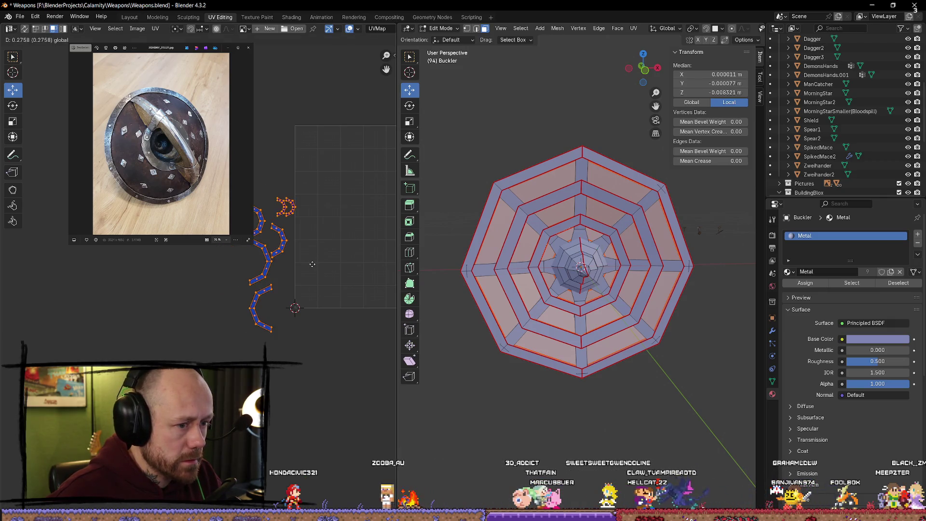
key(alt+a)
scroll(305, 408, up, 1)
scroll(302, 363, up, 1)
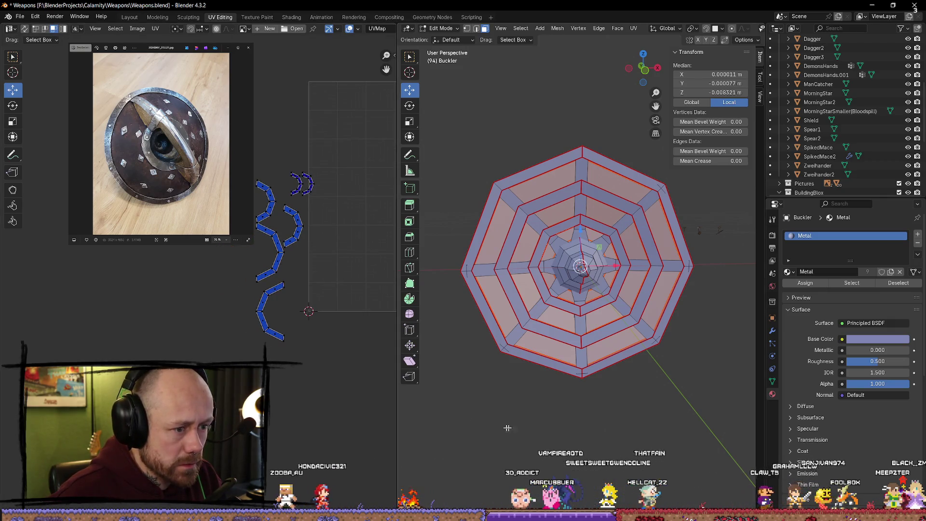
key(alt+a)
Pick up the outer ring bands one by one with L, orbiting to check and undoing two stray faces
key(l)
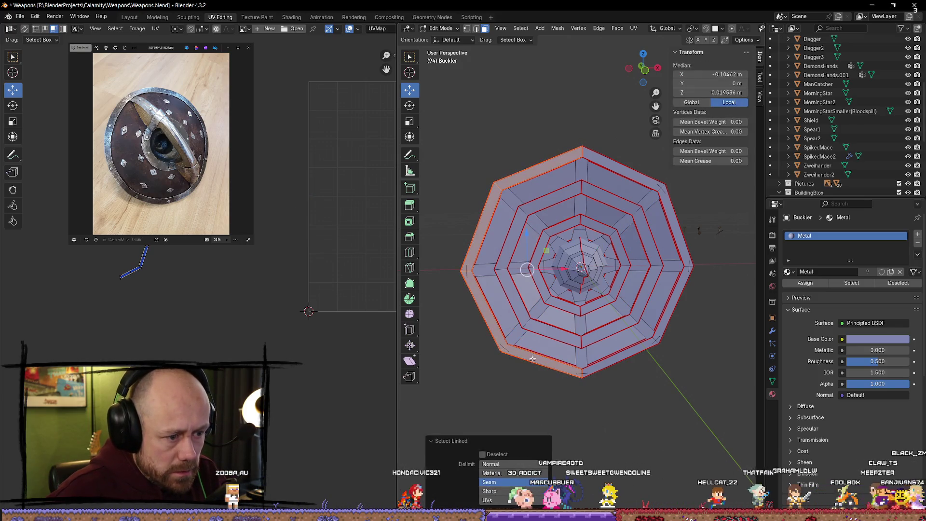
middle_drag(560, 354, 528, 341)
scroll(514, 381, up, 3)
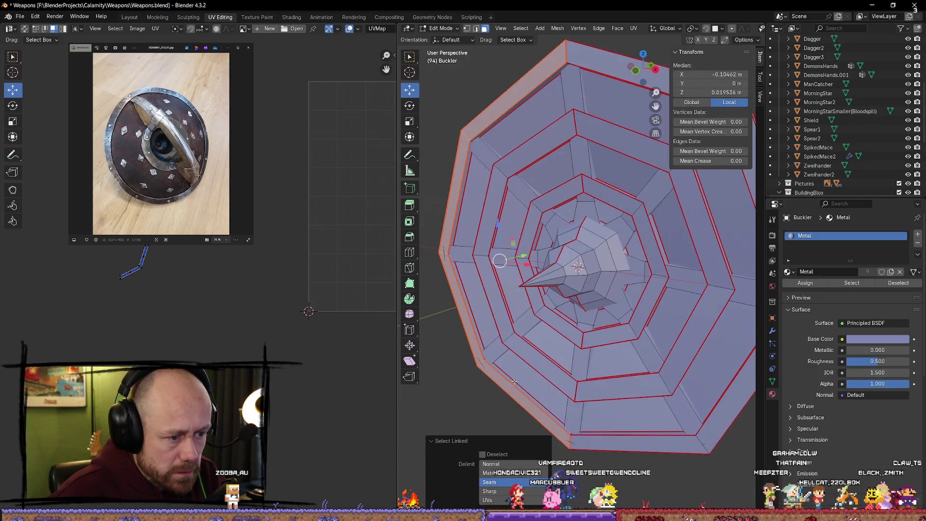
key(l)
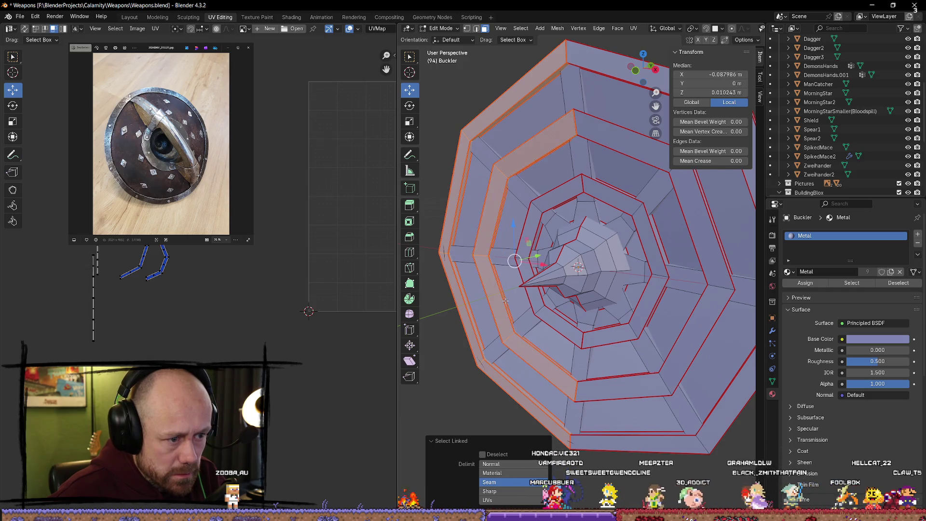
mouse_move(505, 301)
middle_down()
mouse_move(497, 272)
mouse_move(559, 340)
middle_up()
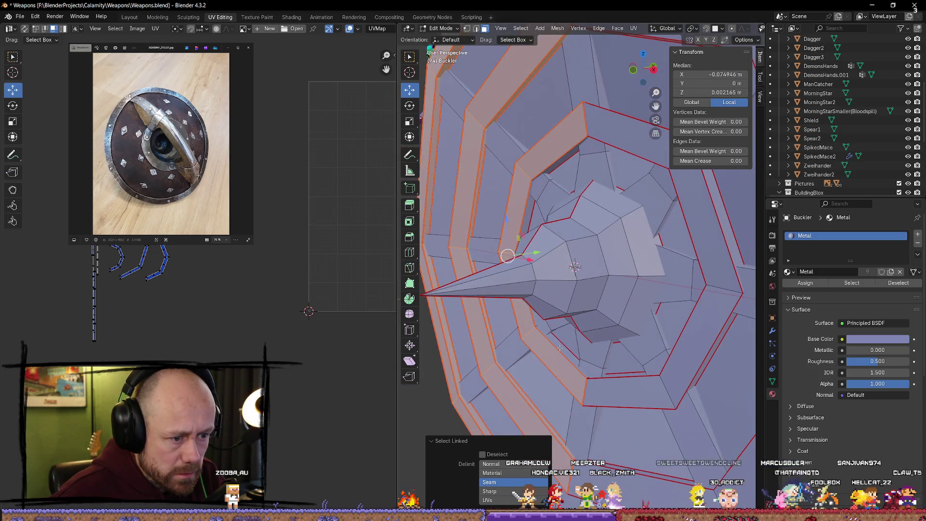
mouse_move(581, 370)
middle_down()
mouse_move(698, 287)
mouse_move(637, 419)
mouse_move(624, 378)
middle_up()
key(l)
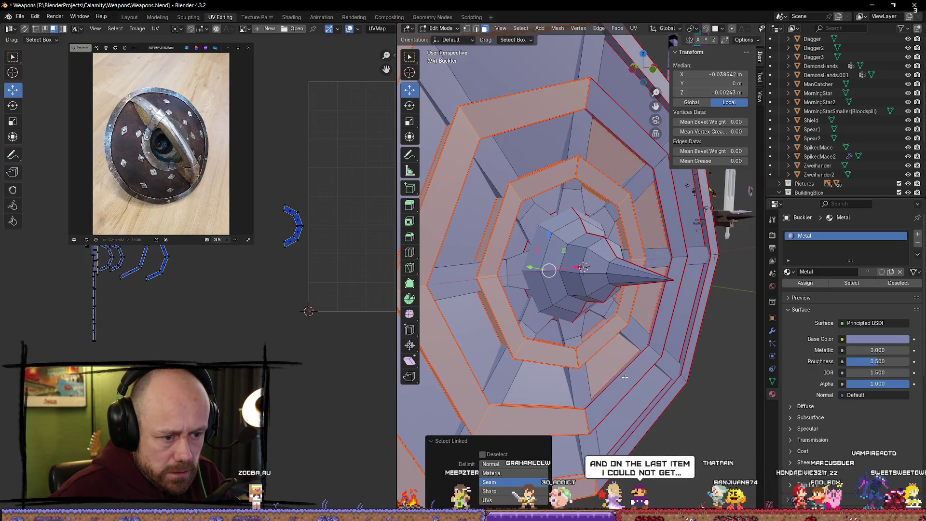
key(ctrl+z)
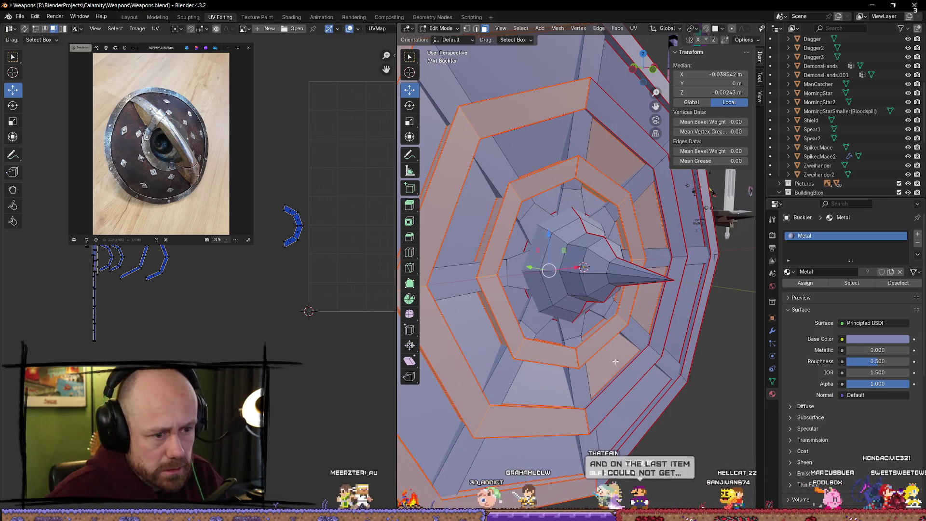
scroll(626, 385, up, 2)
mouse_move(626, 386)
middle_down()
mouse_move(637, 395)
mouse_move(617, 385)
middle_up()
key(l)
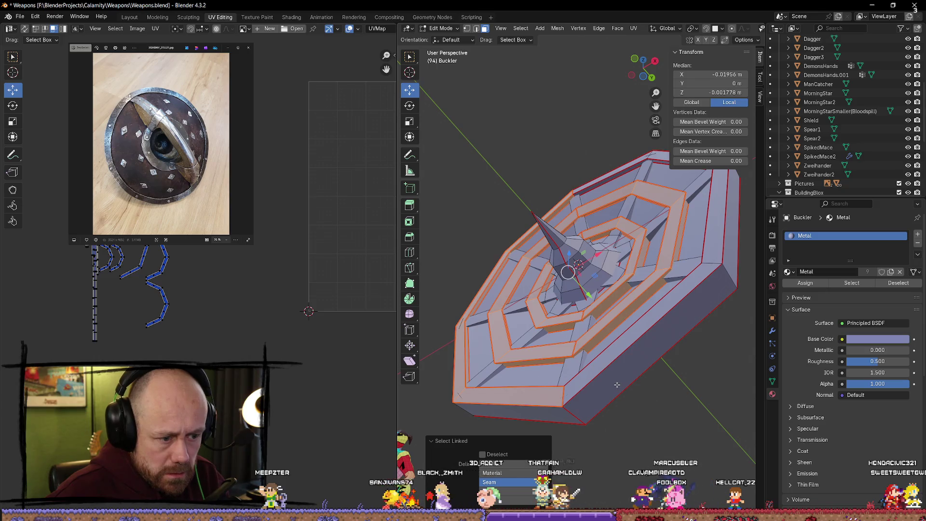
Add the long strip and the whole central boss to the face selection
key(l)
mouse_move(616, 384)
middle_down()
mouse_move(593, 313)
mouse_move(618, 395)
mouse_move(579, 290)
mouse_move(414, 398)
mouse_move(644, 350)
mouse_move(605, 254)
middle_up()
scroll(645, 349, up, 2)
key(l)
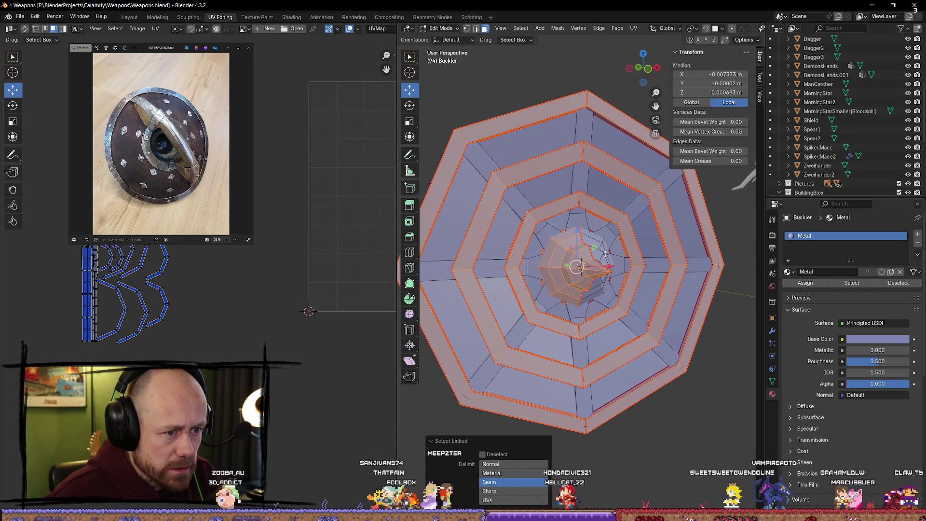
key(l)
Bring all the buckler's islands into the UV view and select the whole shield mesh
middle_drag(179, 181, 255, 177)
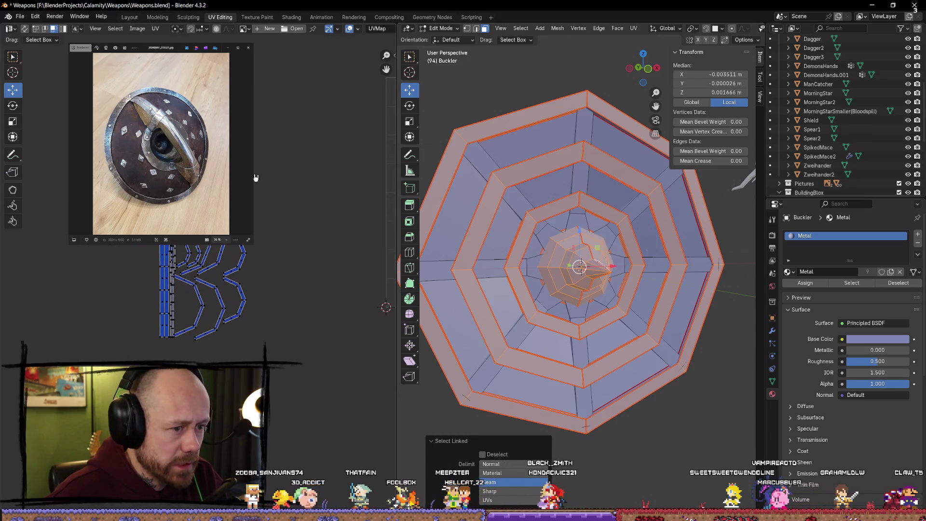
key(a)
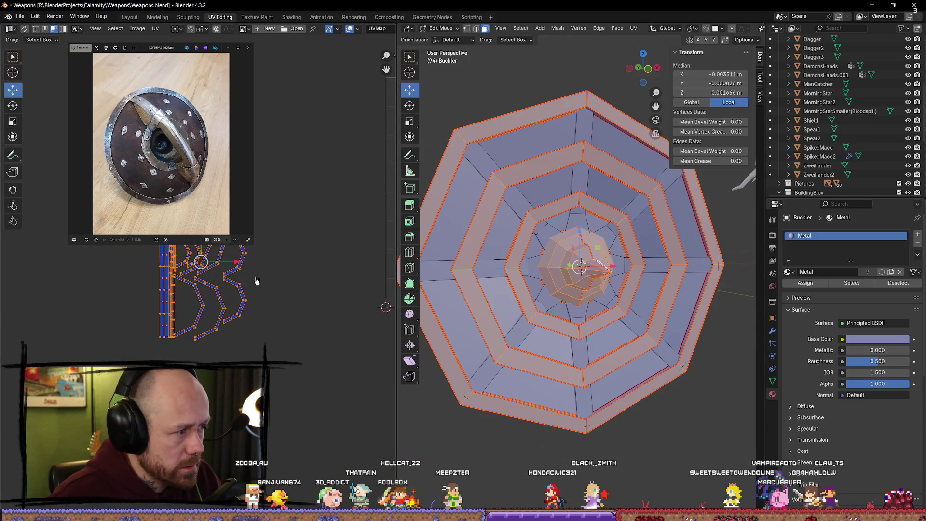
middle_drag(262, 280, 190, 279)
click(190, 280)
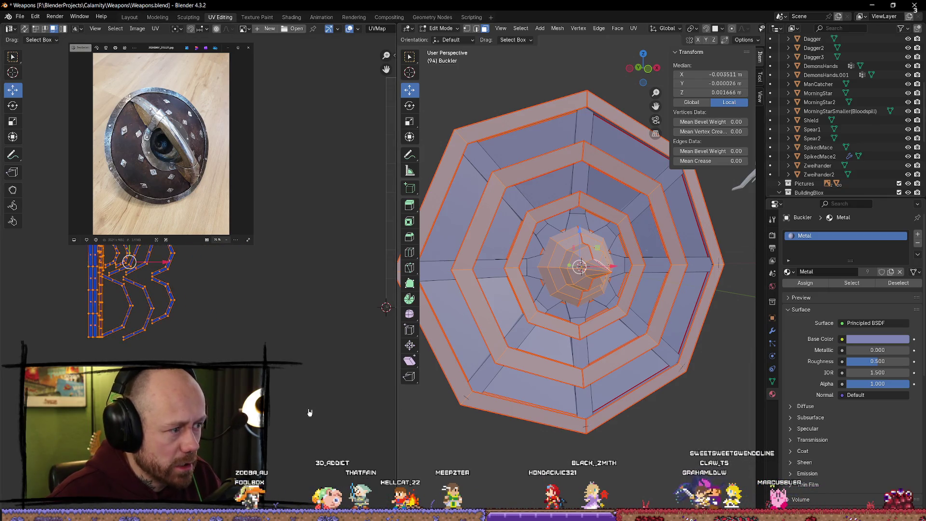
middle_drag(579, 304, 579, 275)
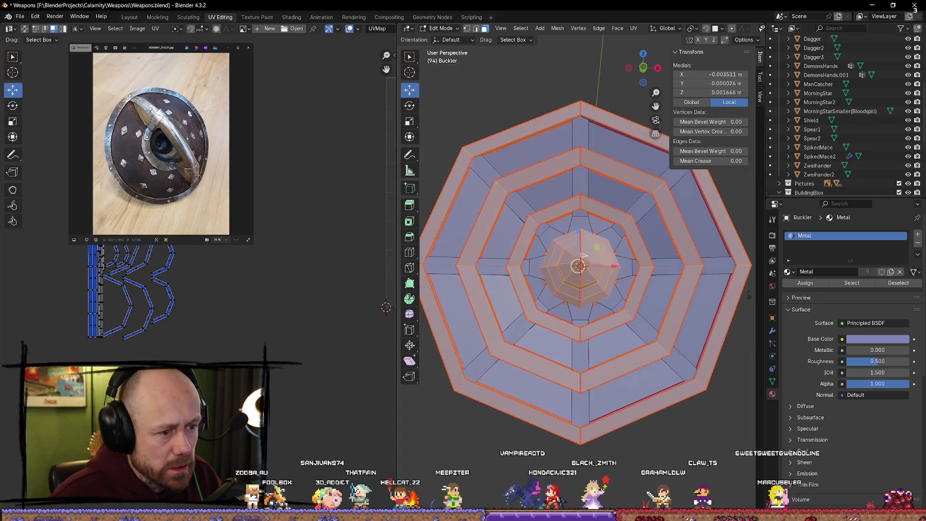
key(a)
scroll(224, 341, up, 3)
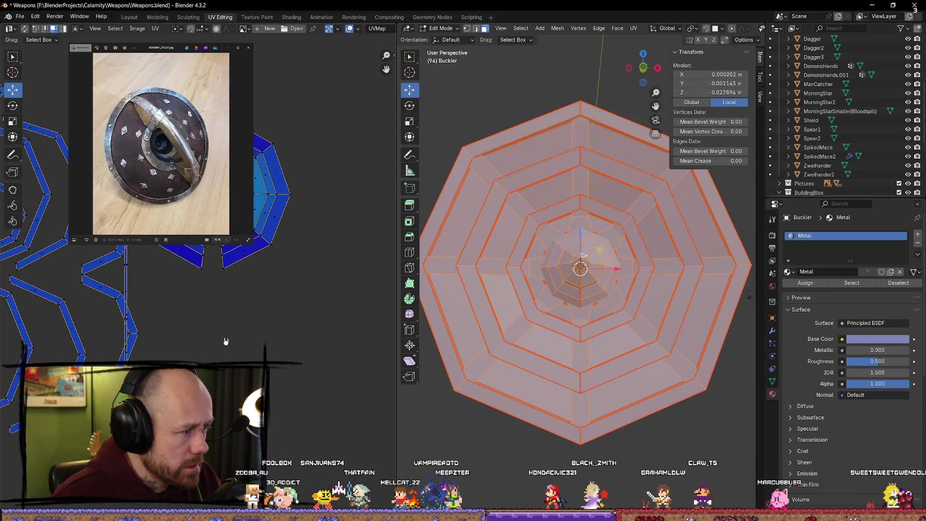
Select the back faces behind the handle, unwrap them into a fan island, and nudge it right
mouse_move(168, 308)
middle_down()
mouse_move(366, 307)
mouse_move(236, 335)
middle_up()
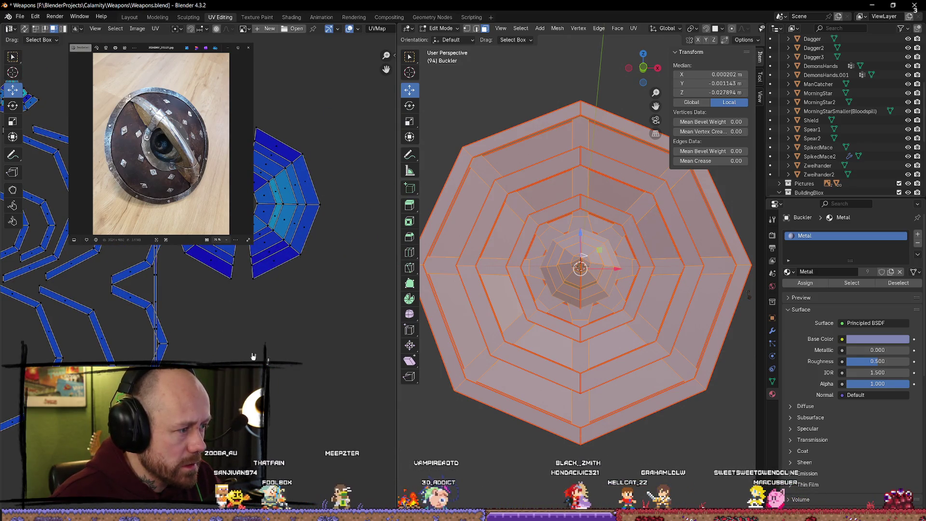
key(alt+a)
middle_drag(579, 304, 637, 365)
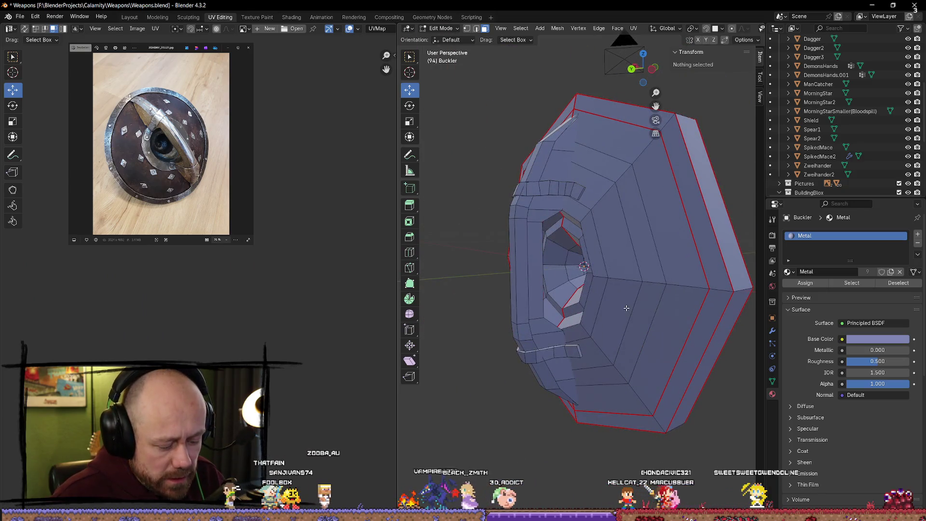
key(l)
middle_drag(626, 308, 511, 181)
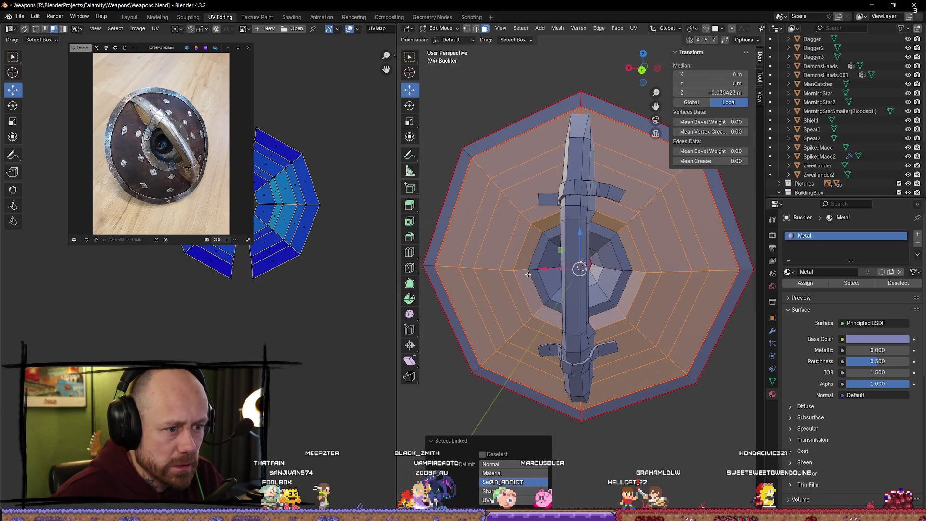
key(u)
click(316, 149)
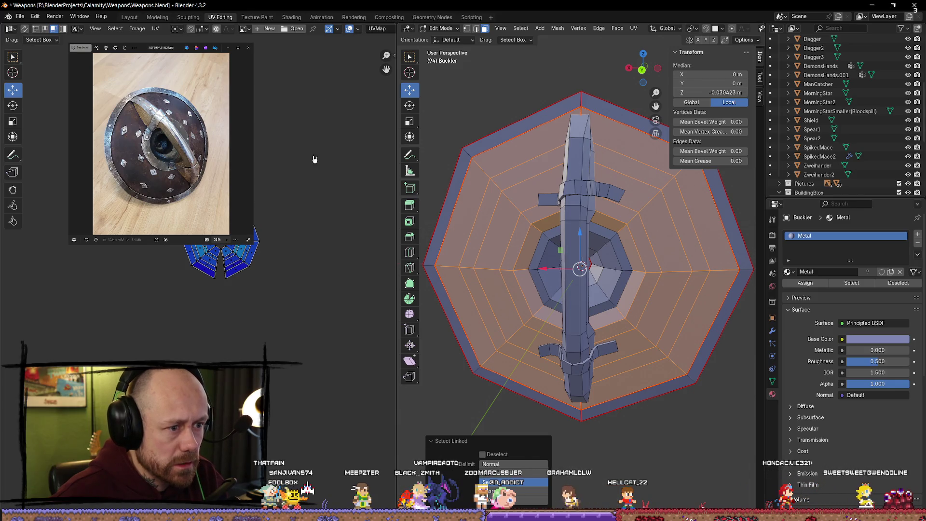
click(221, 258)
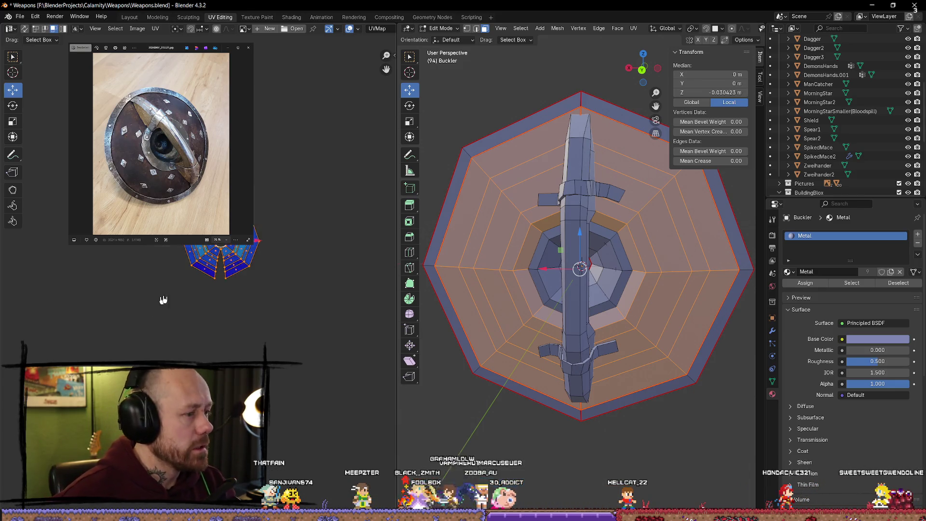
drag(283, 292, 330, 311)
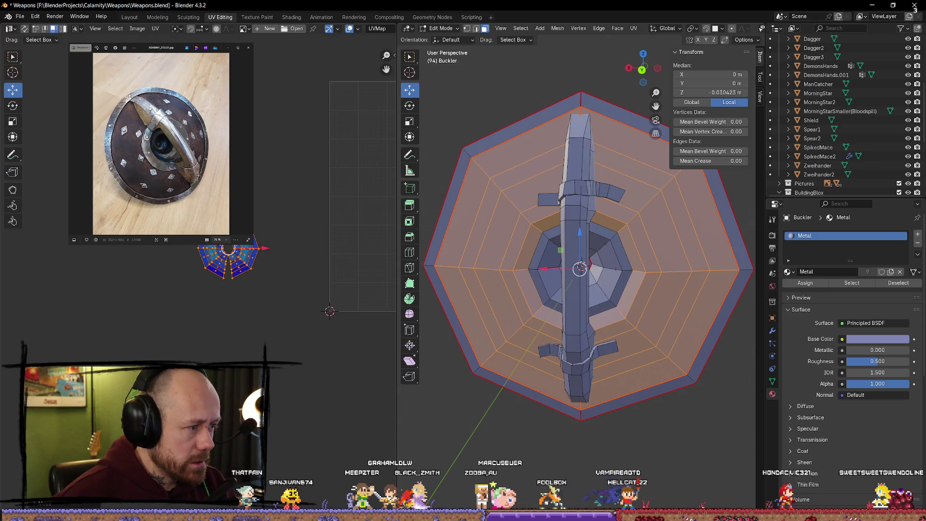
Check the inner ring and front face regions from several angles, then deselect everything
click(652, 463)
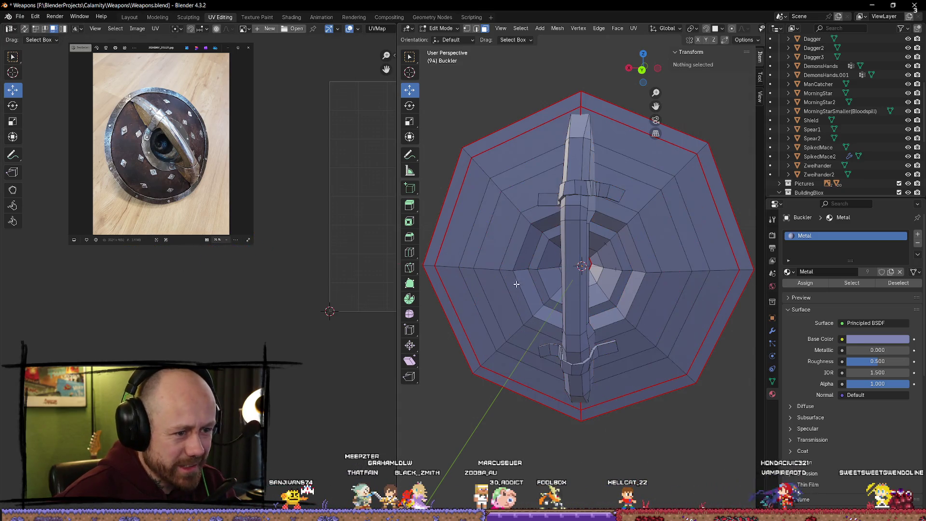
key(l)
key(l)
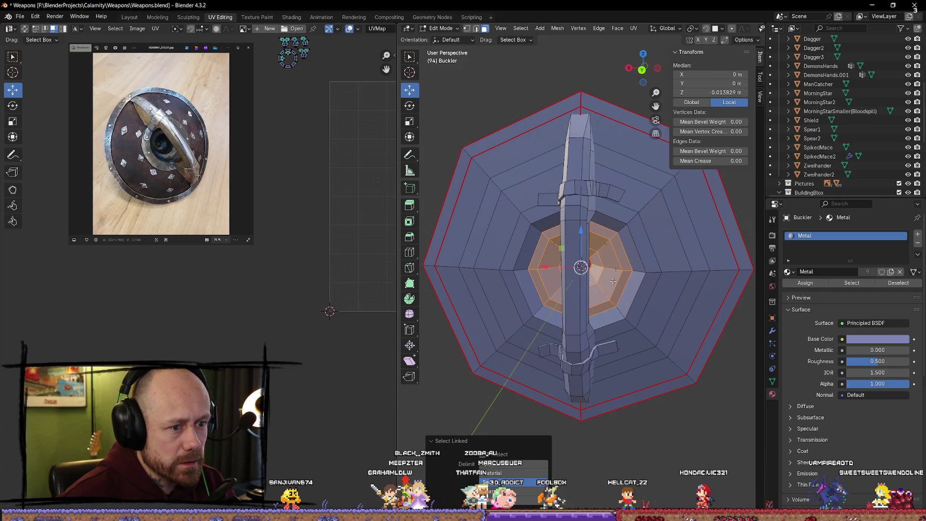
mouse_move(535, 271)
middle_down()
mouse_move(591, 274)
mouse_move(585, 210)
middle_up()
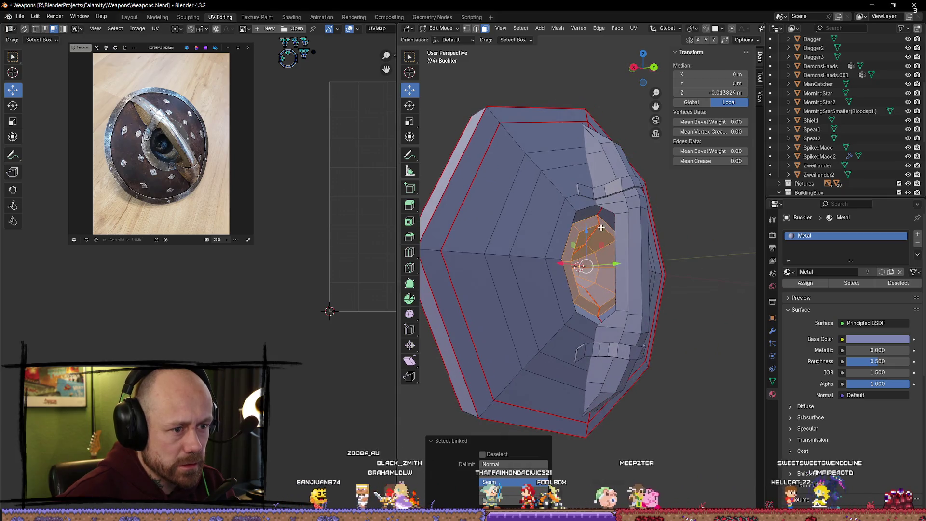
key(l)
mouse_move(586, 211)
middle_down()
mouse_move(545, 356)
mouse_move(451, 370)
middle_up()
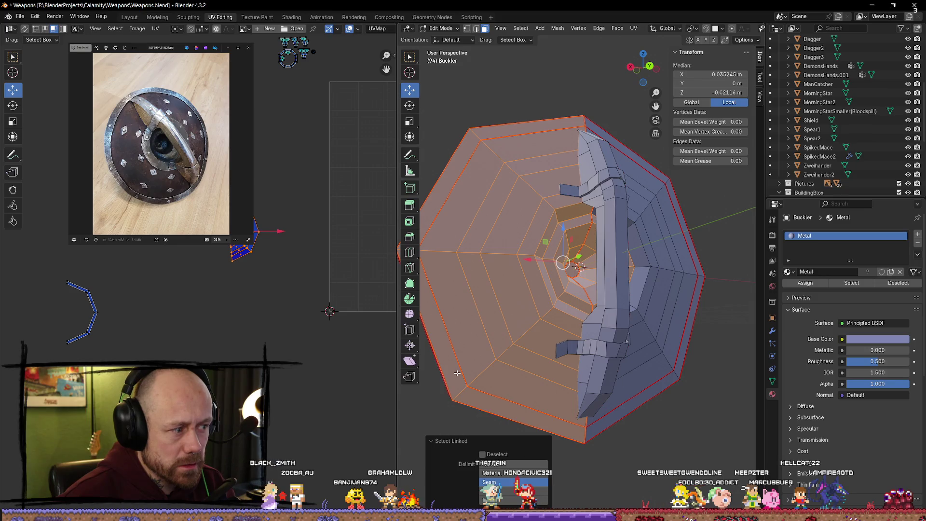
mouse_move(585, 379)
middle_down()
mouse_move(549, 339)
mouse_move(575, 268)
mouse_move(611, 262)
middle_up()
scroll(575, 269, up, 4)
scroll(510, 278, down, 4)
click(649, 408)
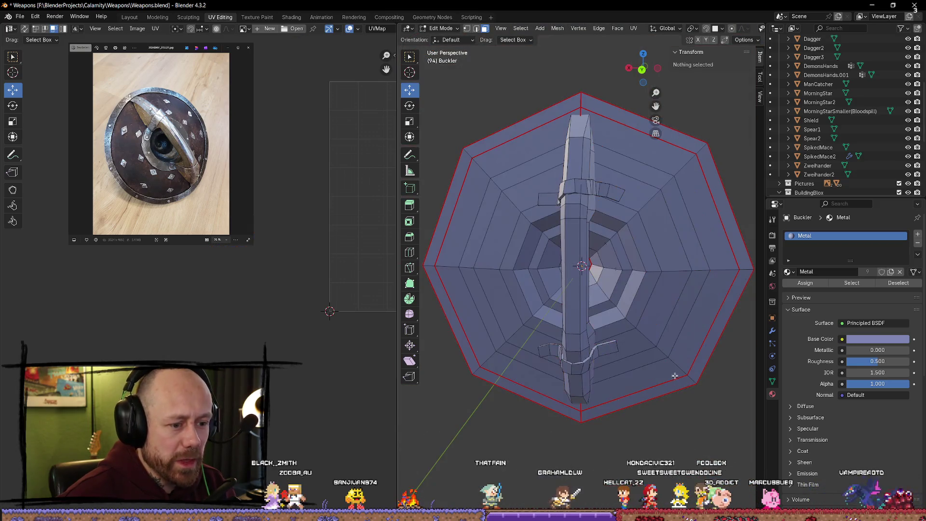
Select one vertical ring-strip UV island and move it to the right of the layout
key(a)
scroll(285, 265, up, 2)
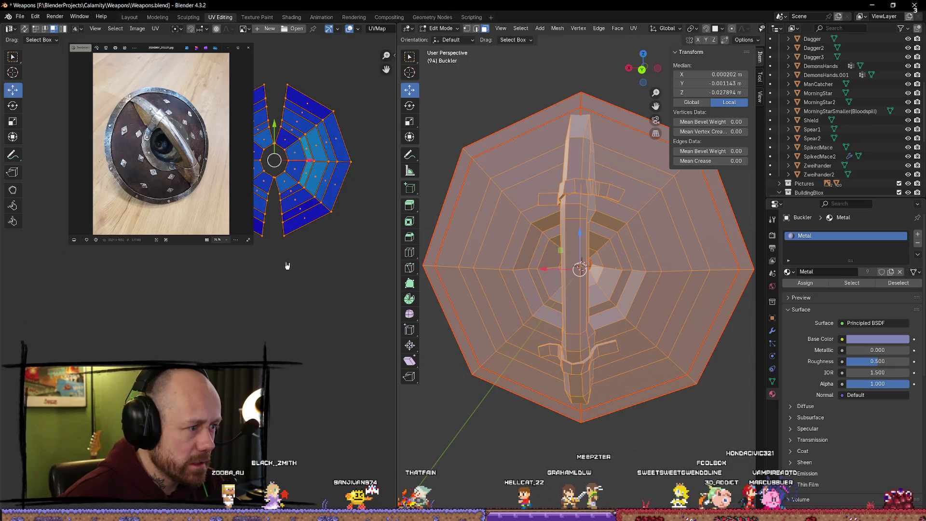
scroll(300, 314, down, 2)
scroll(276, 328, down, 2)
scroll(277, 328, up, 3)
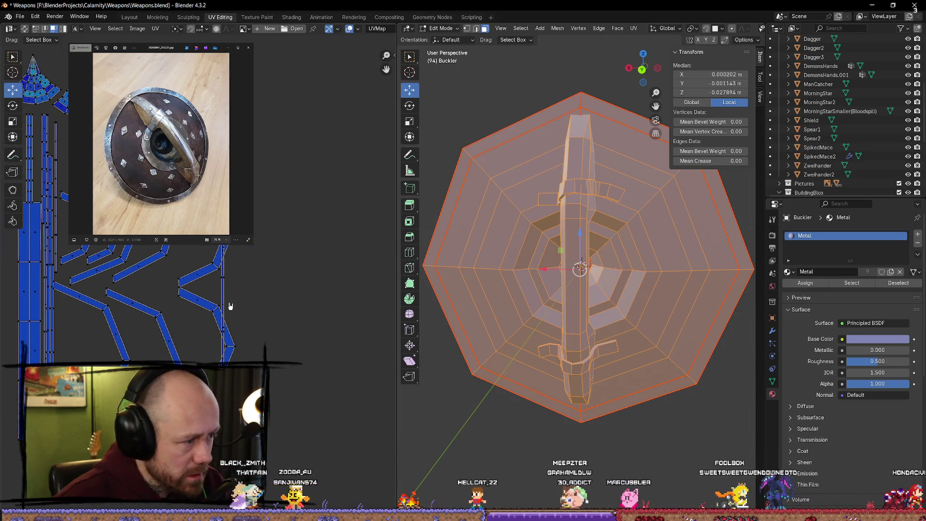
key(l)
drag(260, 336, 324, 287)
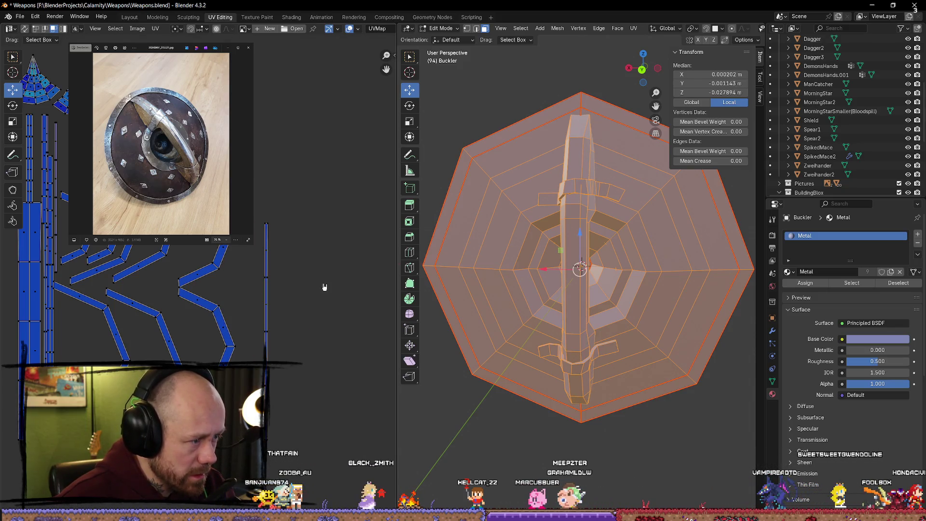
key(alt+a)
Select the outer seam-bounded ring of faces on the shield in the 3D view
middle_drag(463, 405, 450, 436)
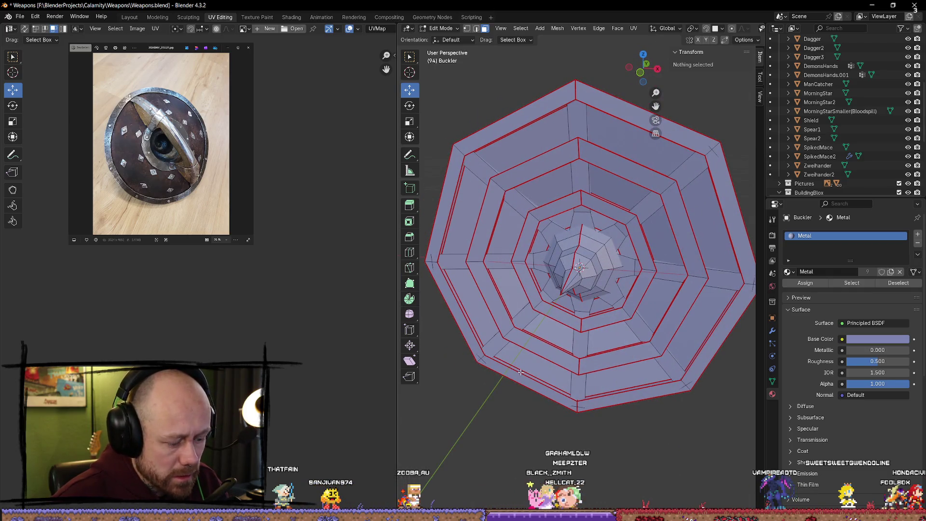
key(l)
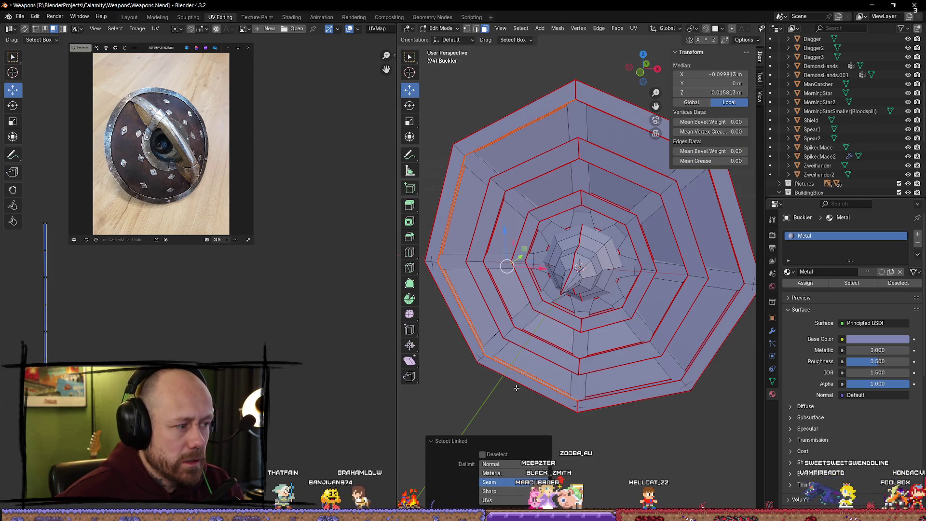
click(516, 388)
middle_drag(515, 388, 585, 402)
key(l)
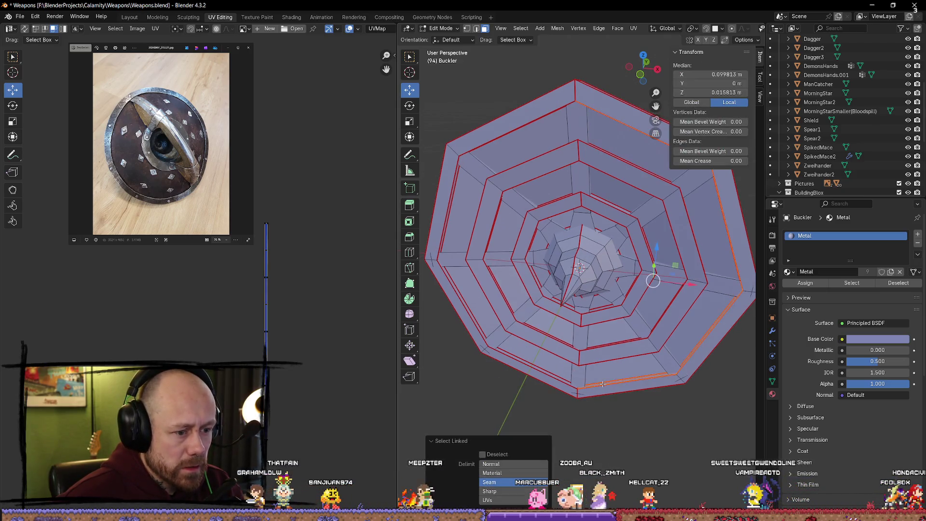
shift+click(533, 377)
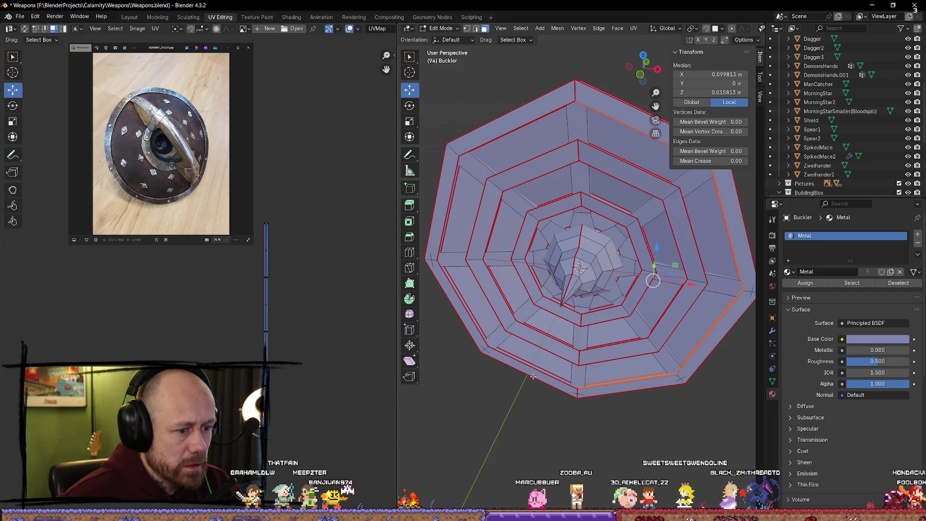
key(l)
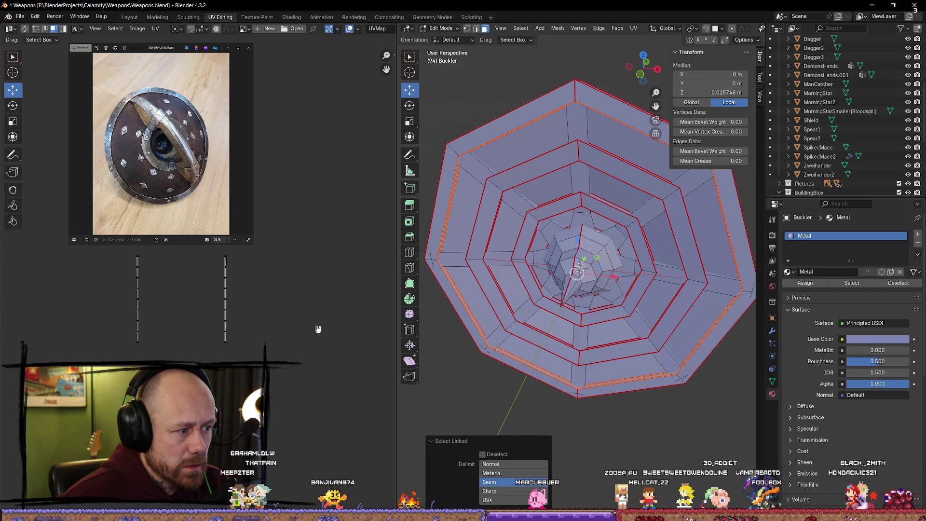
Move the outer ring's UV island to the left, then show all islands together
key(l)
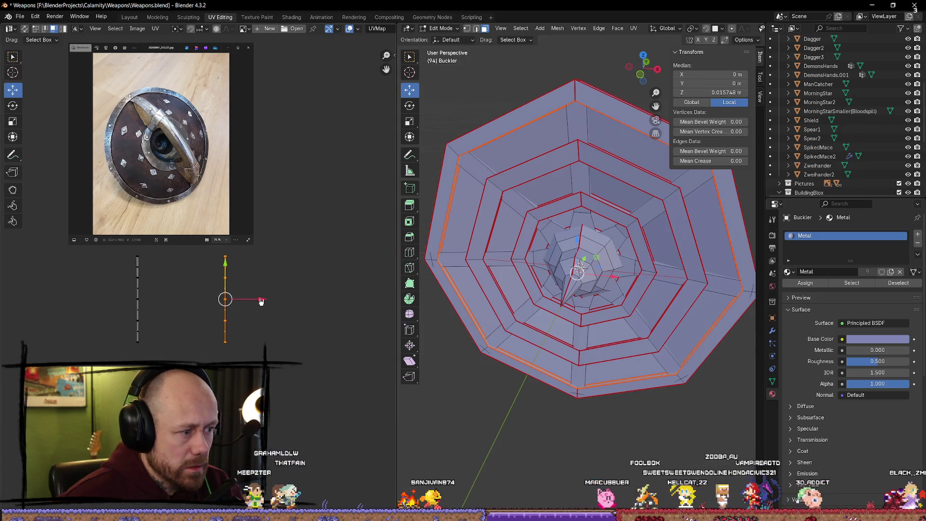
key(g)
click(182, 301)
click(569, 411)
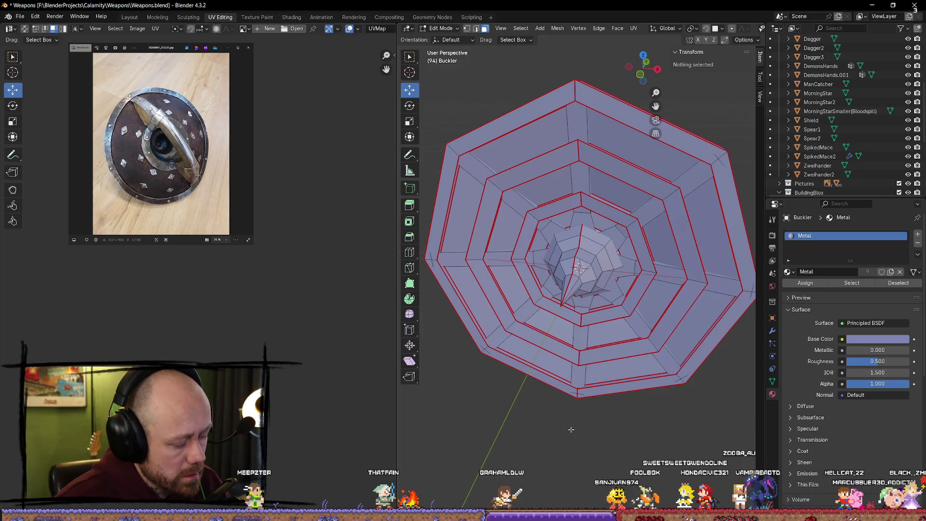
key(a)
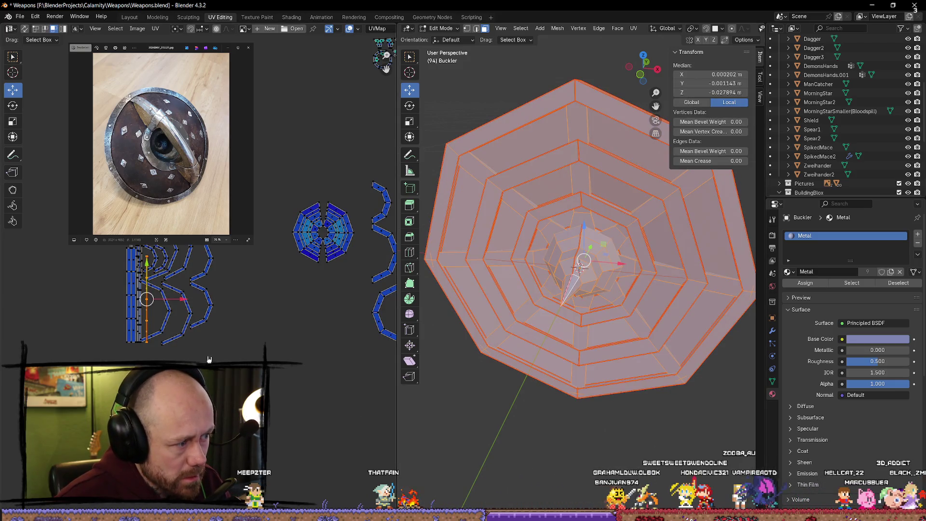
scroll(209, 360, up, 3)
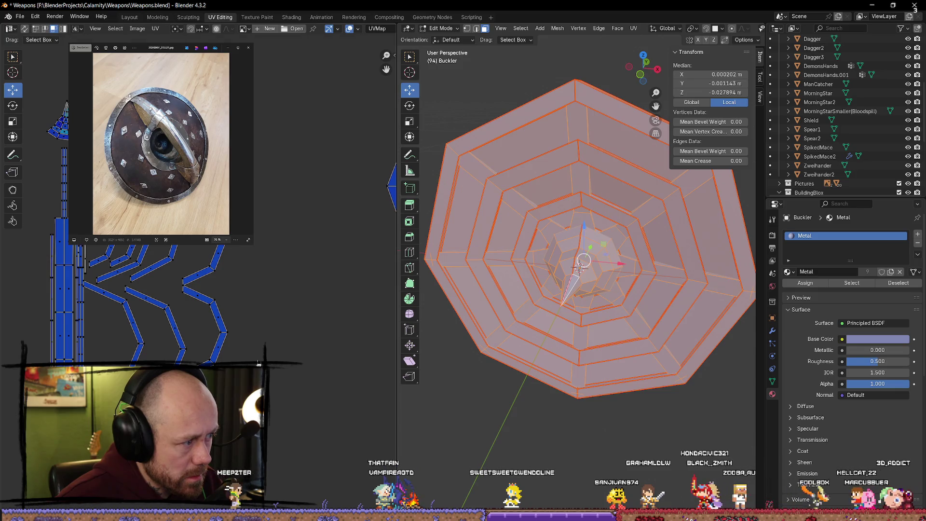
Select the rim ring and the next seam-bounded rings inward with Select Linked
key(alt+a)
middle_drag(570, 406, 564, 381)
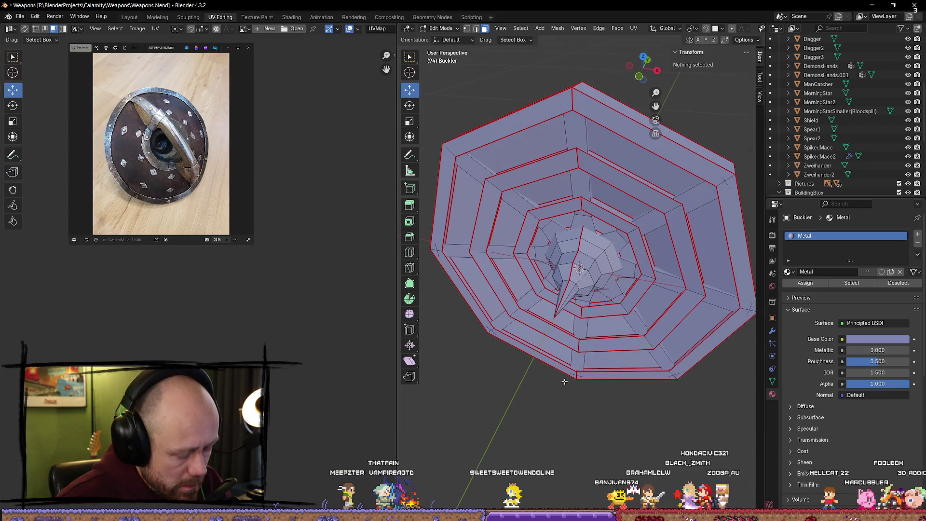
key(l)
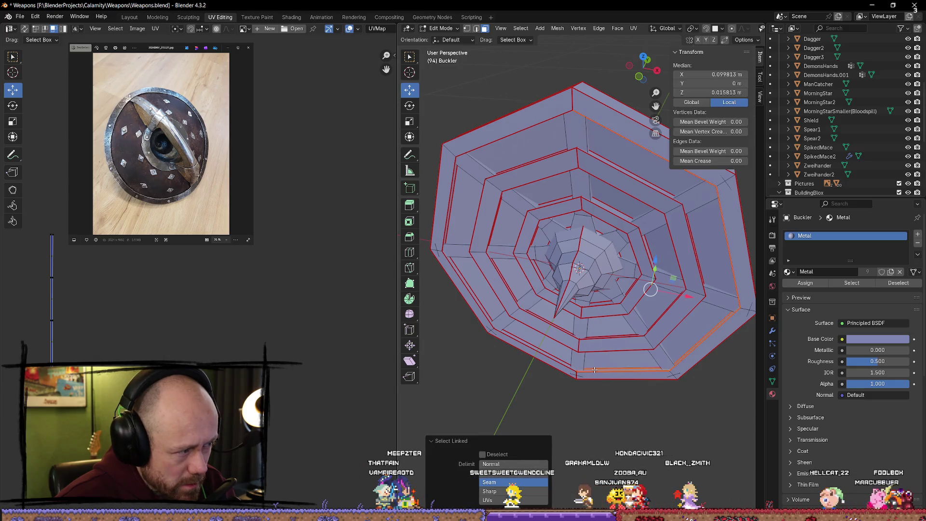
key(l)
key(l)
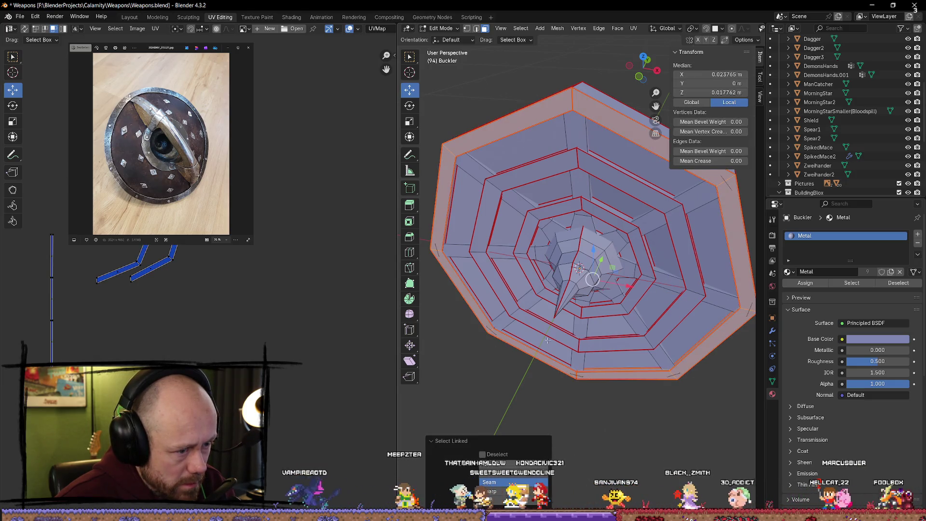
key(l)
key(l)
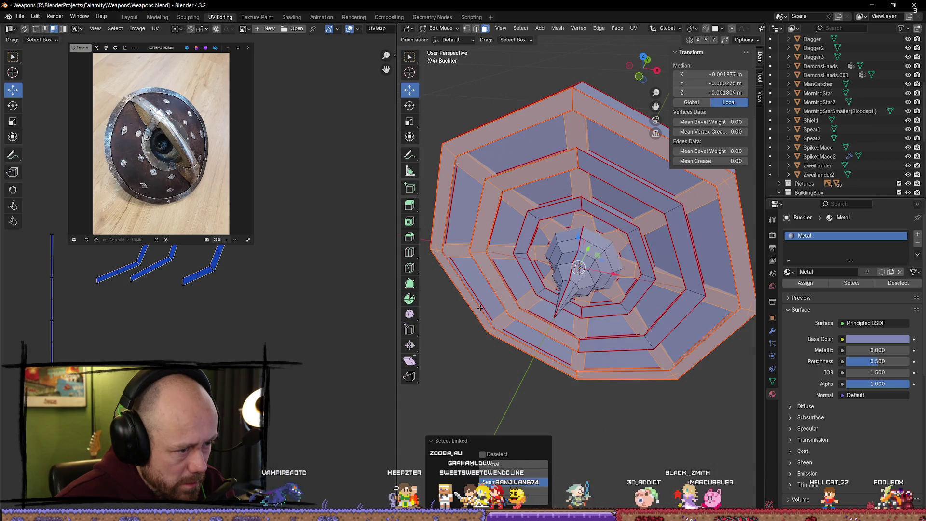
middle_drag(506, 291, 525, 252)
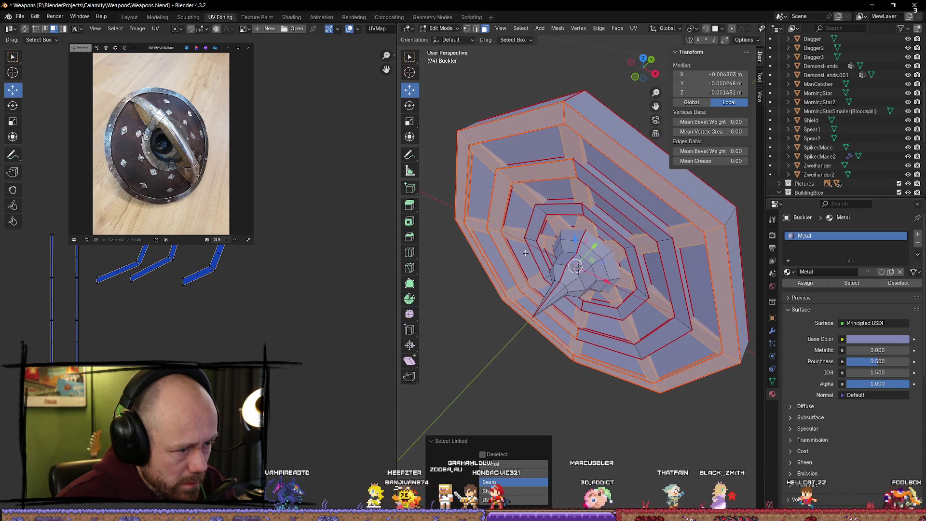
key(l)
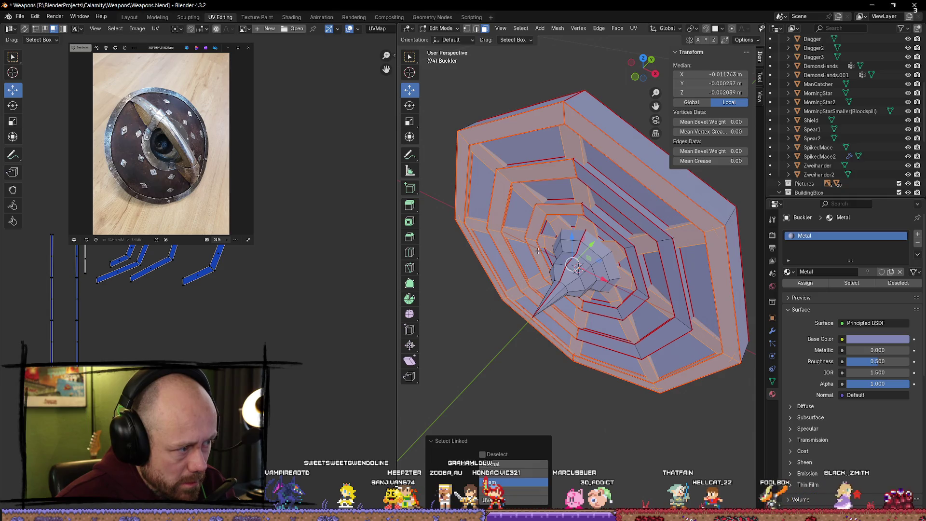
key(l)
Add the remaining inner rings up to the one around the boss, ending front-on
middle_drag(544, 254, 614, 247)
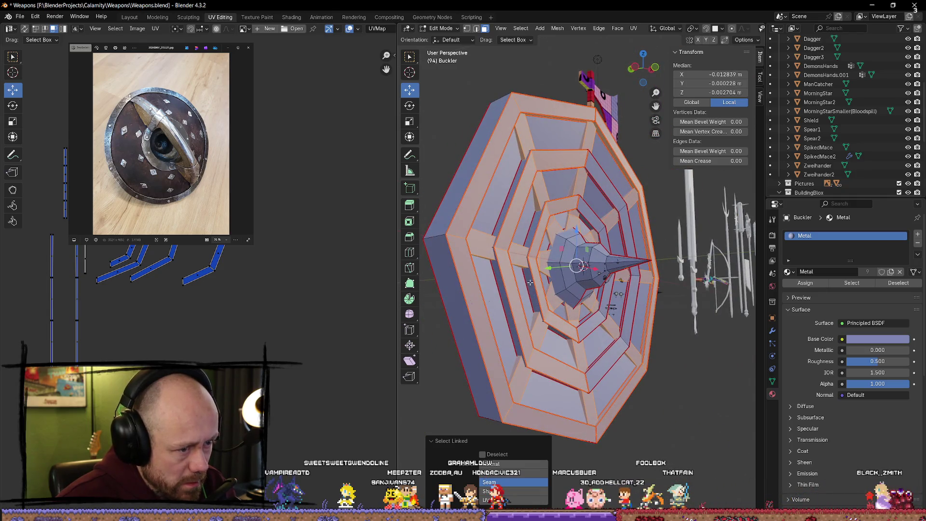
mouse_move(504, 294)
middle_down()
mouse_move(501, 318)
mouse_move(586, 363)
mouse_move(598, 322)
mouse_move(562, 344)
middle_up()
key(l)
key(l)
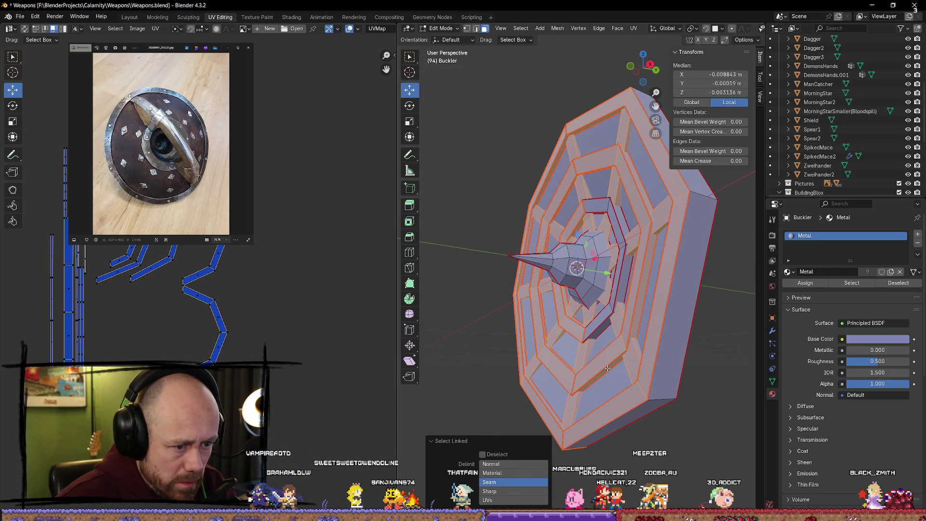
key(l)
mouse_move(605, 367)
middle_down()
mouse_move(679, 386)
mouse_move(685, 232)
mouse_move(692, 254)
middle_up()
key(l)
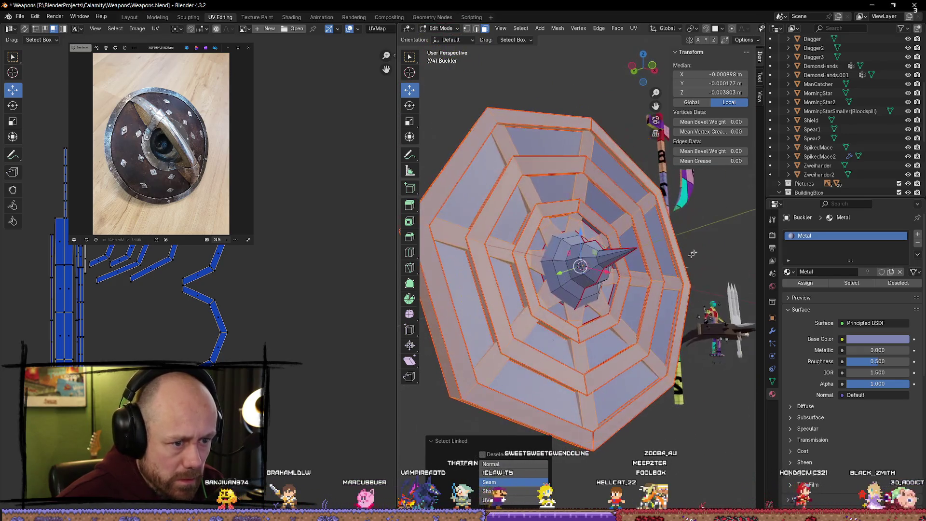
key(l)
middle_drag(613, 288, 507, 311)
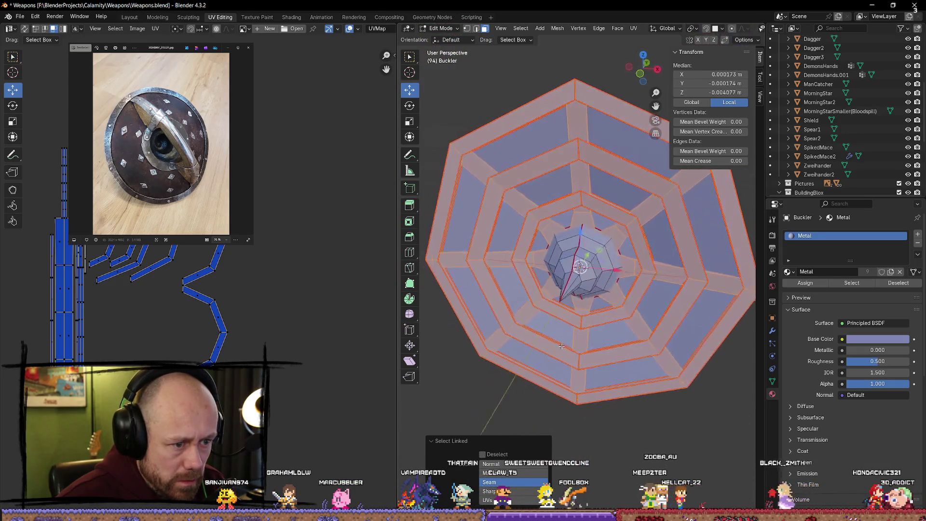
scroll(227, 308, up, 2)
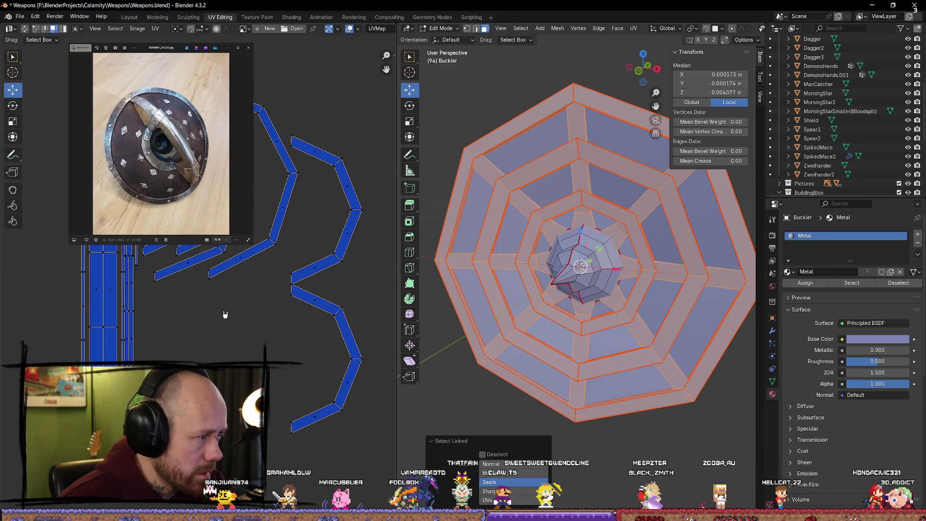
scroll(224, 313, down, 2)
middle_drag(234, 331, 242, 331)
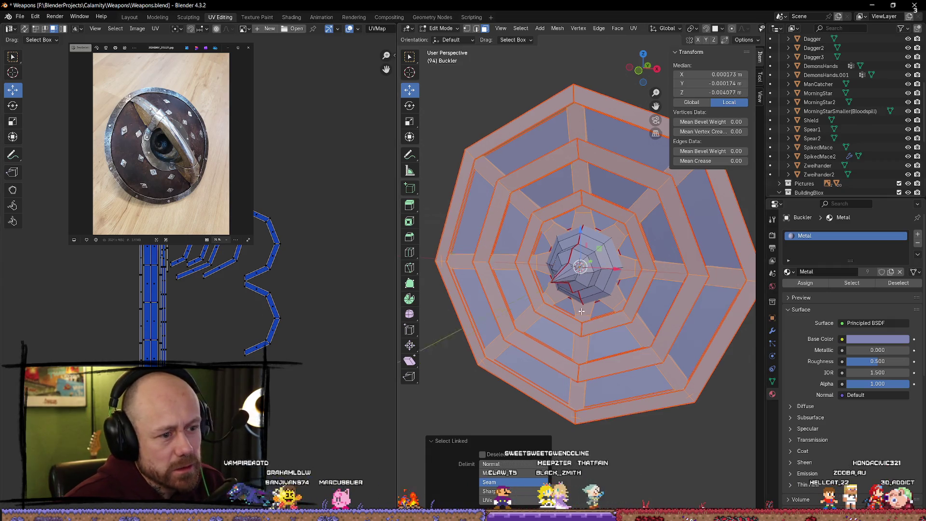
mouse_move(479, 313)
middle_down()
mouse_move(581, 266)
mouse_move(544, 308)
mouse_move(446, 267)
mouse_move(445, 205)
mouse_move(516, 214)
middle_up()
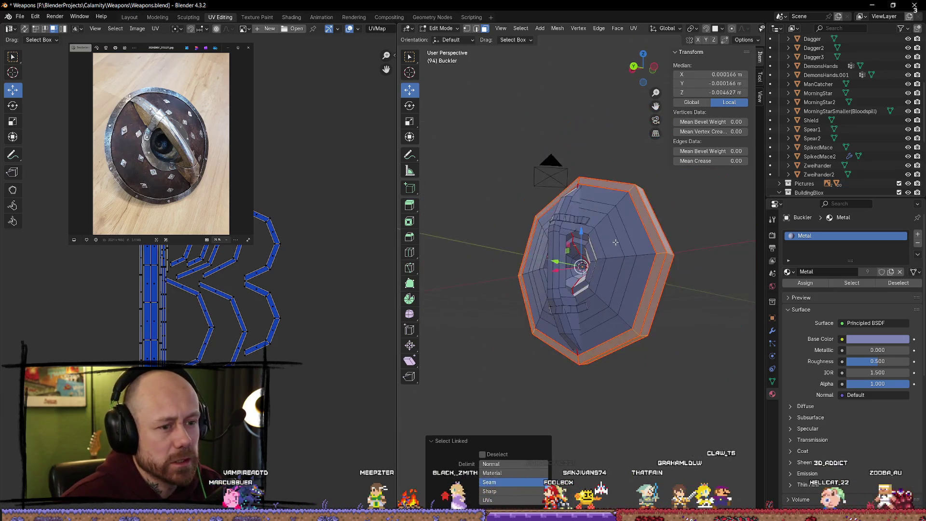
mouse_move(516, 213)
middle_down()
mouse_move(635, 247)
mouse_move(390, 210)
middle_up()
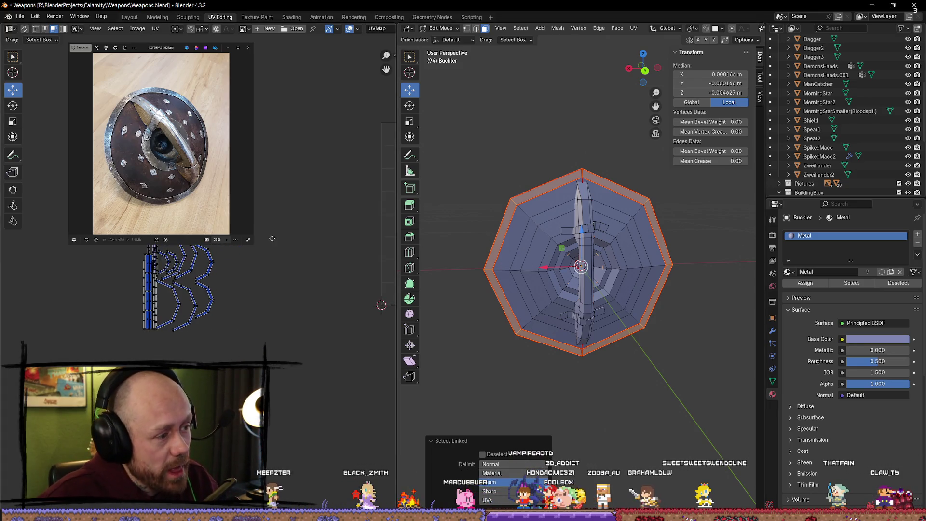
key(Tab)
middle_drag(545, 187, 507, 173)
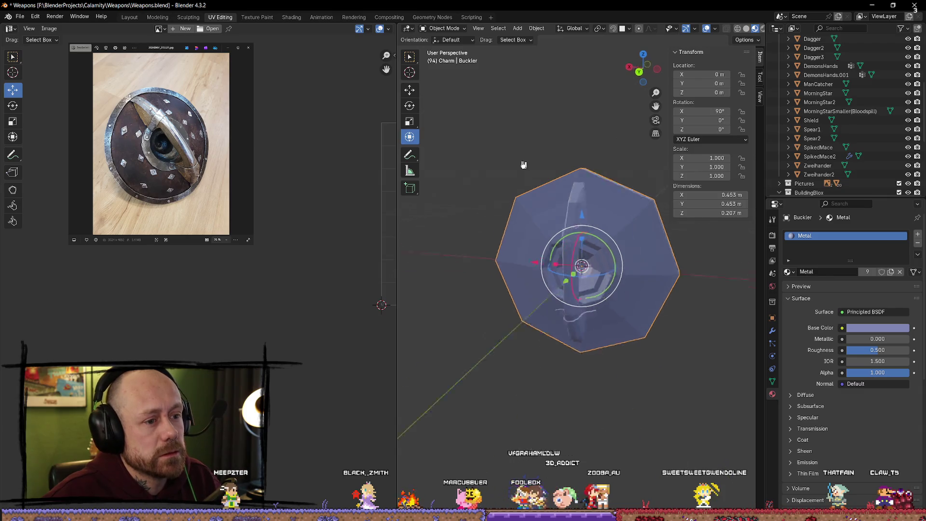
middle_drag(564, 166, 630, 244)
scroll(562, 171, up, 3)
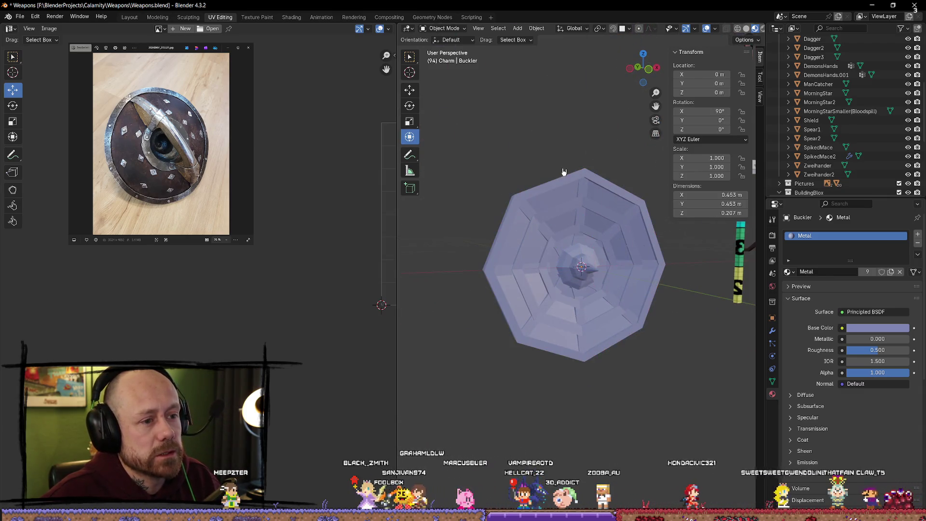
scroll(588, 282, down, 3)
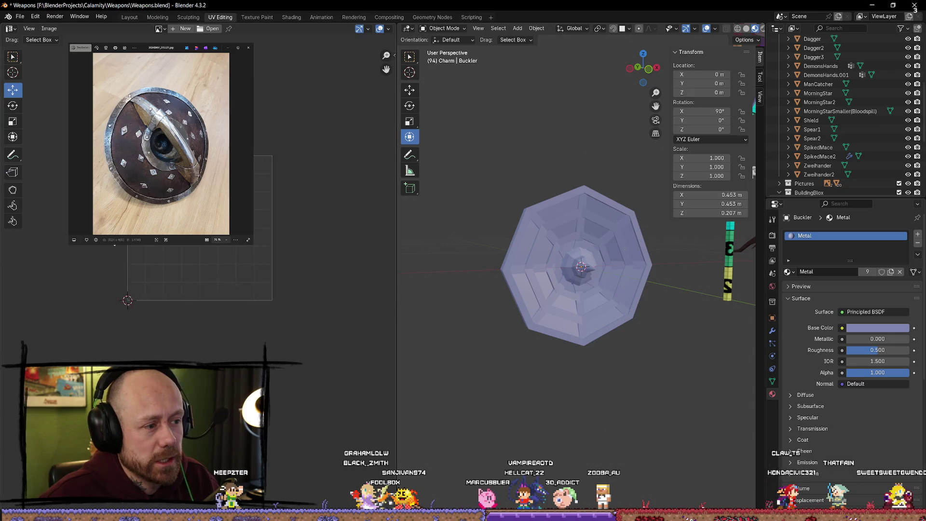
scroll(542, 333, up, 2)
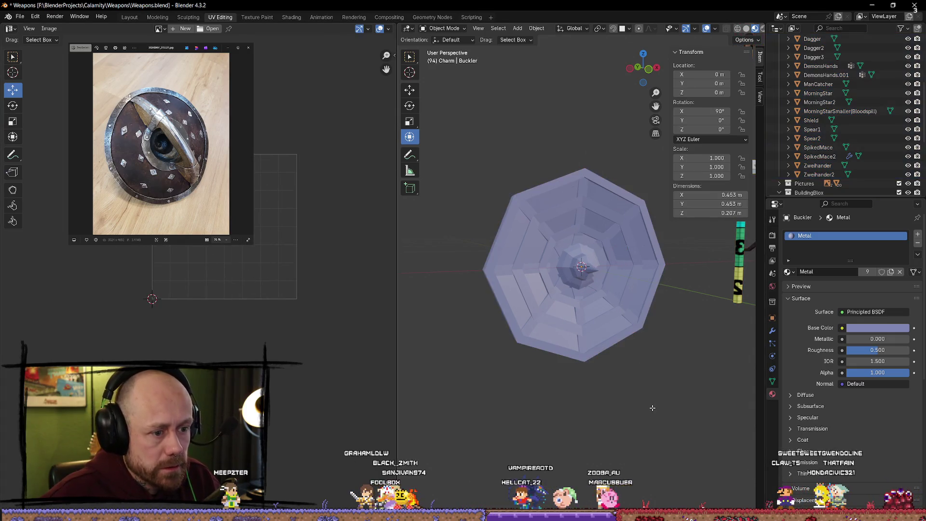
key(Tab)
key(alt+a)
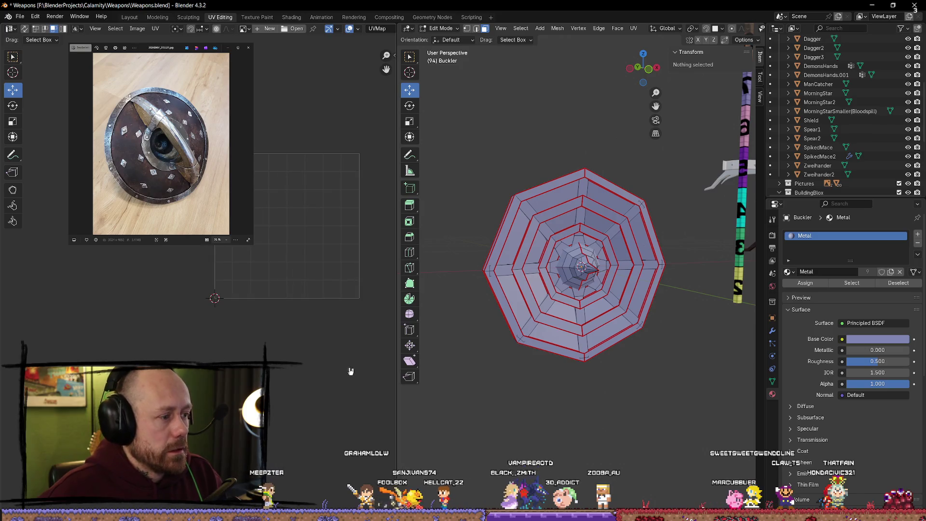
Move the strip island up-left and place the web-shaped boss island beside it
key(a)
scroll(299, 227, up, 3)
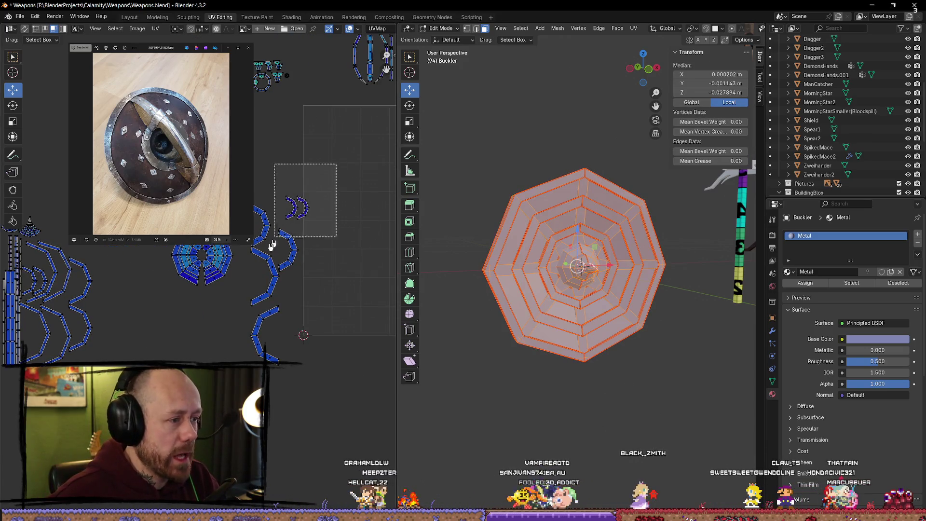
key(a)
scroll(217, 217, up, 2)
scroll(217, 217, up, 1)
scroll(217, 217, up, 2)
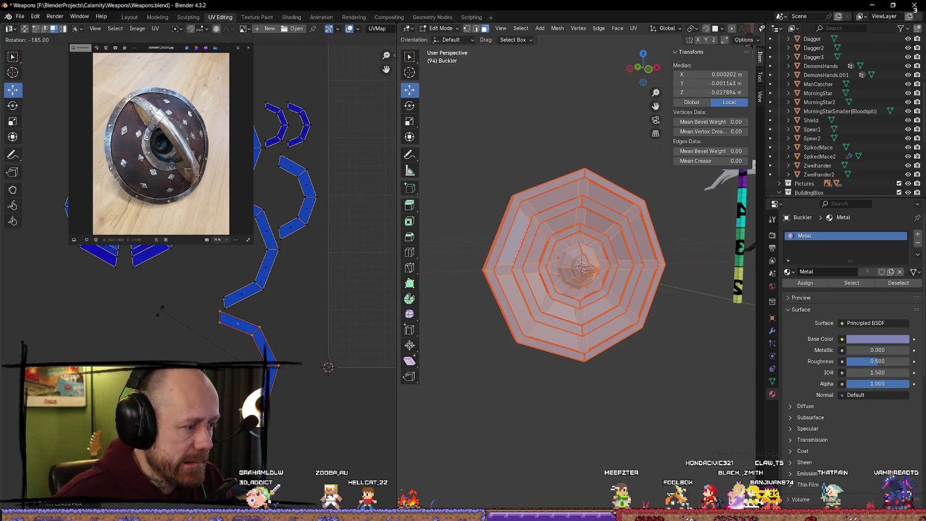
key(g)
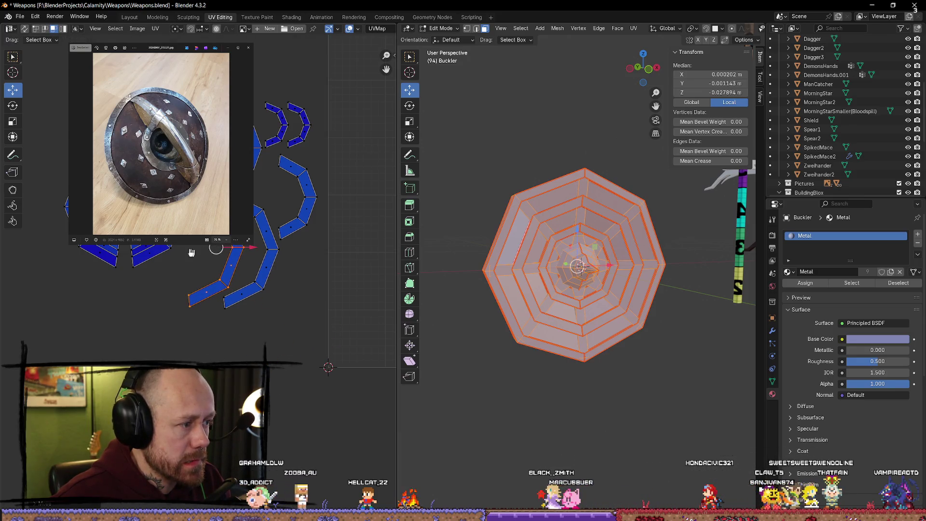
middle_drag(191, 252, 214, 294)
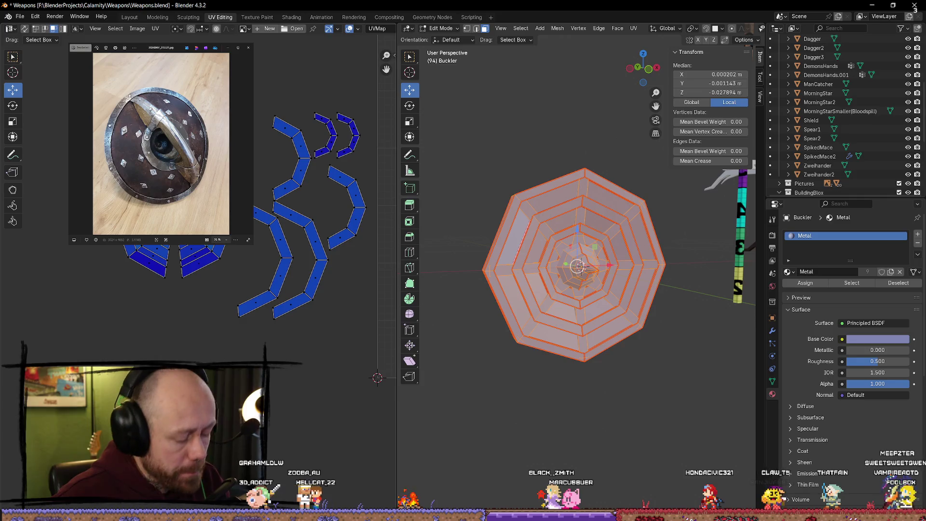
key(g)
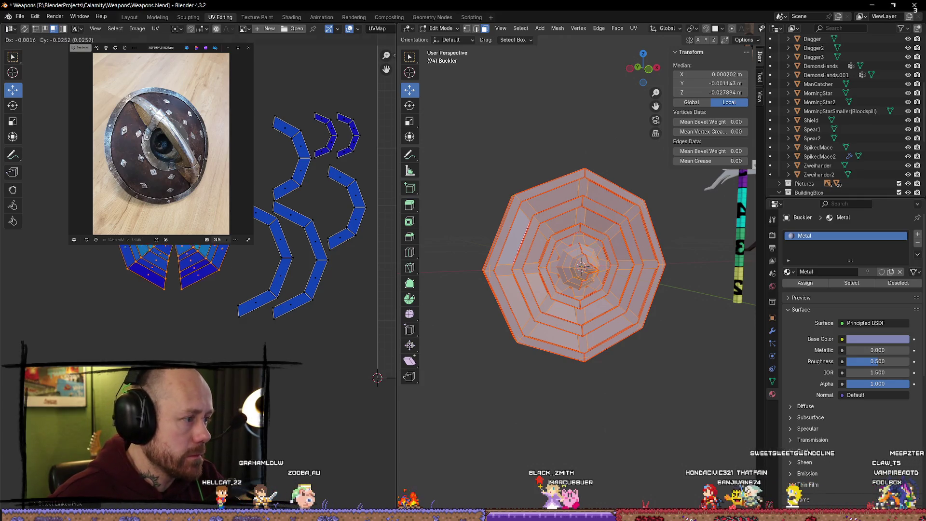
click(197, 259)
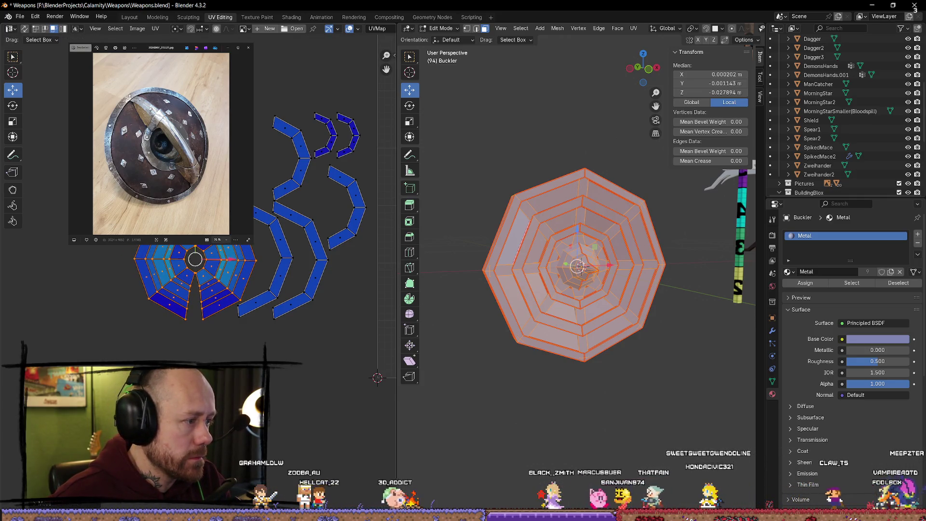
scroll(215, 269, down, 2)
scroll(214, 269, down, 2)
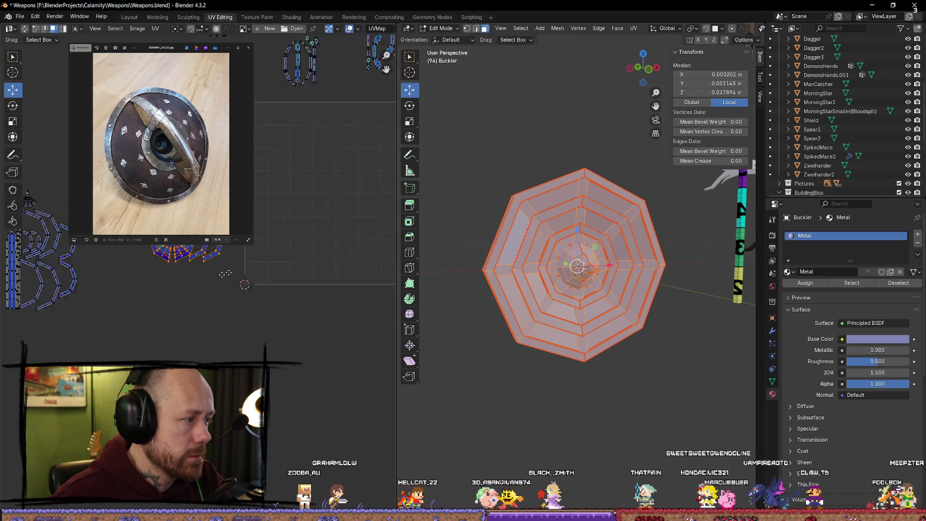
Shift the grouped islands further up-left, then move all UV islands together
middle_drag(165, 259, 154, 255)
scroll(268, 258, up, 2)
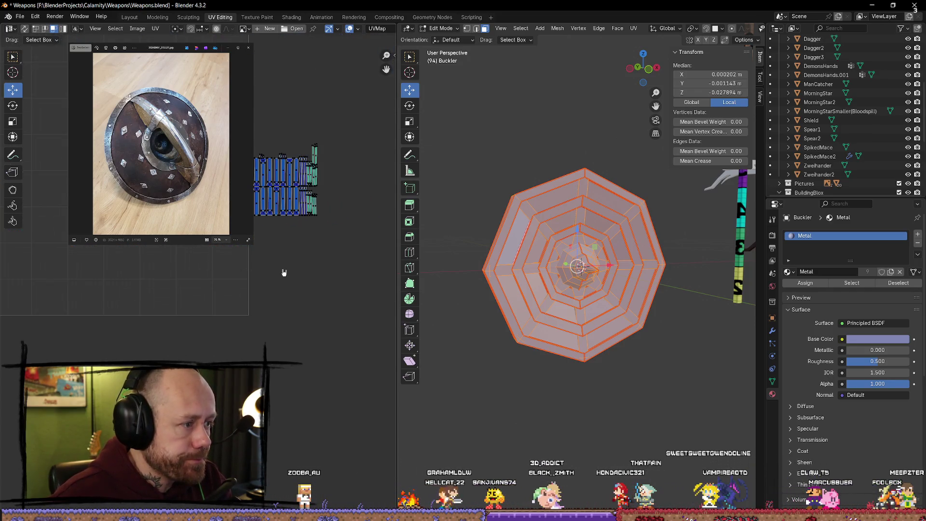
scroll(207, 268, down, 2)
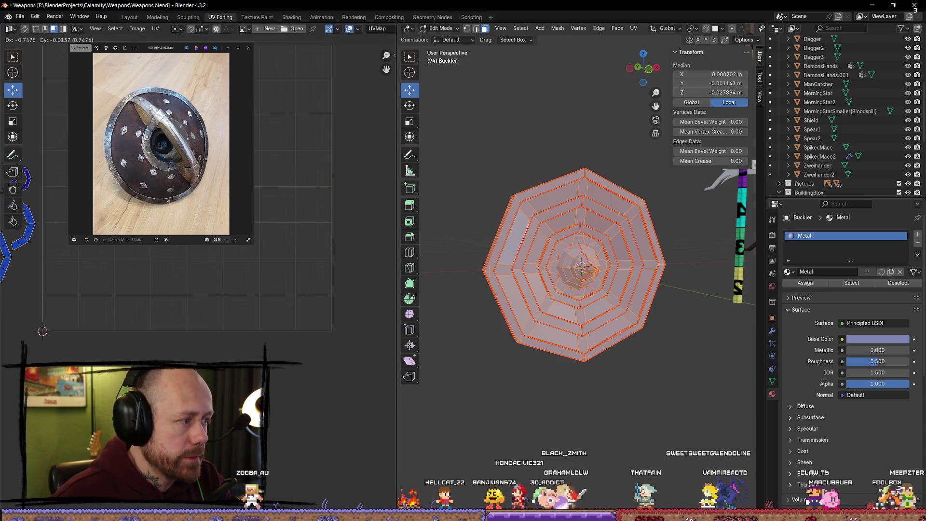
mouse_move(207, 269)
middle_down()
mouse_move(288, 269)
mouse_move(115, 262)
middle_up()
scroll(287, 268, down, 2)
key(g)
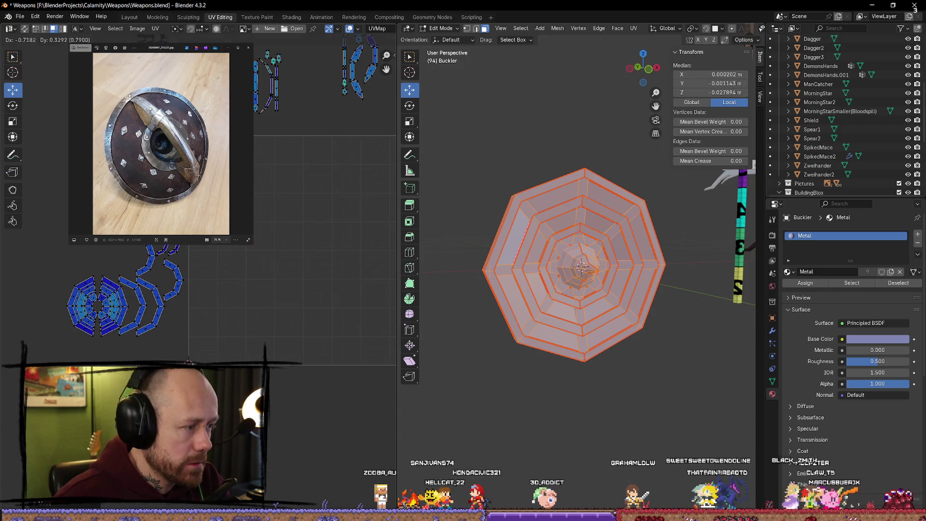
click(58, 204)
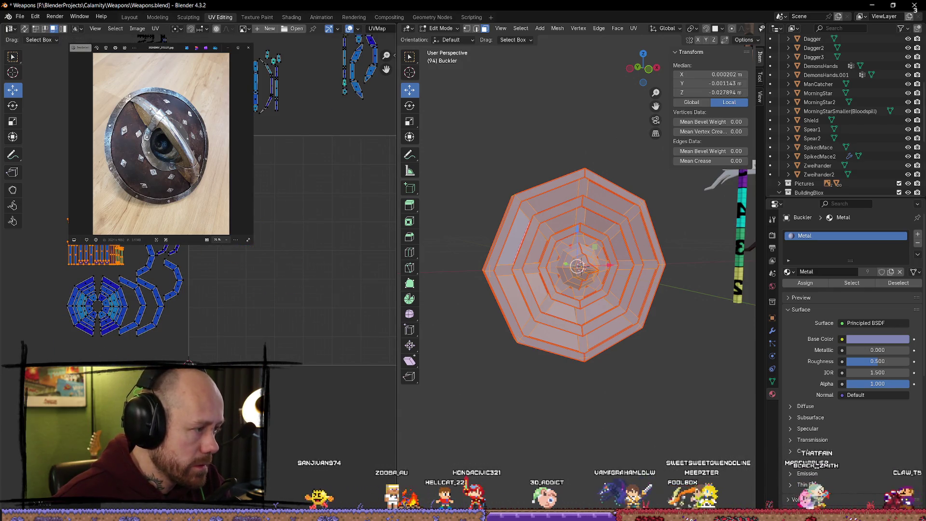
key(a)
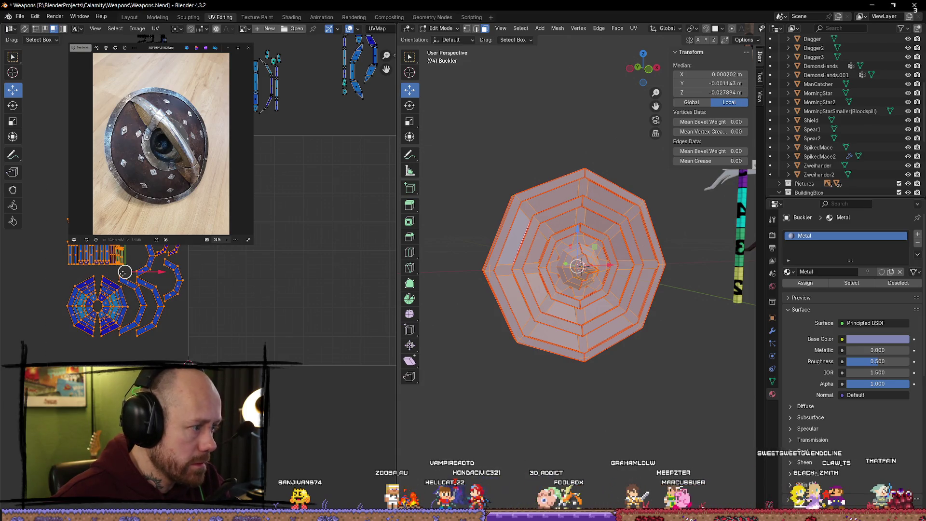
key(g)
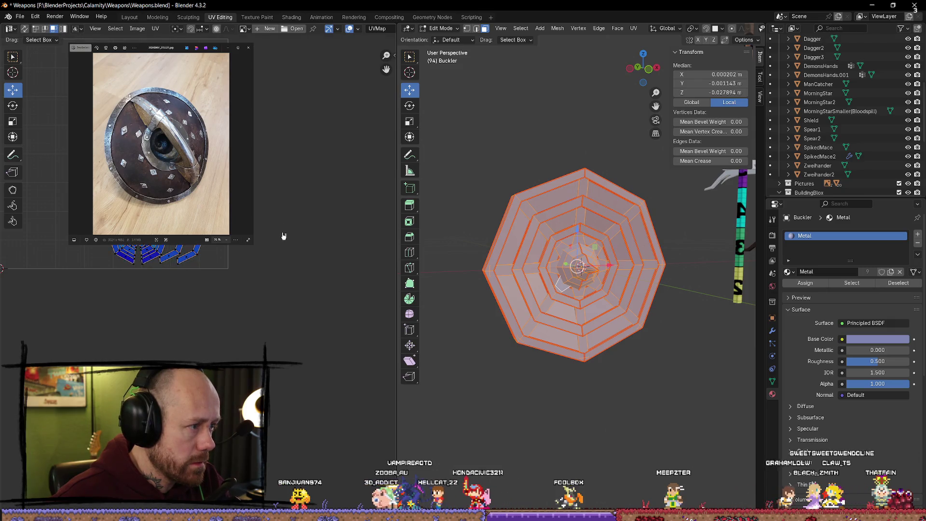
scroll(282, 236, up, 2)
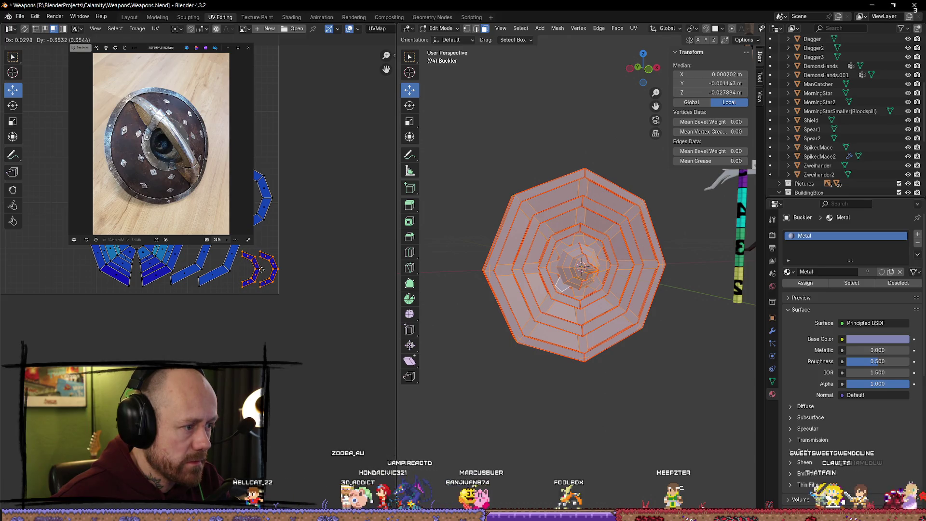
Nudge the small arc island into place and move the box-selected strip group slightly
click(258, 265)
key(l)
key(g)
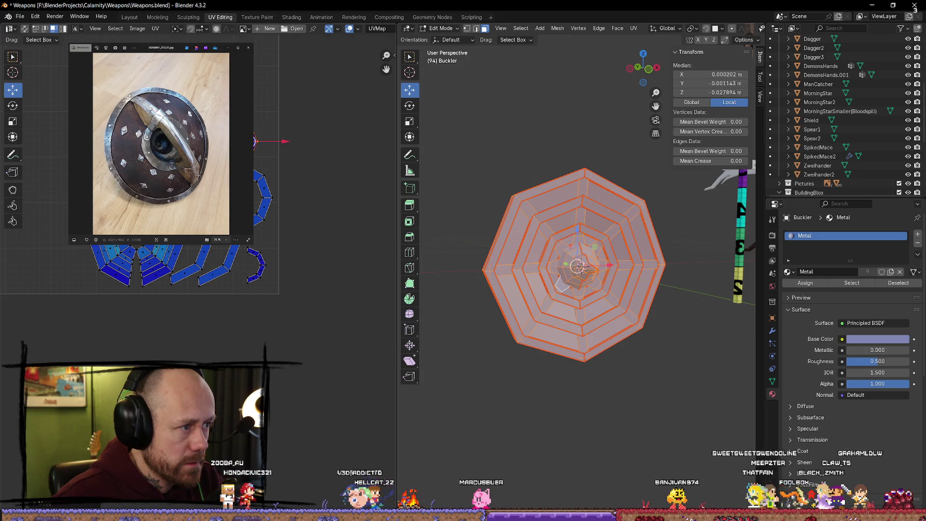
key(g)
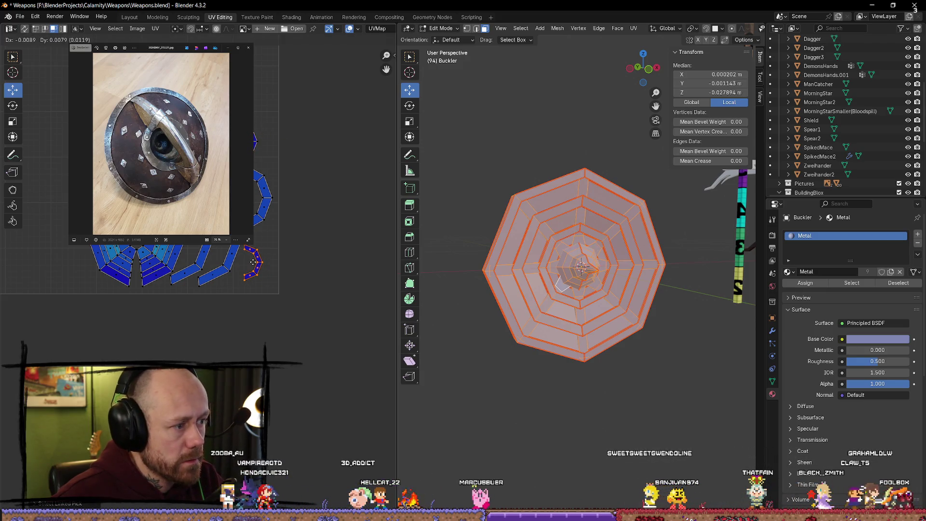
drag(305, 83, 64, 295)
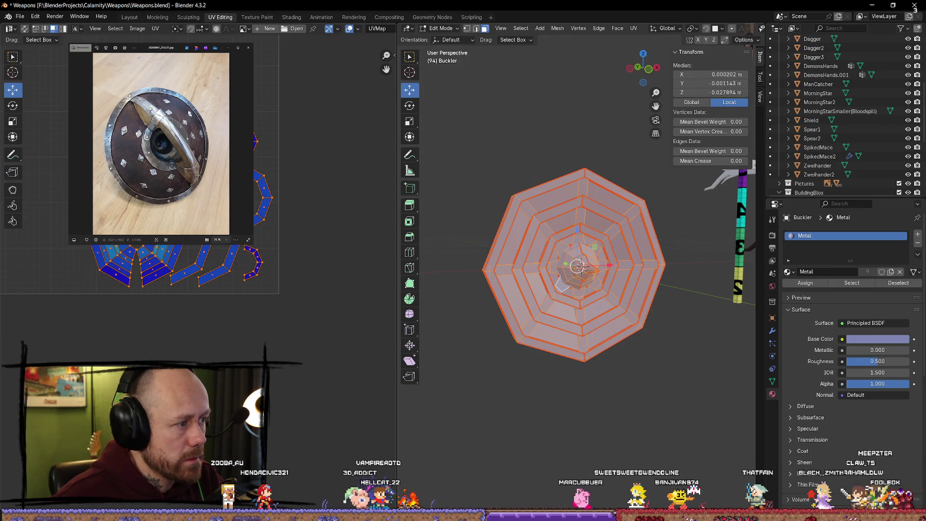
key(g)
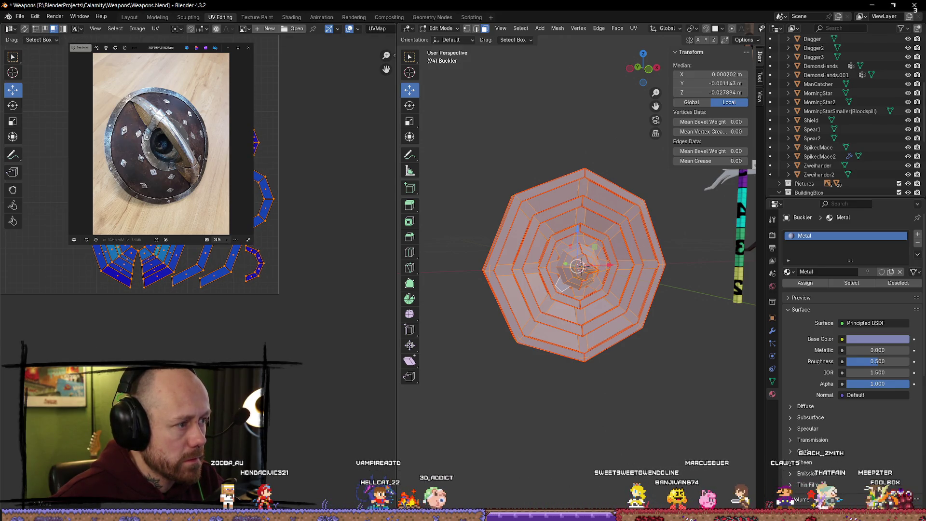
Move the arranged group beside the boss island and straight-strip cluster
mouse_move(181, 274)
middle_down()
mouse_move(217, 304)
mouse_move(217, 289)
mouse_move(238, 305)
middle_up()
scroll(217, 289, down, 2)
scroll(217, 290, up, 2)
key(alt+a)
mouse_move(217, 275)
middle_down()
mouse_move(240, 304)
mouse_move(29, 232)
middle_up()
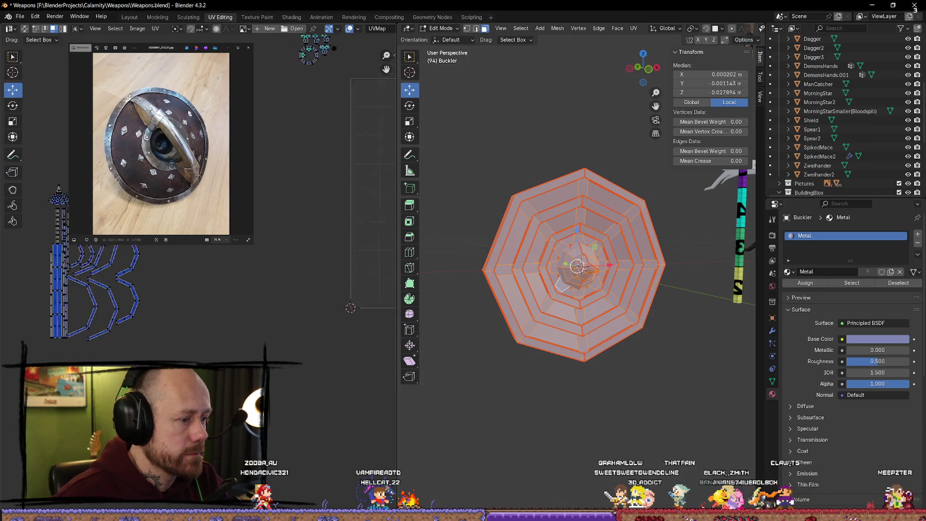
middle_drag(188, 311, 217, 285)
key(a)
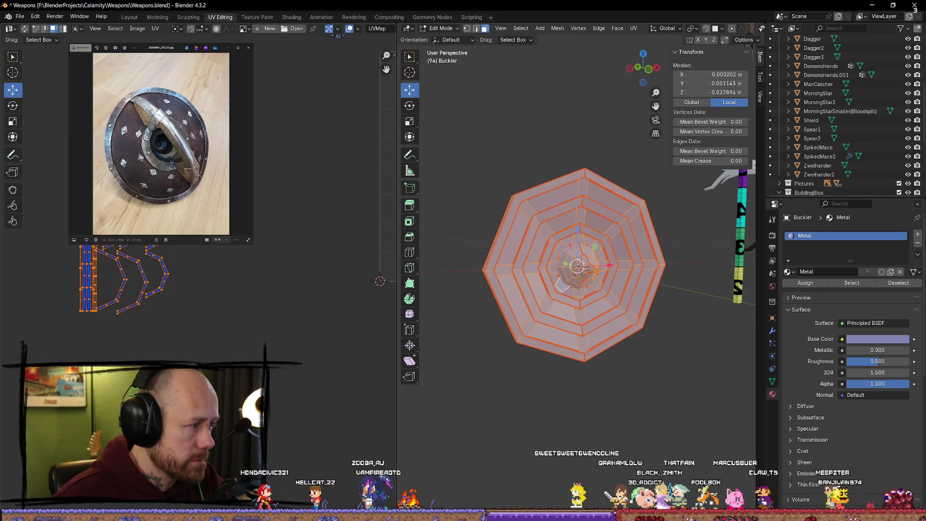
key(g)
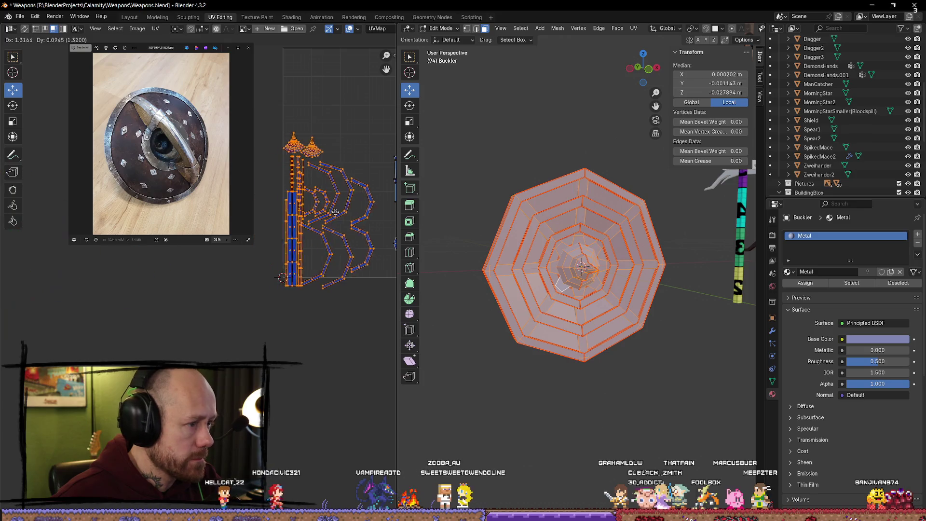
click(335, 212)
middle_drag(335, 212, 256, 274)
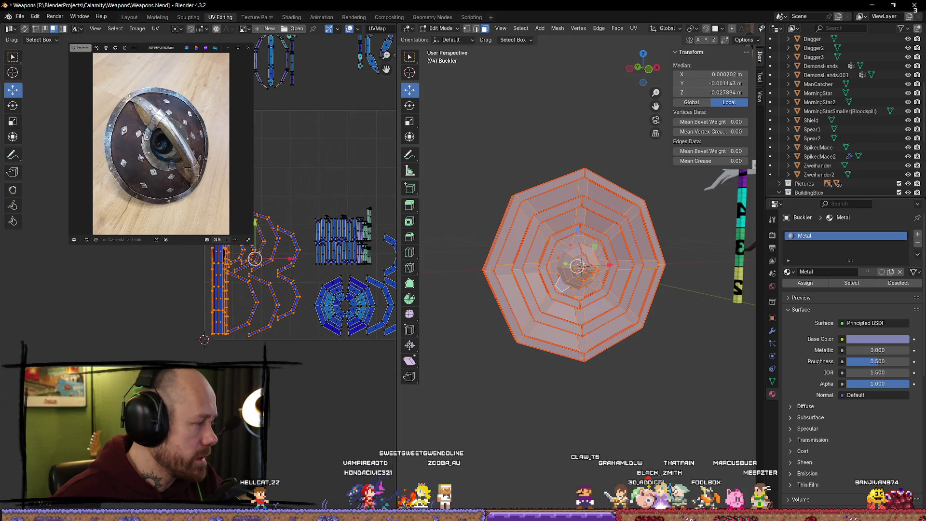
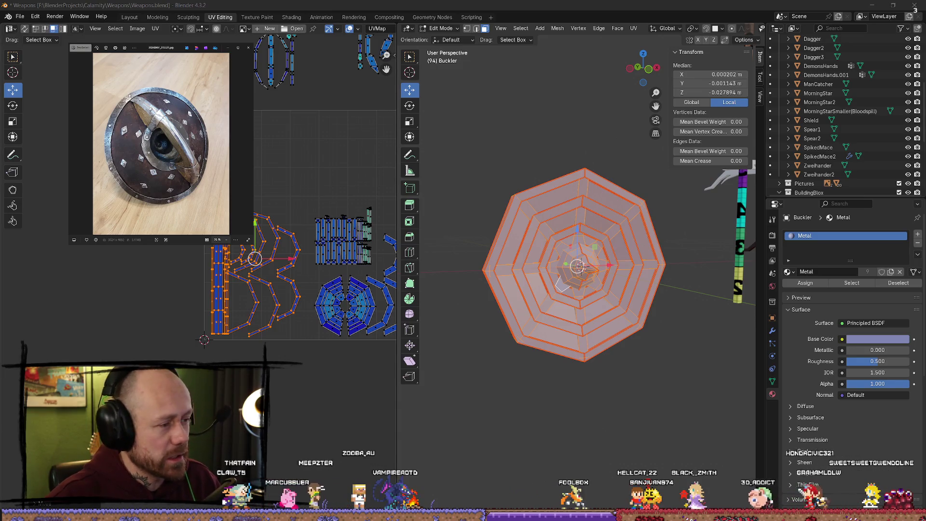
Drag the first buckler UV islands into place within the layout
middle_drag(311, 69, 264, 118)
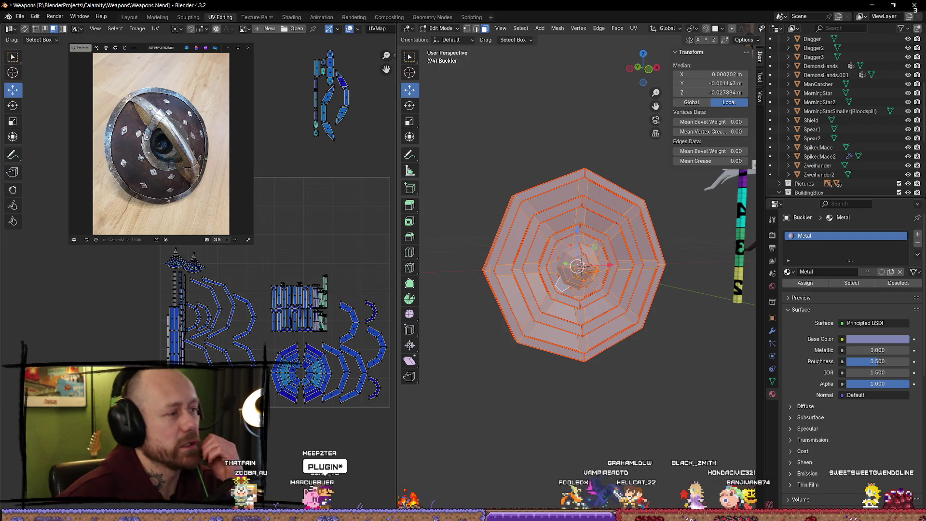
drag(247, 217, 358, 225)
key(alt+a)
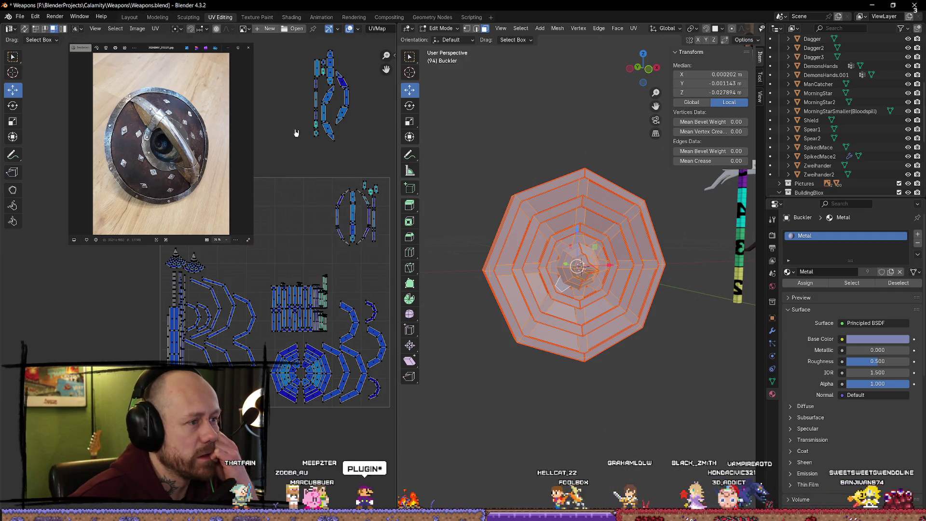
middle_drag(359, 224, 352, 235)
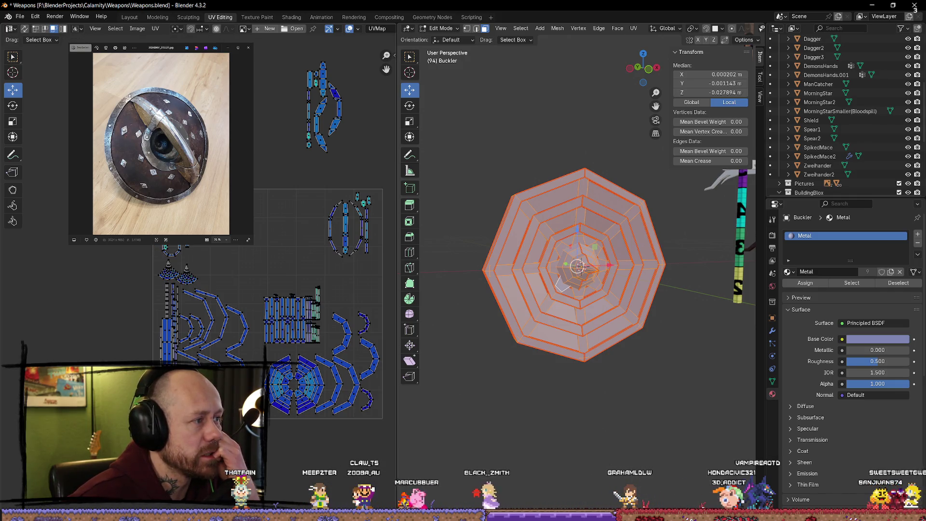
click(263, 222)
scroll(263, 221, up, 3)
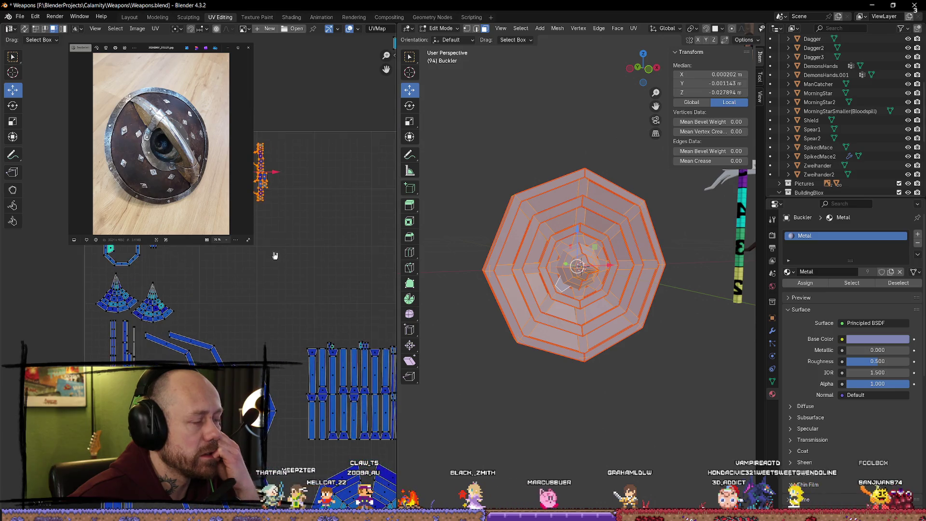
scroll(283, 246, down, 2)
scroll(286, 242, down, 2)
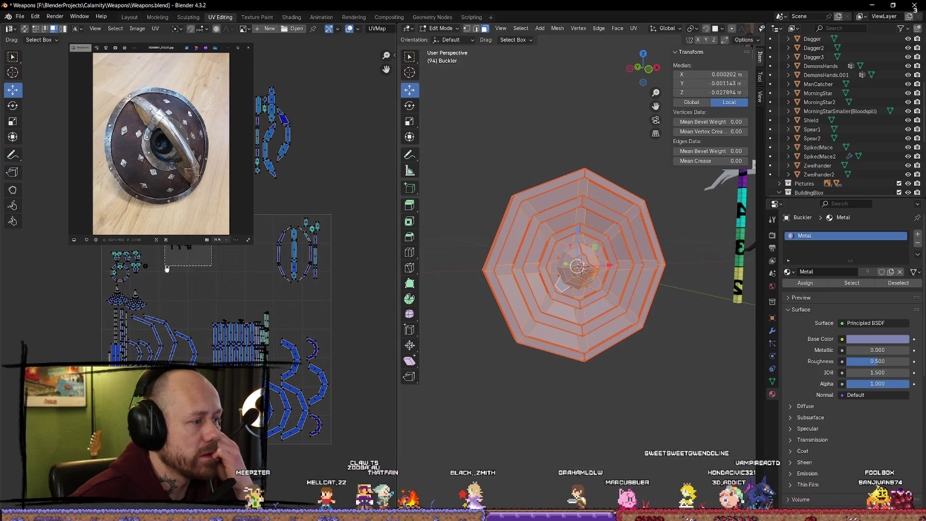
drag(166, 269, 167, 269)
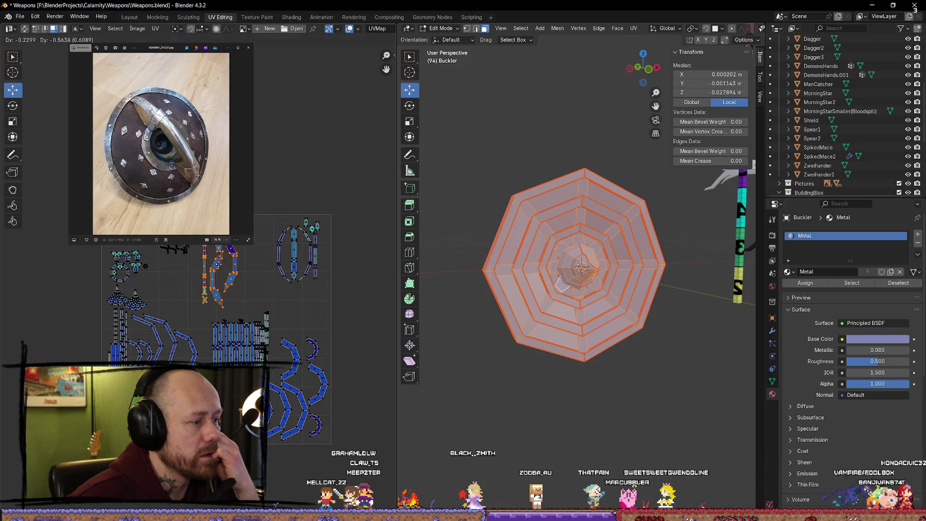
click(222, 263)
scroll(152, 272, up, 3)
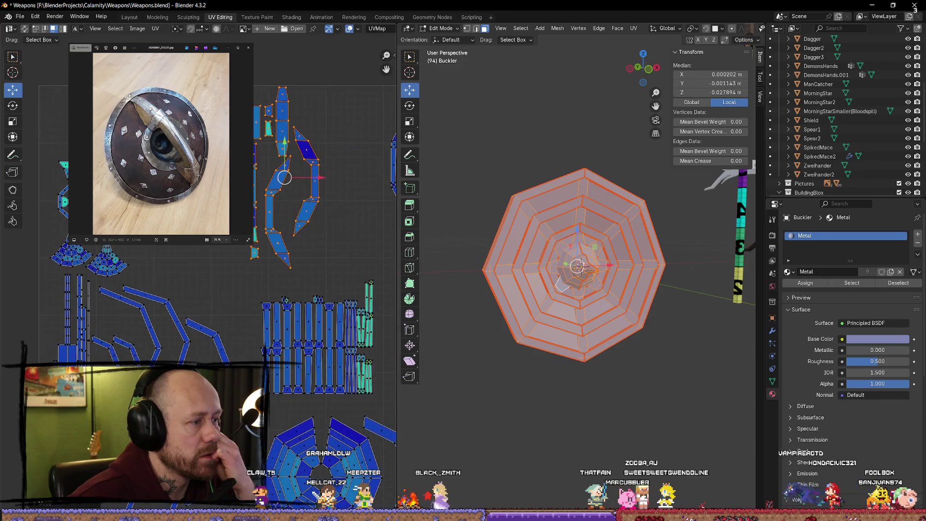
Grab the remaining UV islands one by one and move them into free spots
key(alt+a)
middle_drag(227, 187, 254, 204)
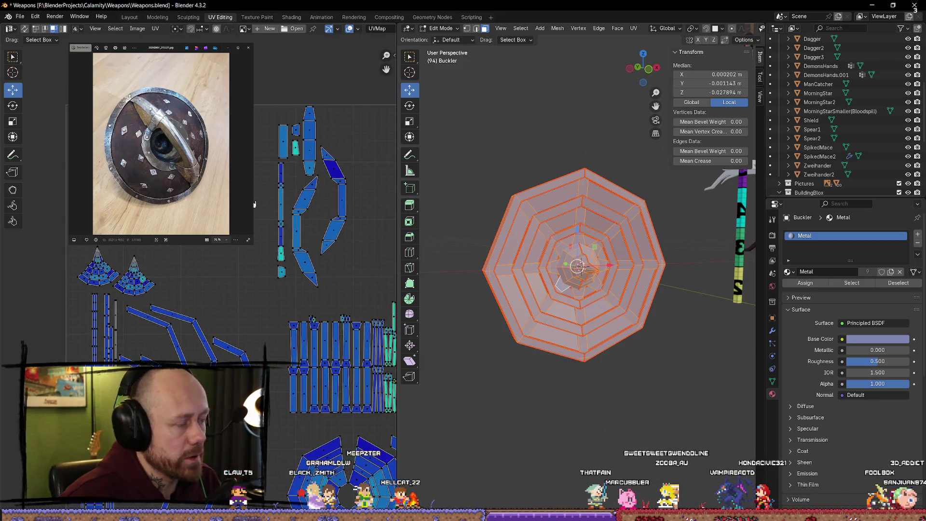
key(h)
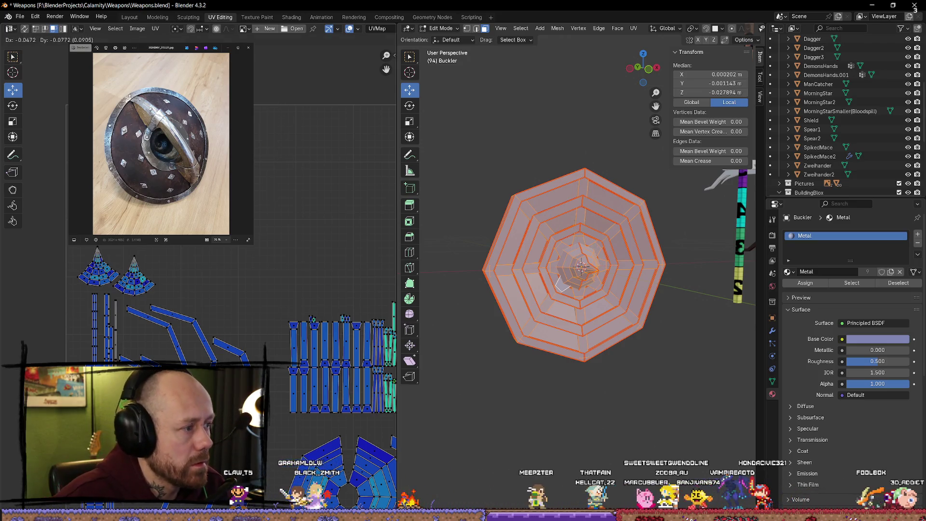
key(g)
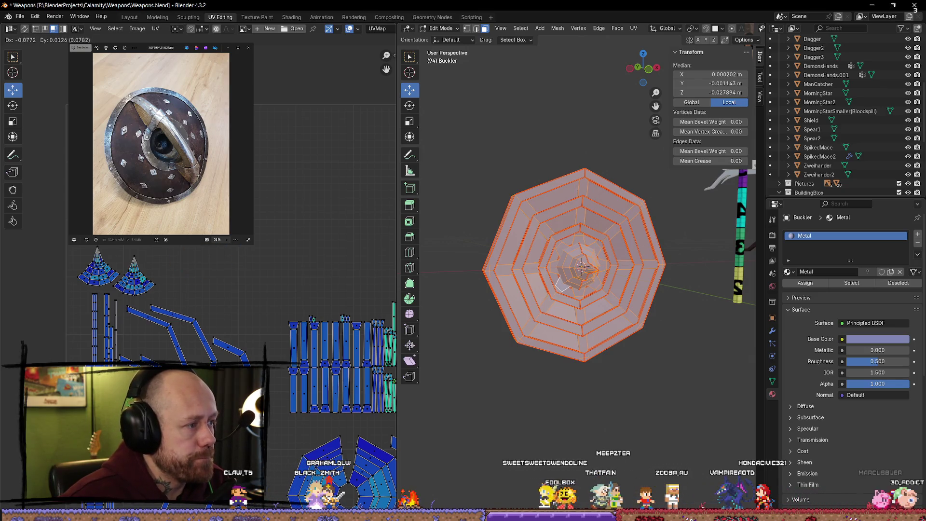
scroll(217, 304, down, 3)
scroll(217, 304, down, 1)
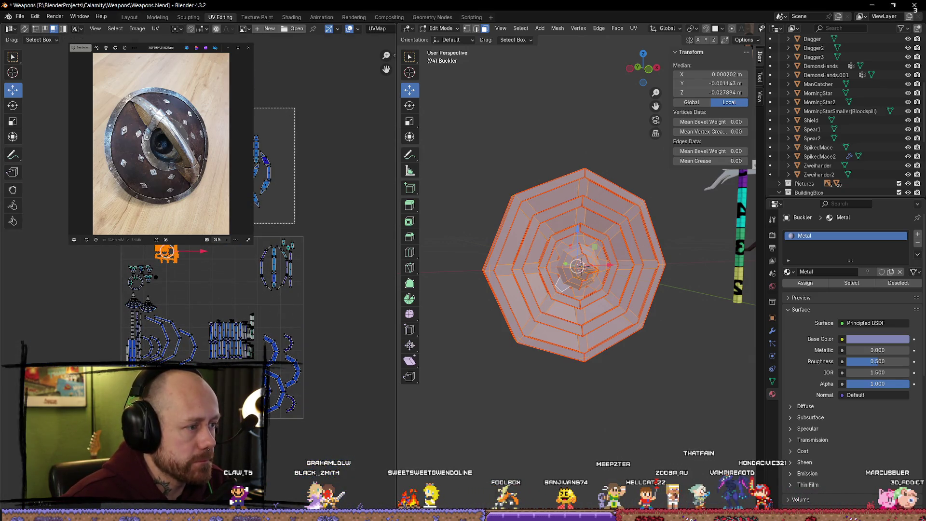
key(g)
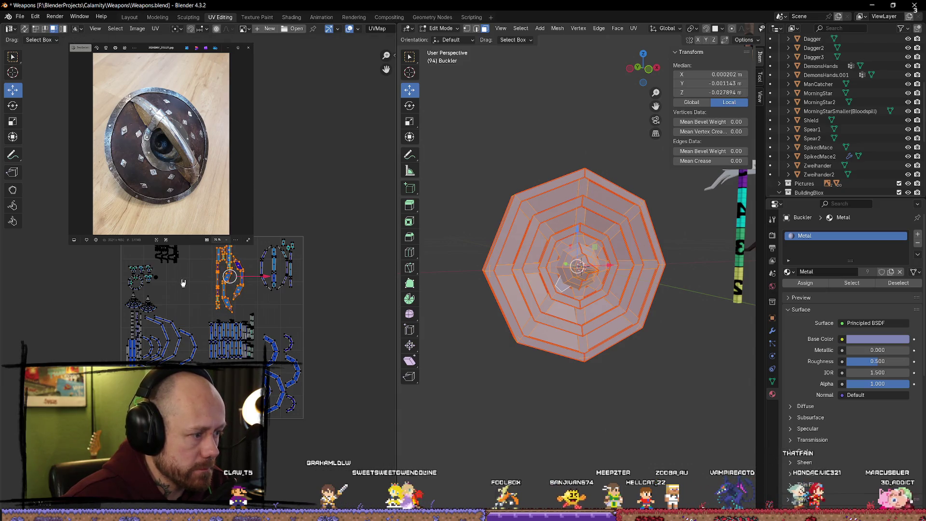
middle_drag(183, 282, 225, 209)
scroll(224, 210, up, 2)
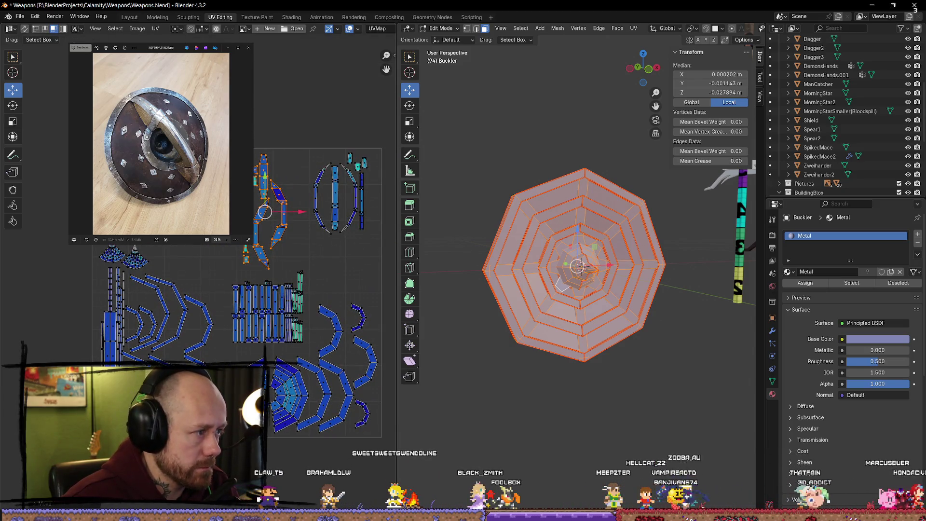
key(alt+a)
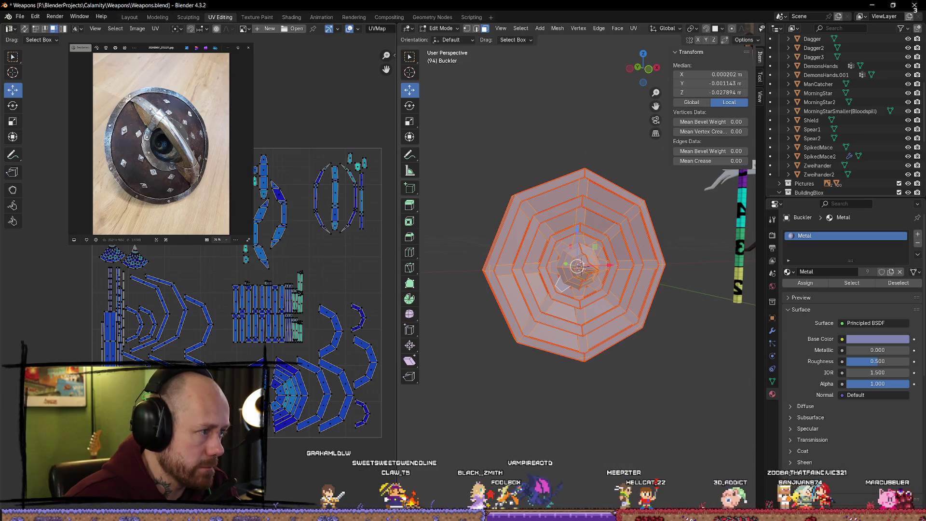
scroll(283, 236, up, 2)
middle_drag(283, 290, 283, 236)
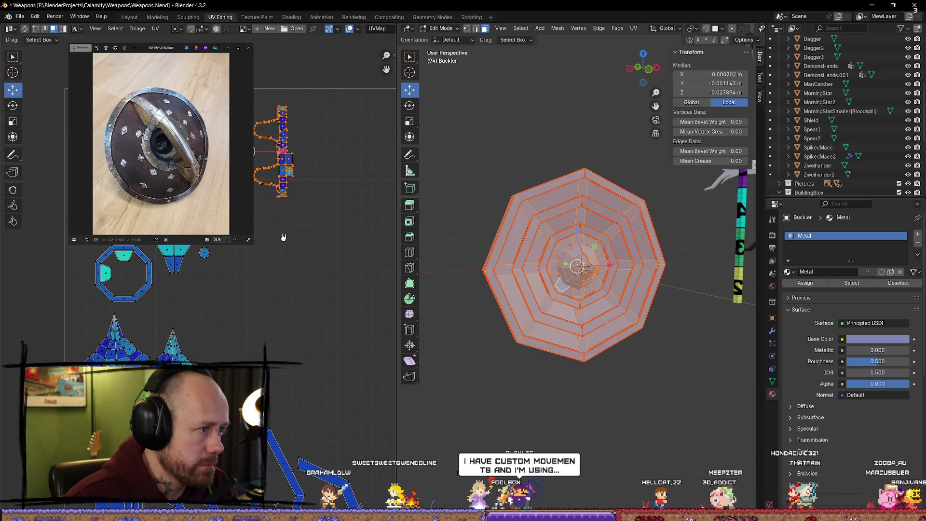
key(g)
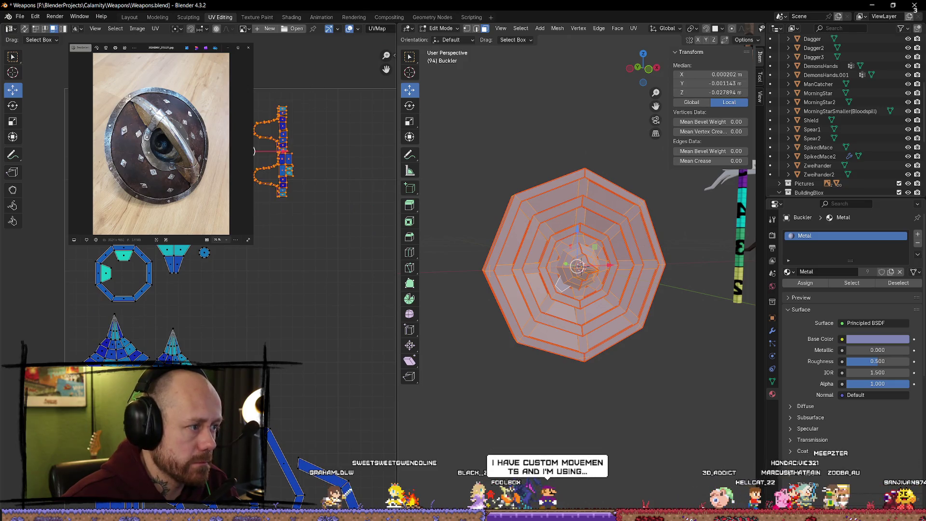
click(272, 249)
scroll(272, 248, down, 3)
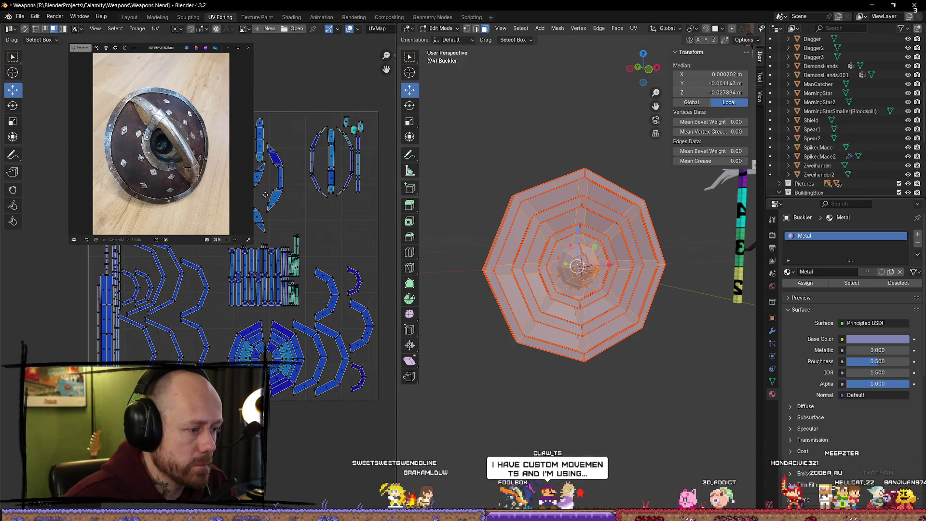
scroll(272, 248, down, 2)
scroll(316, 221, up, 1)
scroll(317, 221, up, 1)
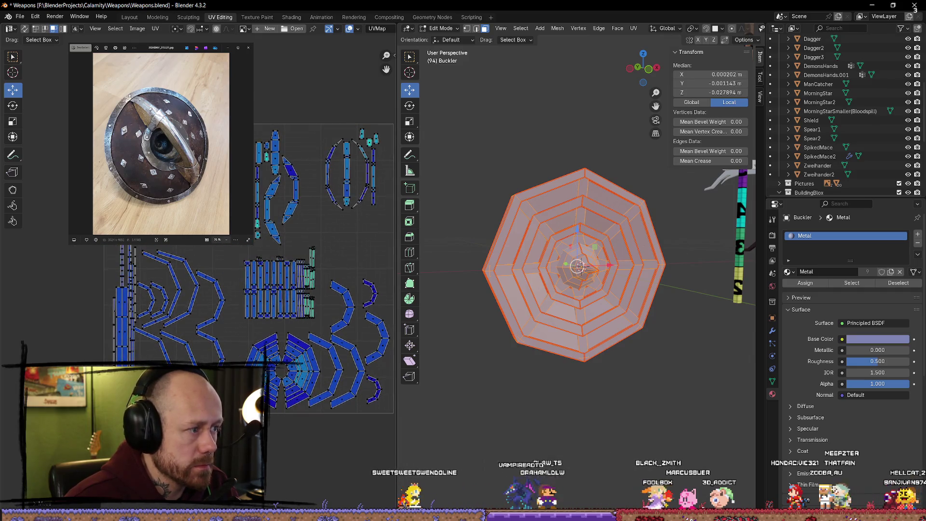
middle_drag(267, 203, 257, 194)
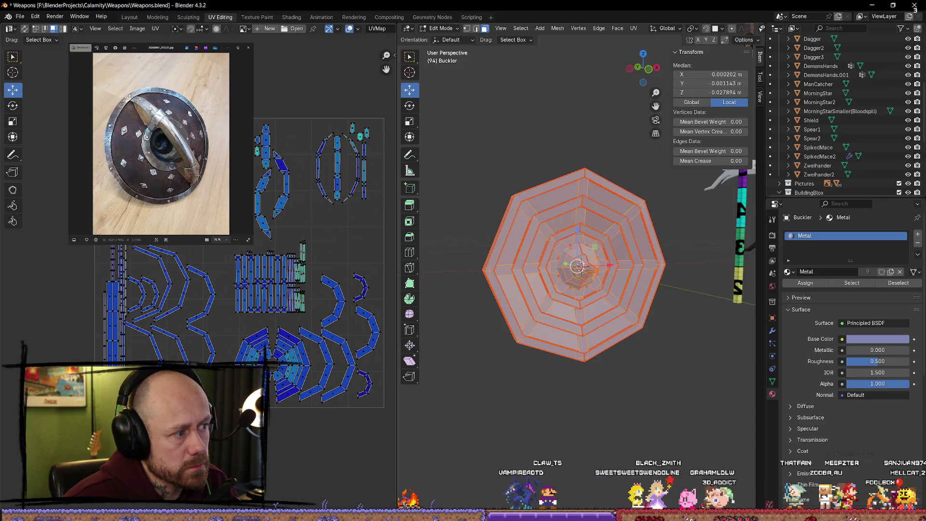
Back in Object Mode, assign the UVMapper.002 test material to the buckler
mouse_move(501, 211)
middle_down()
mouse_move(658, 223)
mouse_move(541, 203)
mouse_move(558, 258)
mouse_move(533, 185)
mouse_move(682, 237)
middle_up()
key(alt+a)
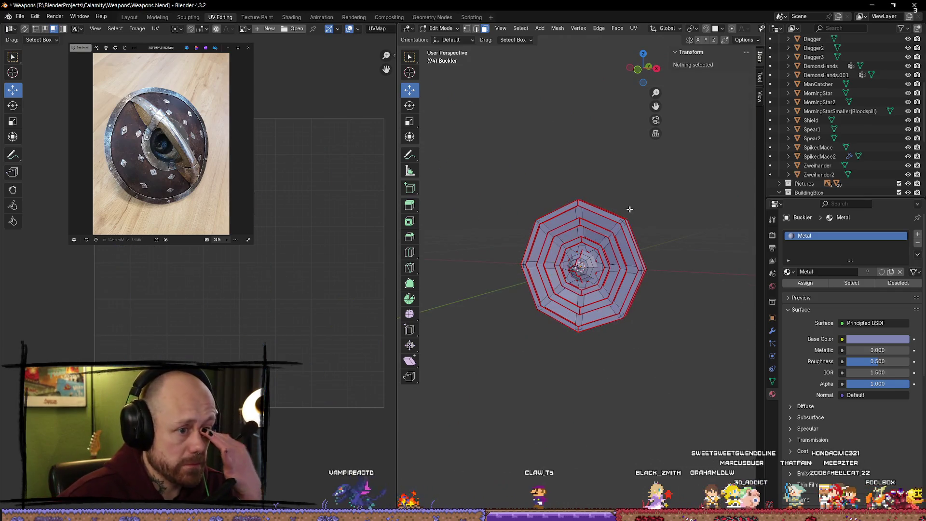
key(Tab)
key(a)
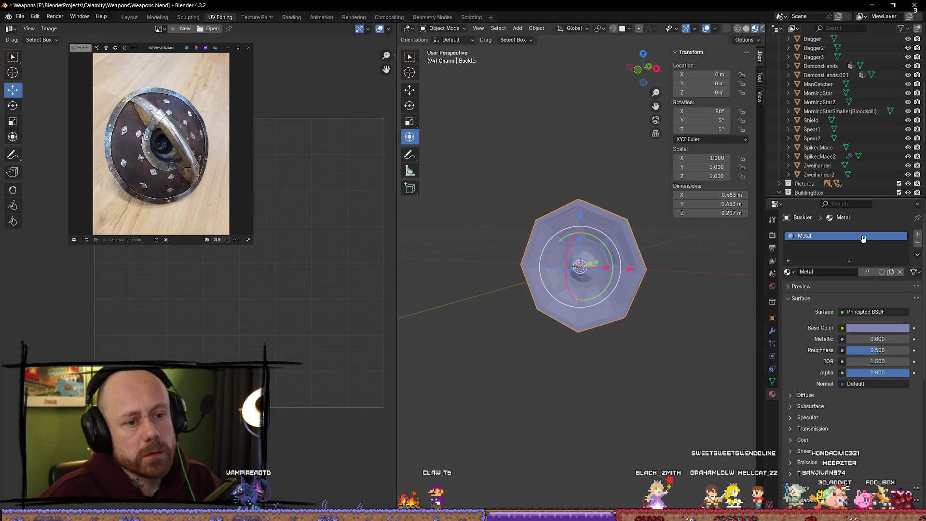
click(788, 272)
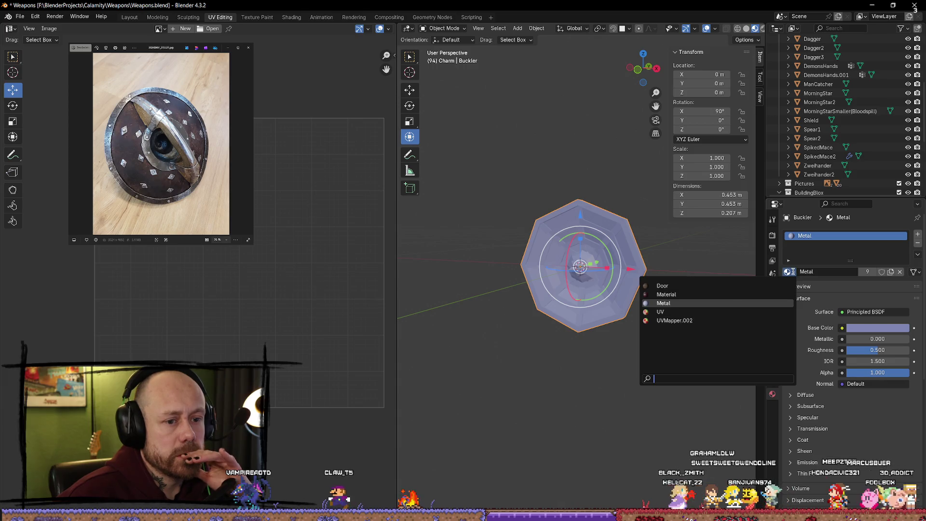
click(687, 322)
scroll(604, 376, up, 5)
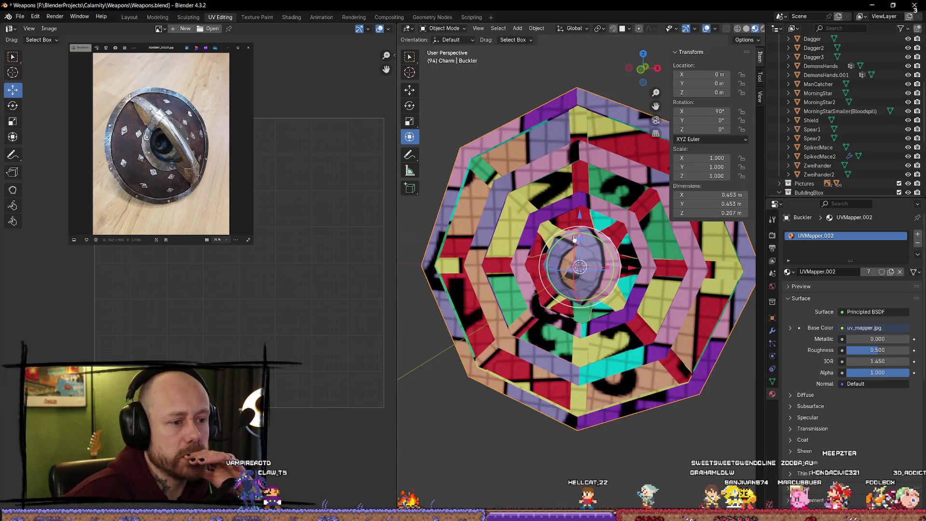
mouse_move(581, 267)
middle_down()
mouse_move(758, 252)
mouse_move(426, 244)
mouse_move(645, 250)
mouse_move(723, 288)
mouse_move(638, 259)
middle_up()
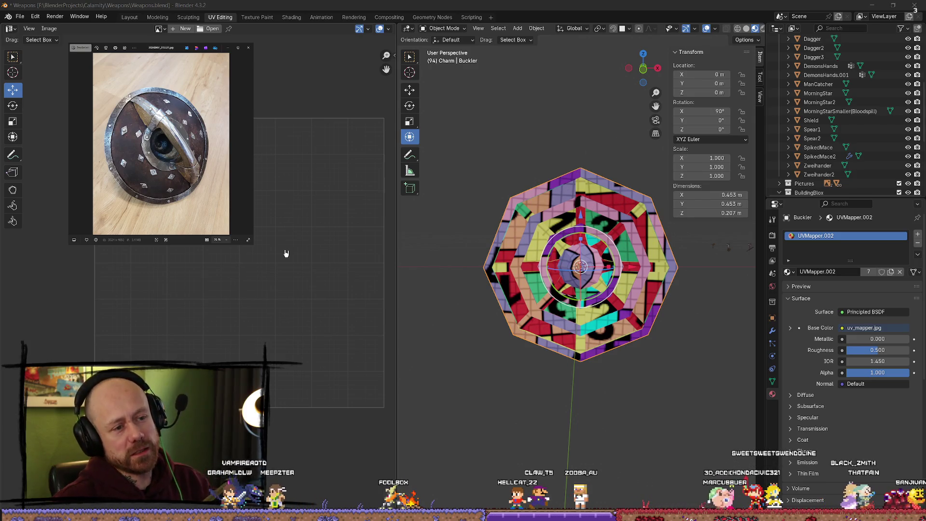
Inspect the UV grid on the buckler from several angles, then return to the Layout workspace
mouse_move(471, 304)
middle_down()
mouse_move(535, 370)
mouse_move(591, 454)
mouse_move(598, 364)
middle_up()
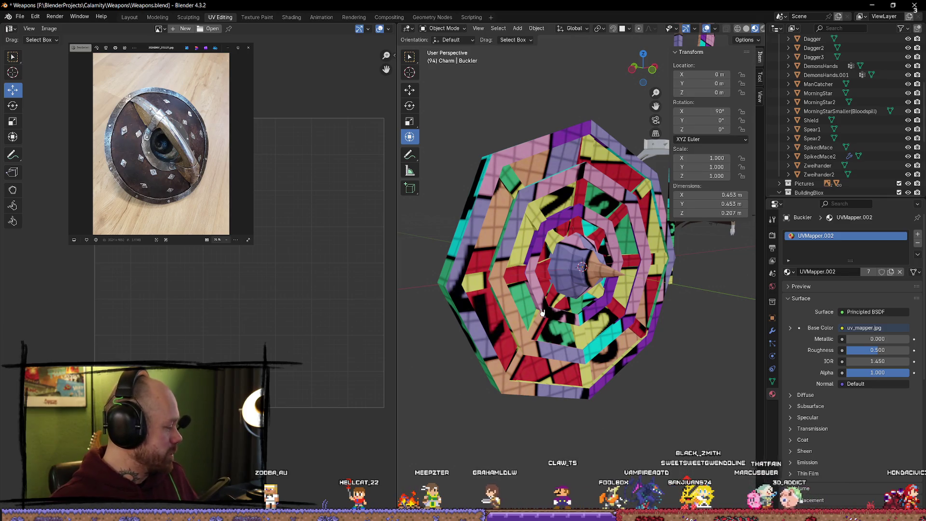
middle_drag(549, 346, 570, 165)
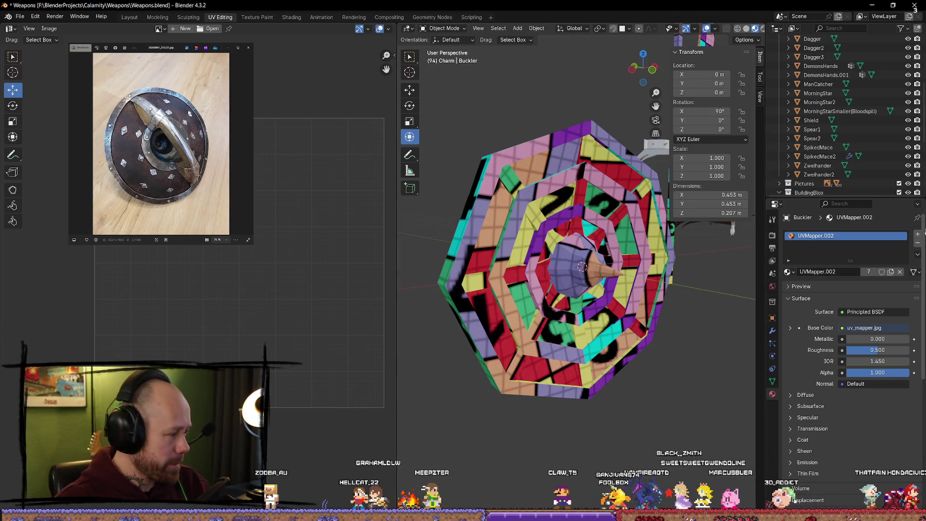
key(Tab)
scroll(570, 165, down, 2)
key(Tab)
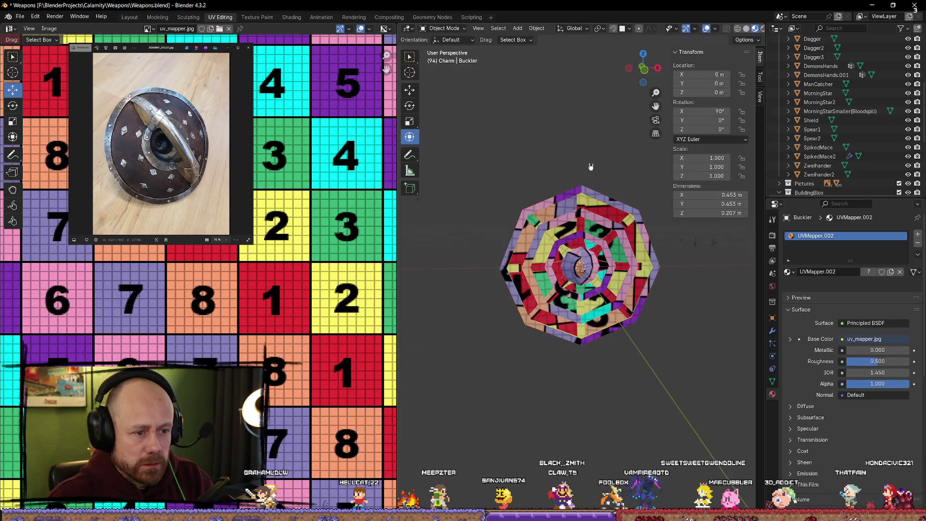
scroll(571, 161, down, 2)
scroll(565, 161, down, 2)
mouse_move(564, 161)
middle_down()
mouse_move(587, 186)
mouse_move(579, 181)
middle_up()
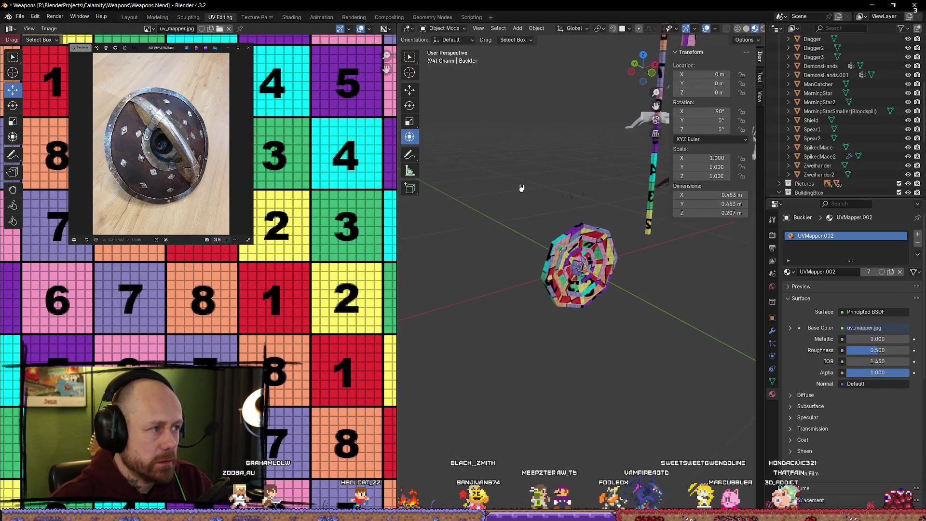
click(129, 17)
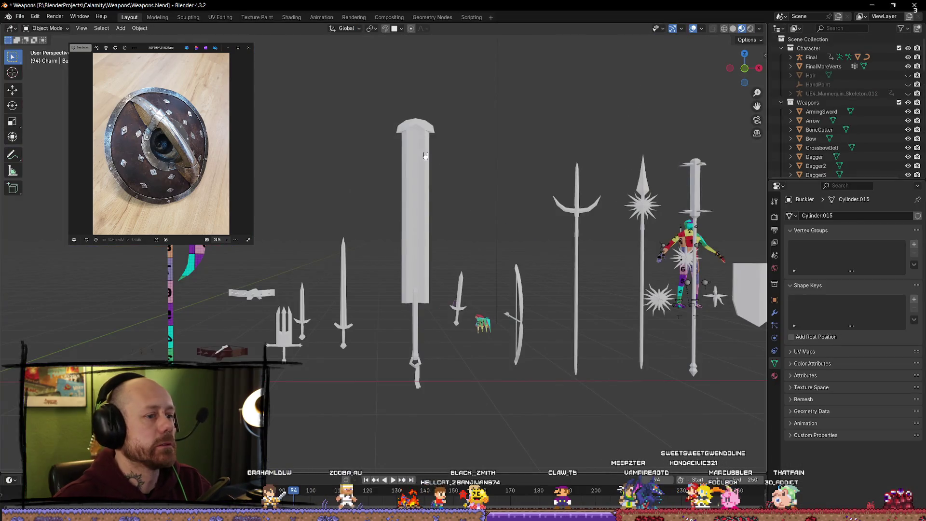
scroll(425, 156, down, 3)
Frame the Buckler, isolate it in Local View and check its checker faces front and side
middle_drag(425, 155, 222, 302)
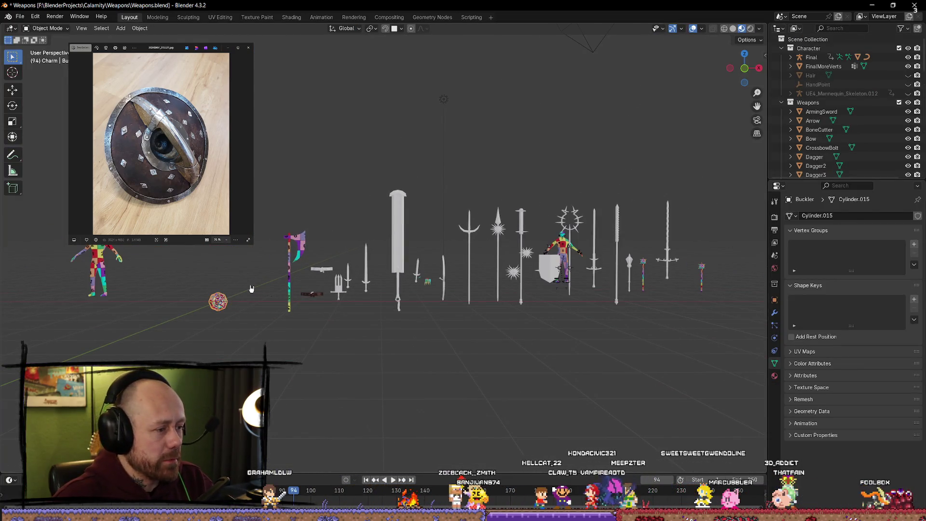
key(Tab)
key(KP_Decimal)
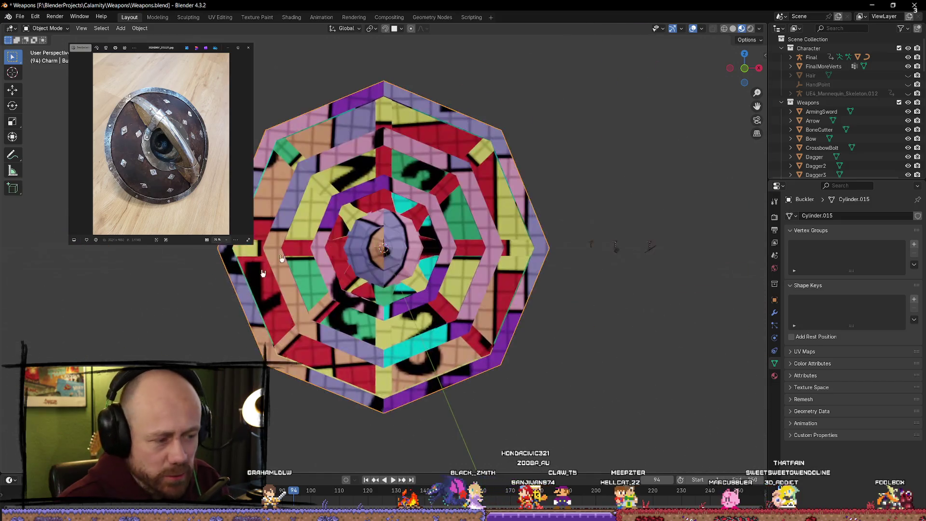
scroll(472, 293, down, 2)
mouse_move(434, 290)
middle_down()
mouse_move(544, 318)
mouse_move(513, 330)
middle_up()
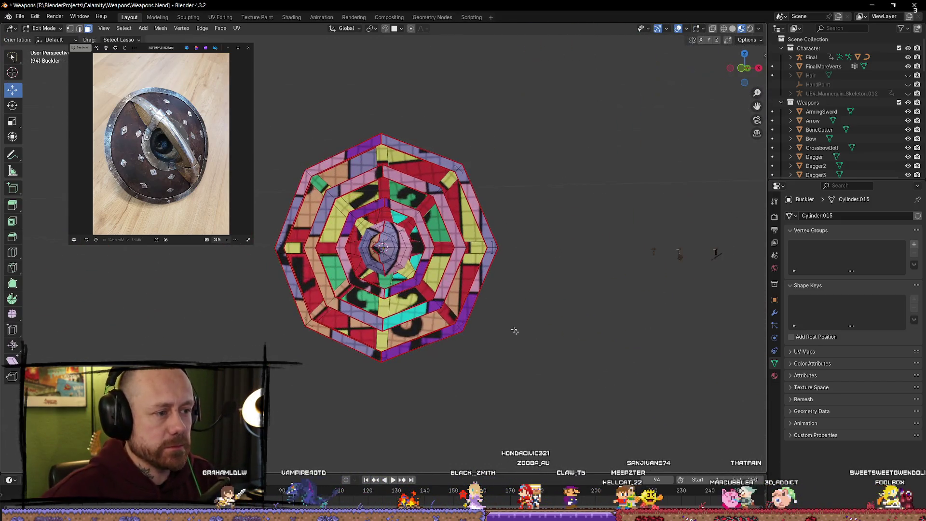
key(Tab)
scroll(537, 351, down, 3)
middle_drag(471, 285, 569, 258)
key(KP_Divide)
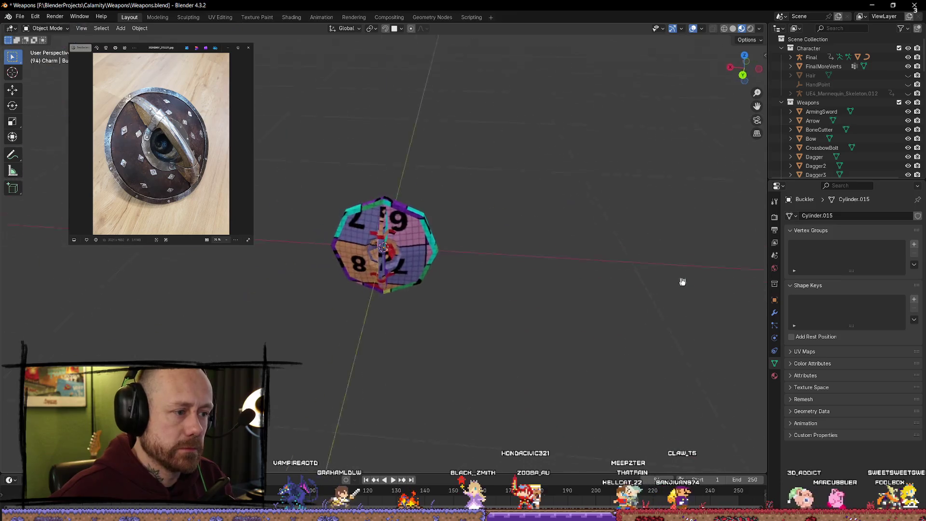
mouse_move(682, 280)
middle_down()
mouse_move(667, 196)
mouse_move(676, 252)
mouse_move(476, 246)
mouse_move(496, 291)
mouse_move(393, 241)
mouse_move(458, 273)
mouse_move(475, 239)
middle_up()
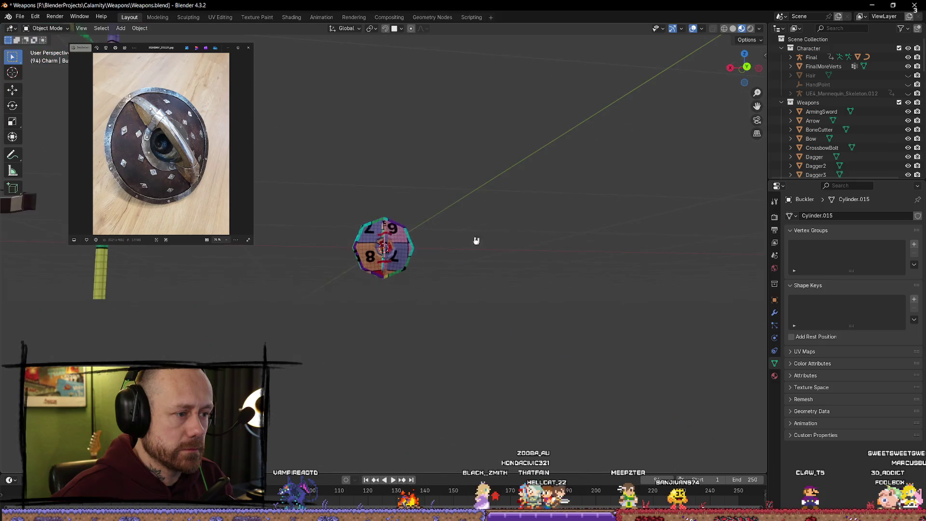
scroll(475, 240, up, 3)
scroll(380, 206, up, 4)
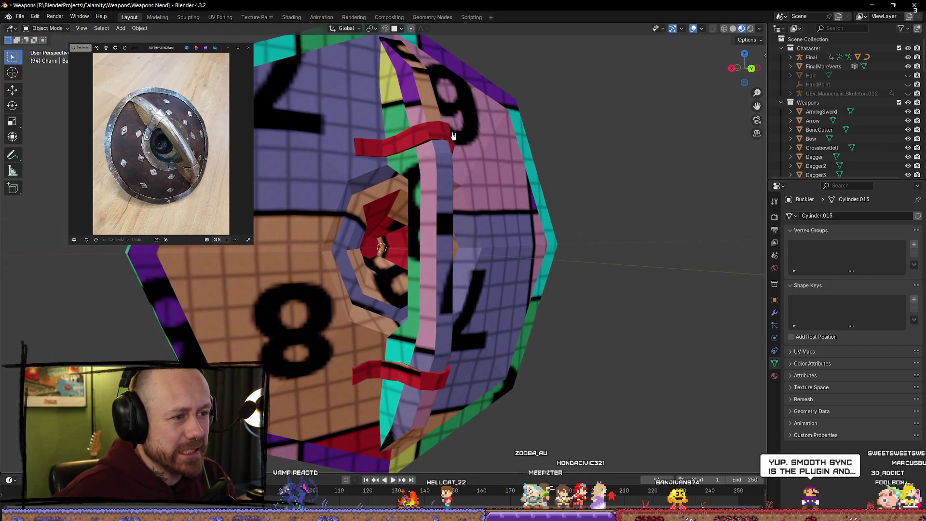
mouse_move(454, 136)
middle_down()
mouse_move(365, 146)
mouse_move(463, 178)
mouse_move(331, 170)
mouse_move(322, 214)
mouse_move(432, 296)
mouse_move(487, 289)
middle_up()
scroll(462, 178, down, 3)
scroll(322, 214, down, 3)
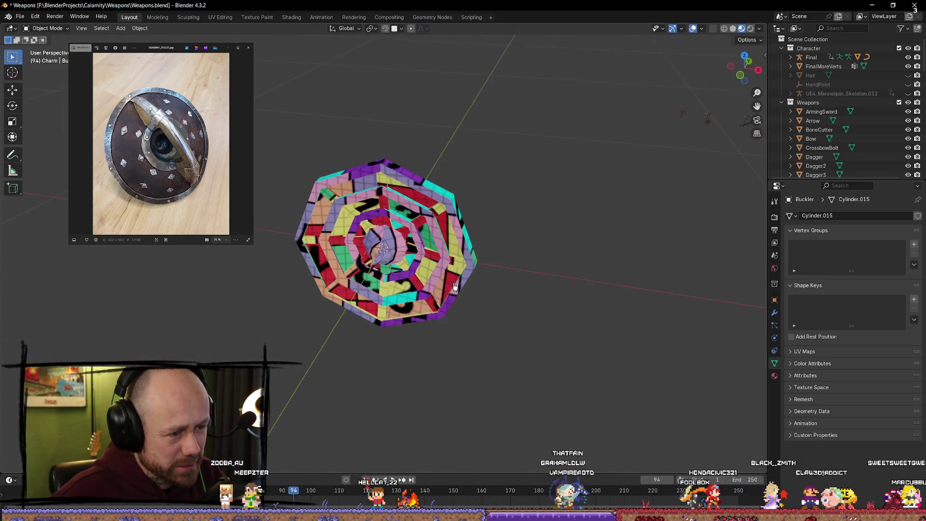
middle_drag(517, 329, 472, 264)
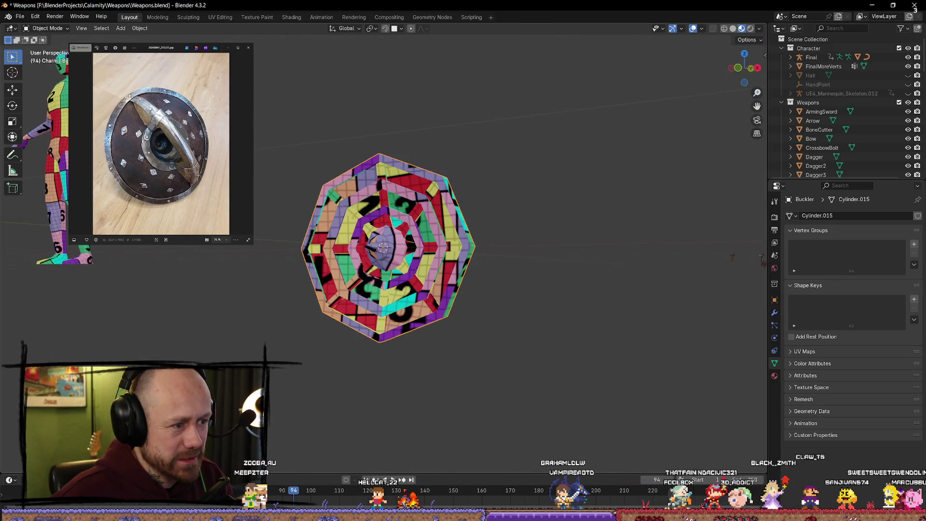
click(21, 18)
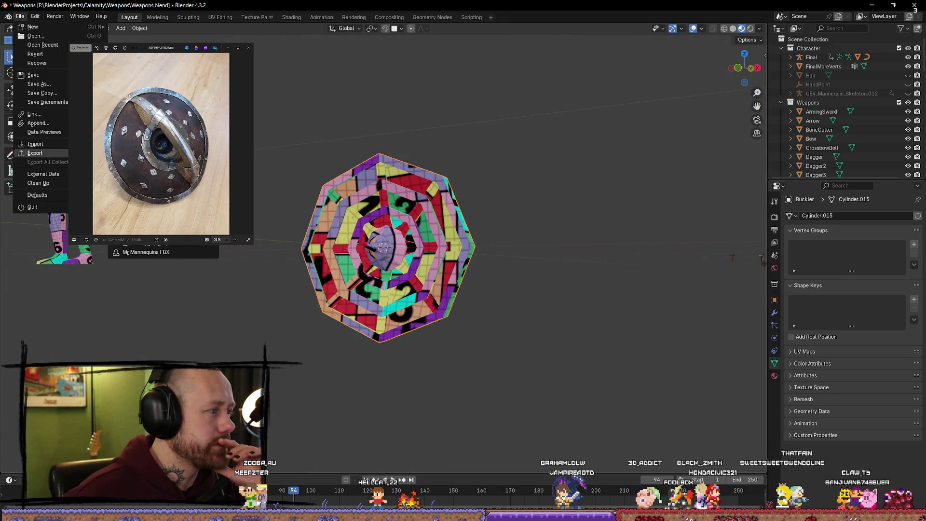
Orbit the shield and glance through the File menu without choosing anything
mouse_move(494, 150)
middle_down()
mouse_move(517, 263)
mouse_move(564, 239)
mouse_move(519, 261)
middle_up()
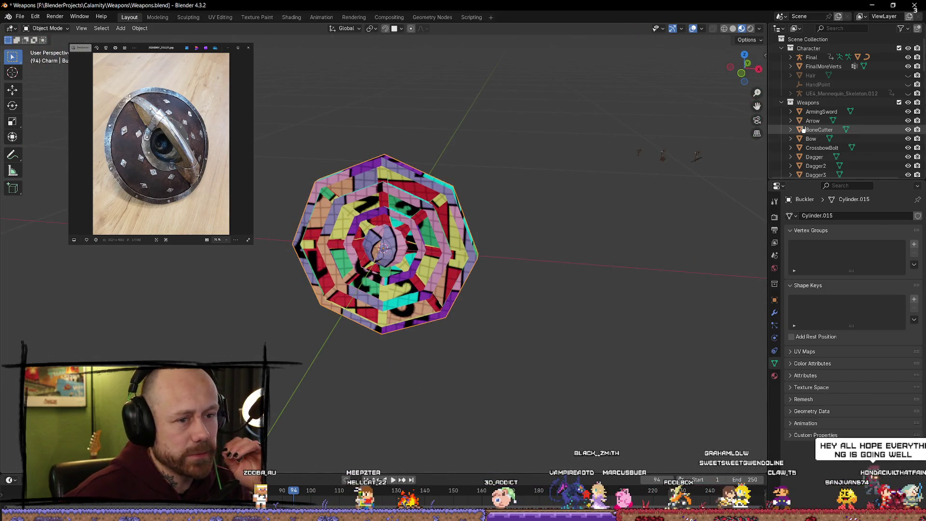
scroll(808, 126, down, 10)
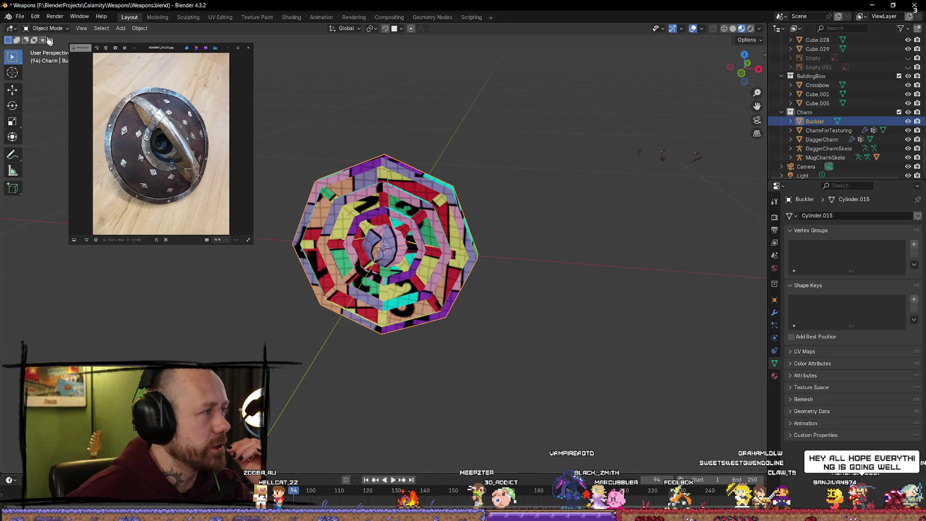
click(23, 18)
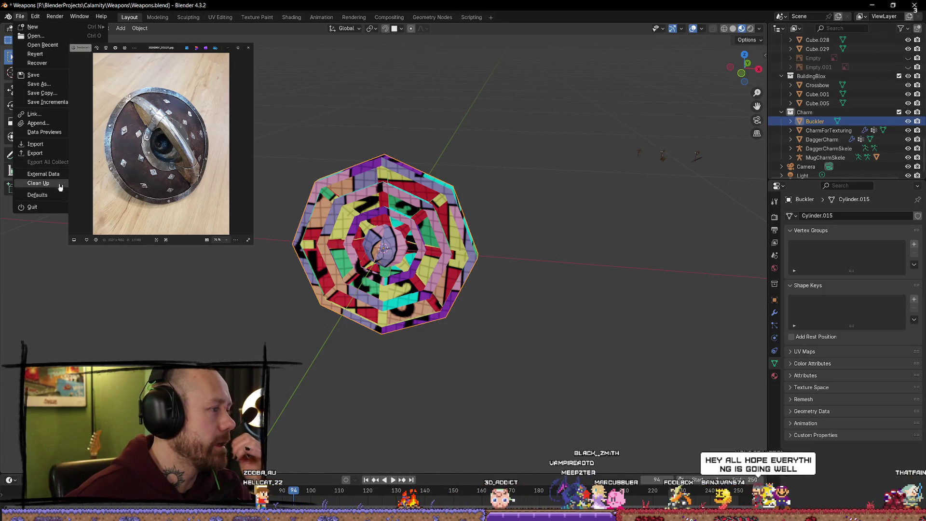
click(20, 17)
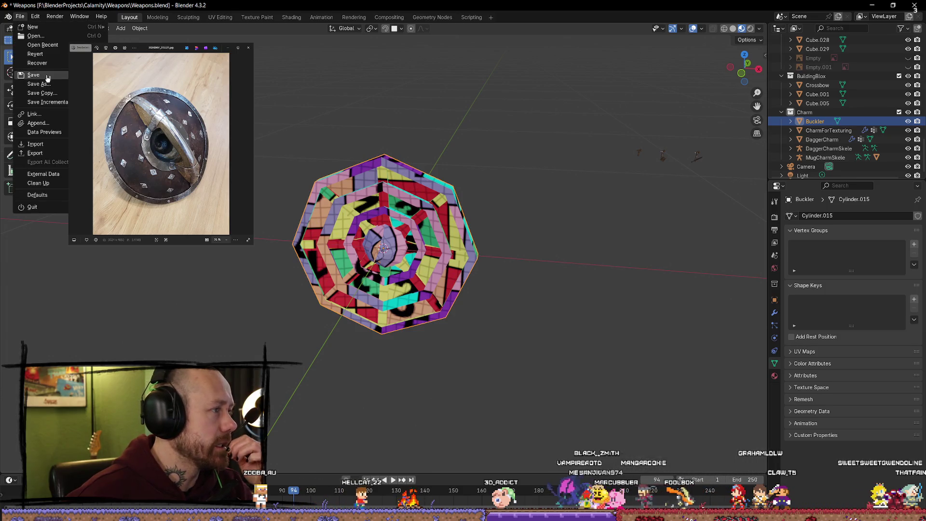
click(418, 254)
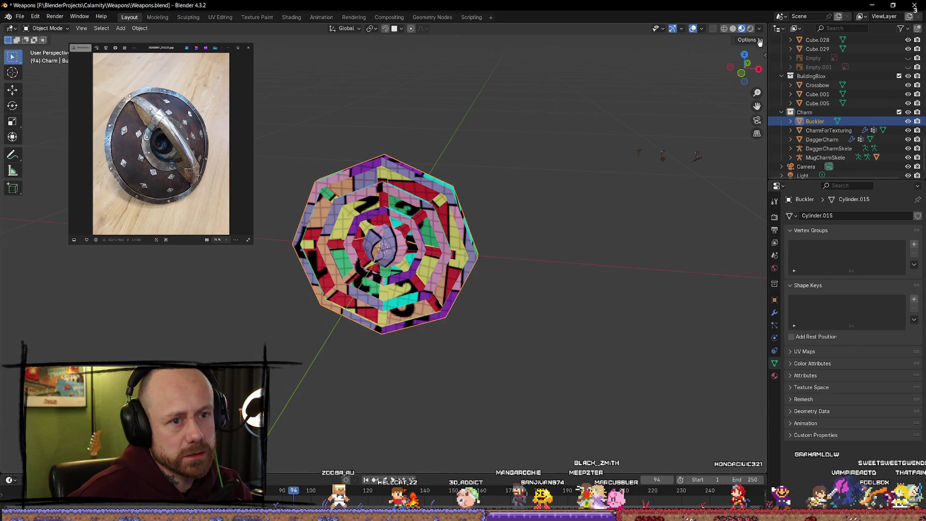
Reveal the Buckler's transform (90° X rotation) and bring up the Apply menu with Ctrl+A
drag(763, 57, 729, 95)
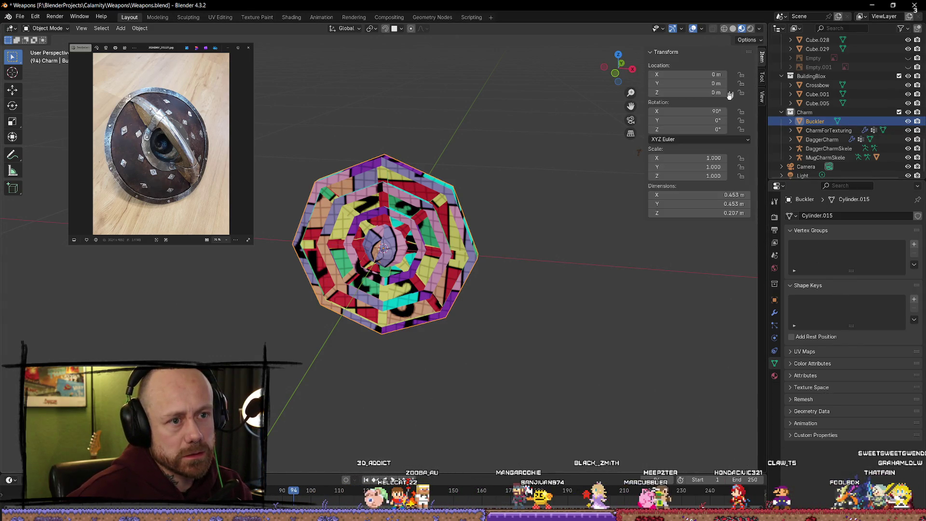
click(550, 188)
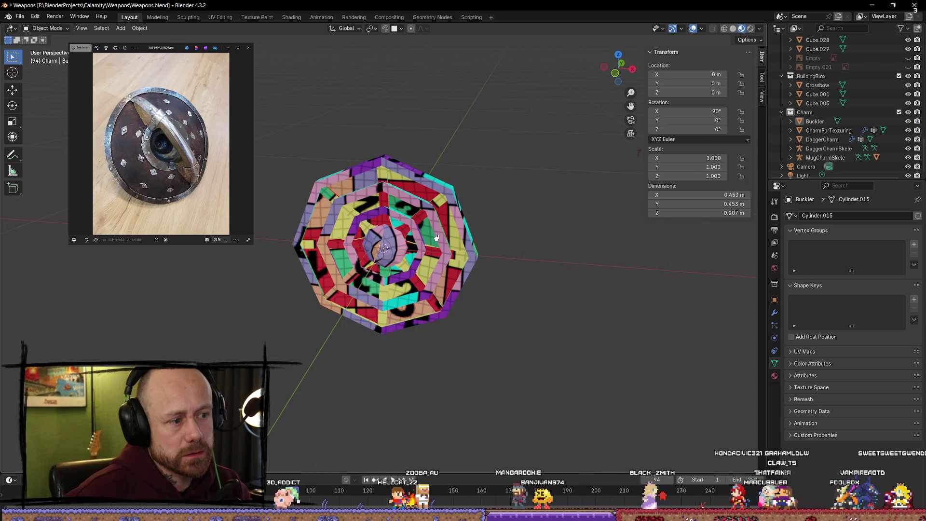
click(435, 242)
key(ctrl+a)
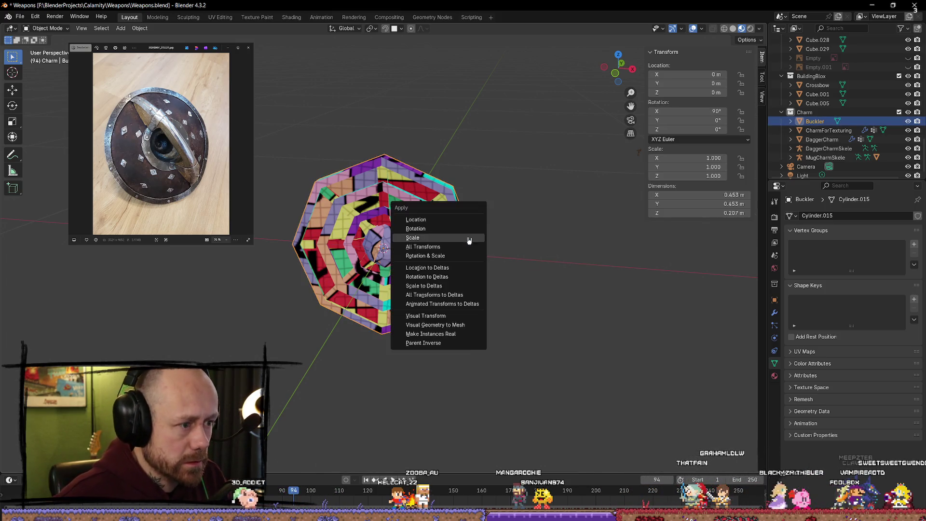
Apply the Buckler's rotation so its X rotation reads 0°
click(448, 235)
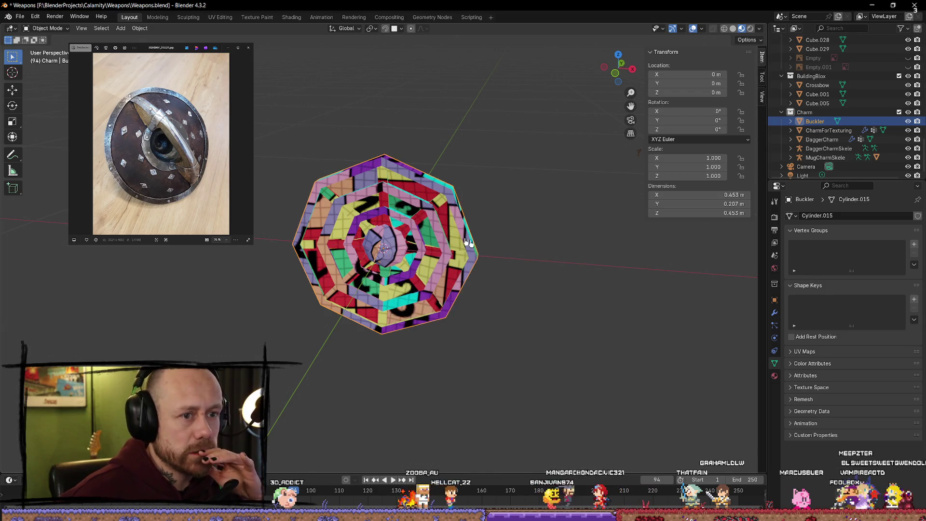
middle_drag(565, 285, 612, 154)
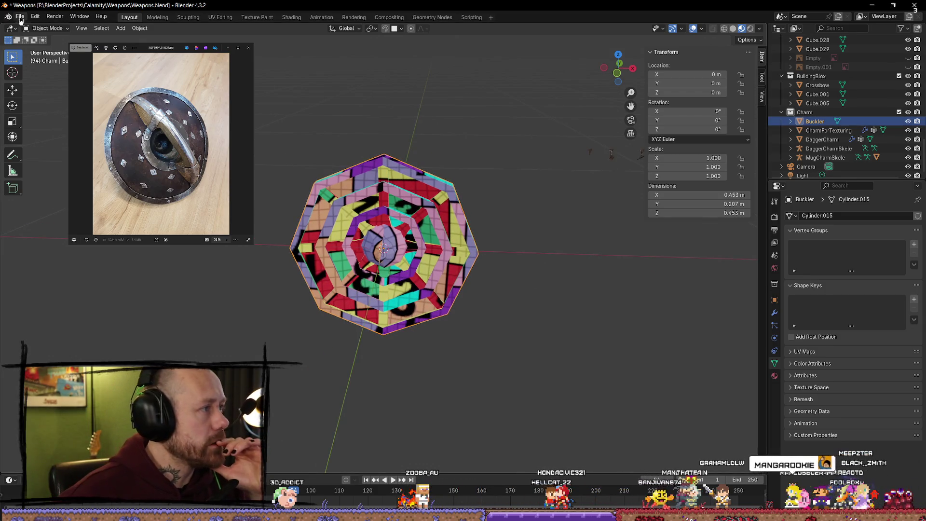
click(279, 172)
mouse_move(280, 172)
middle_down()
mouse_move(476, 133)
mouse_move(380, 255)
middle_up()
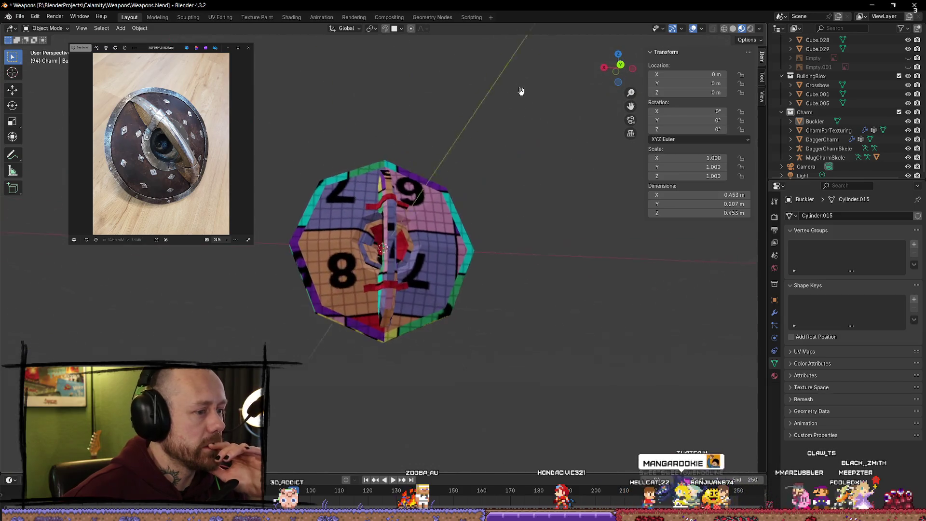
Reselect the Buckler and start a Wavefront OBJ export from the File menu
click(380, 254)
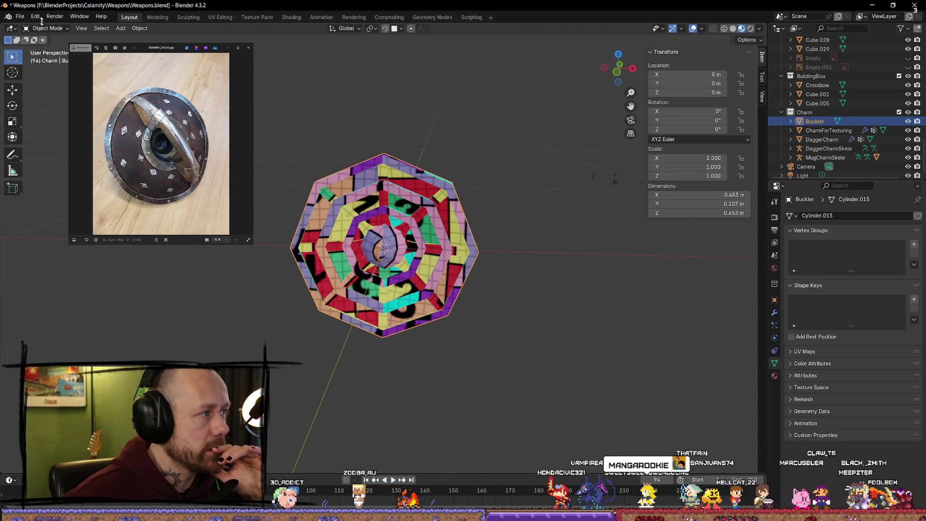
click(19, 16)
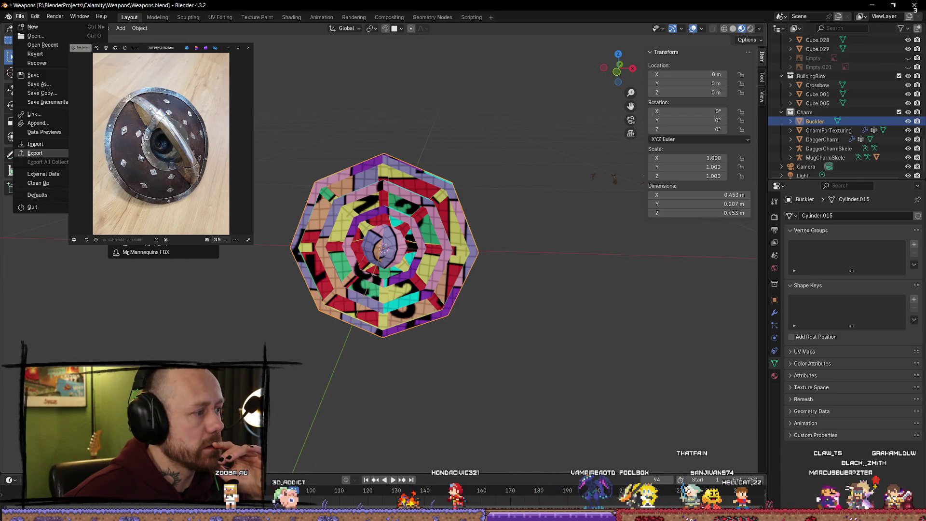
click(137, 235)
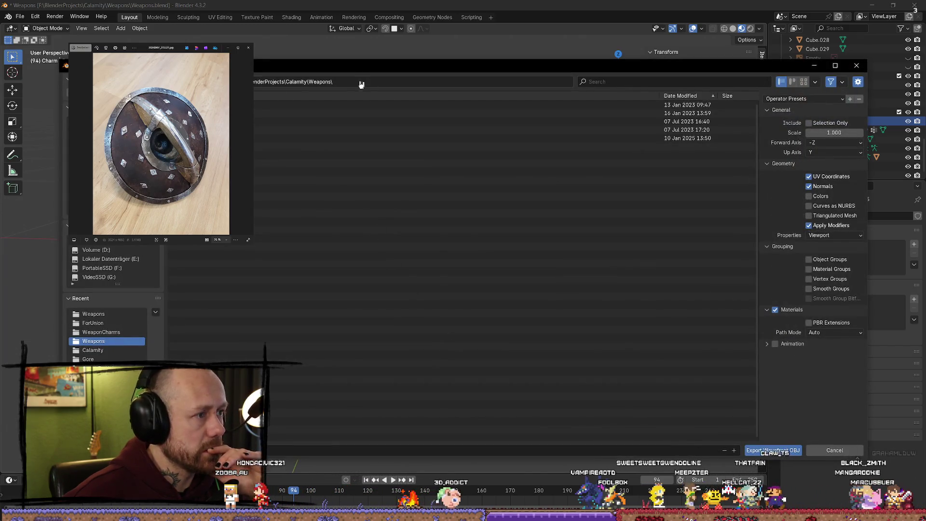
Export the Buckler as a Wavefront OBJ into the ForUnion folder
click(210, 122)
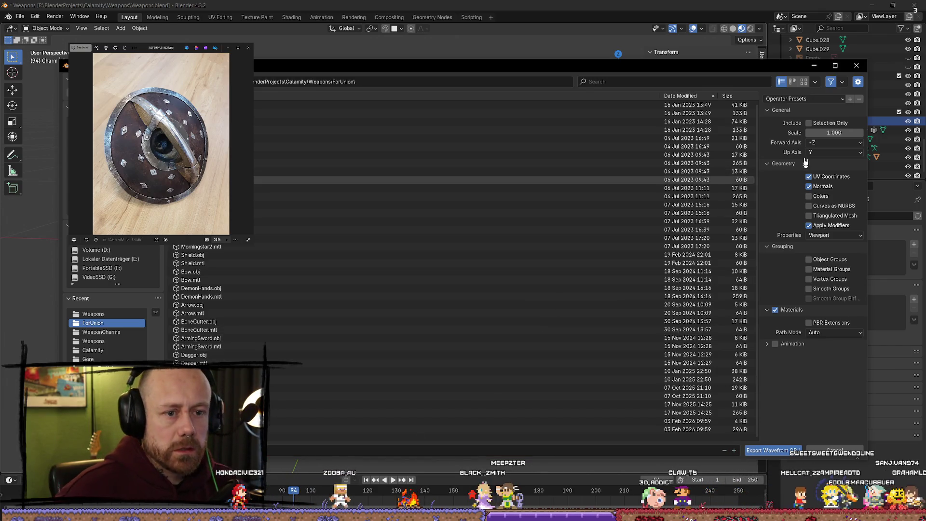
click(768, 449)
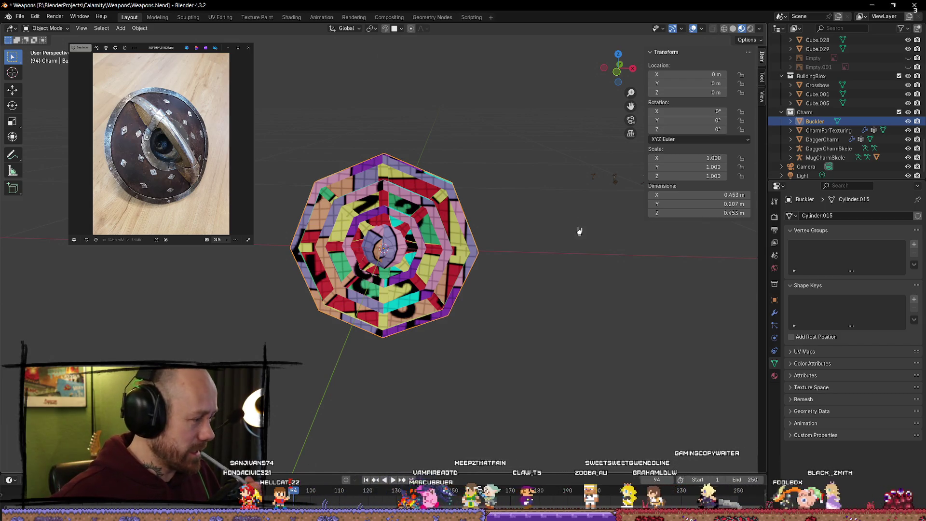
Check the buckler edge-on and face-on, undo a stray click, and open the File menu
mouse_move(578, 231)
middle_down()
mouse_move(390, 225)
mouse_move(492, 221)
mouse_move(346, 114)
mouse_move(461, 205)
mouse_move(468, 198)
middle_up()
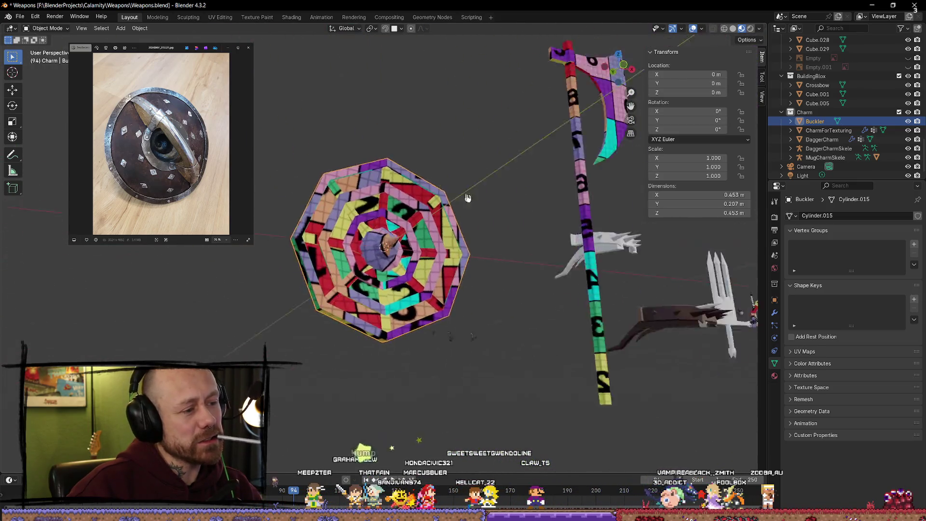
mouse_move(467, 198)
middle_down()
mouse_move(280, 201)
mouse_move(636, 255)
mouse_move(667, 243)
mouse_move(464, 260)
mouse_move(528, 234)
middle_up()
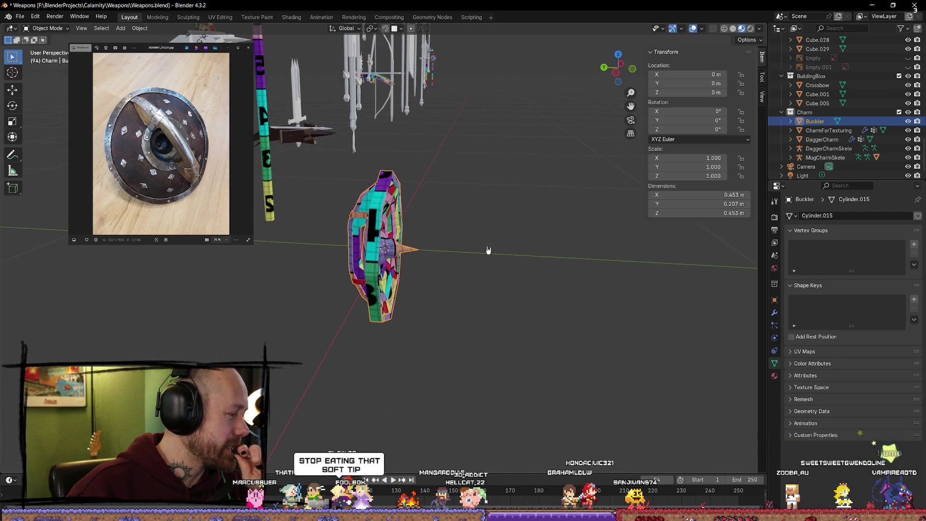
middle_drag(488, 250, 431, 263)
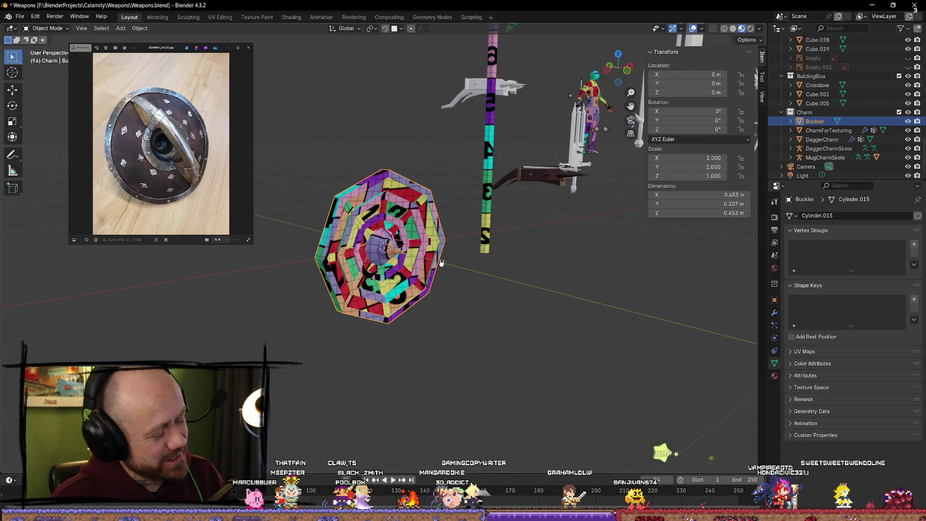
middle_drag(400, 253, 223, 250)
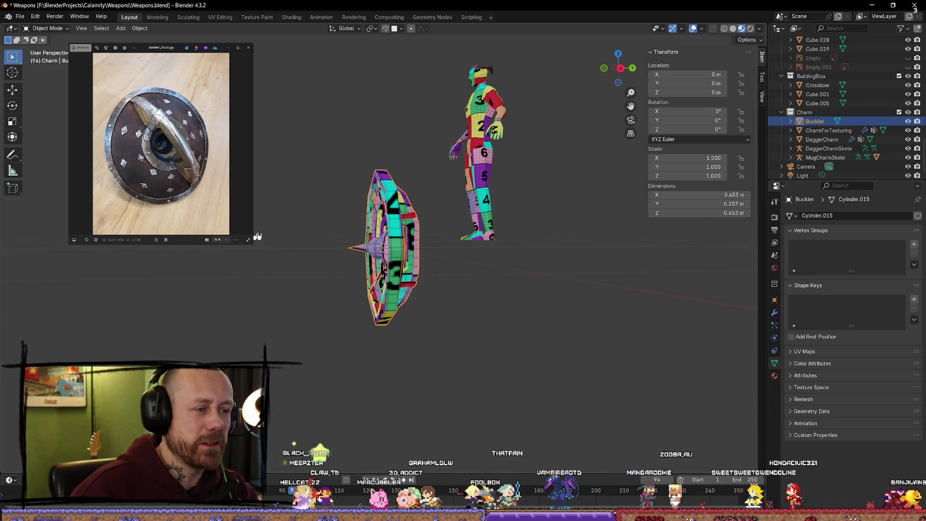
middle_drag(405, 272, 505, 272)
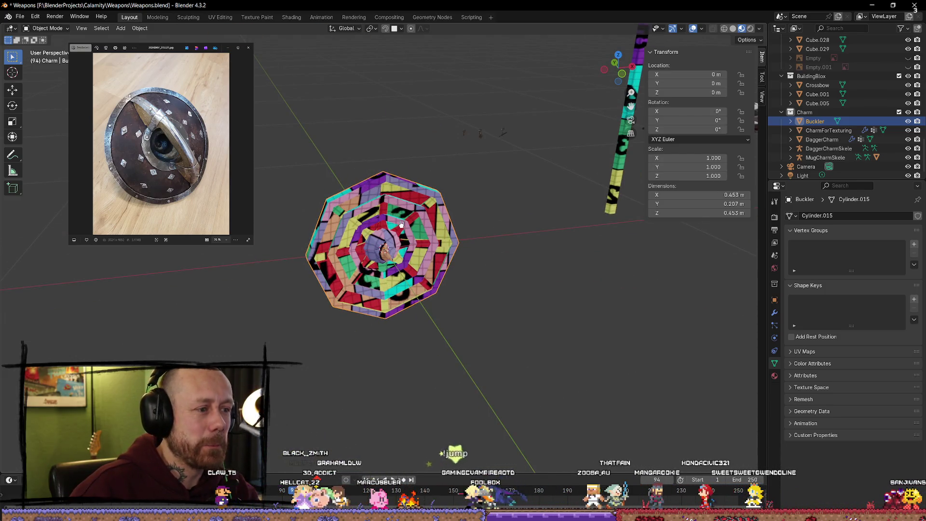
click(509, 259)
key(ctrl+z)
click(24, 16)
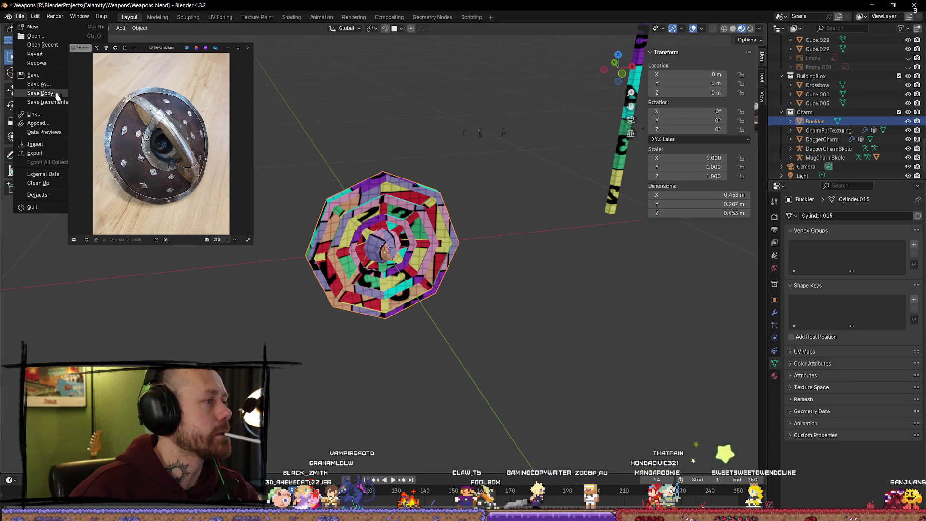
Save Weapons.blend via File > Save
key(Escape)
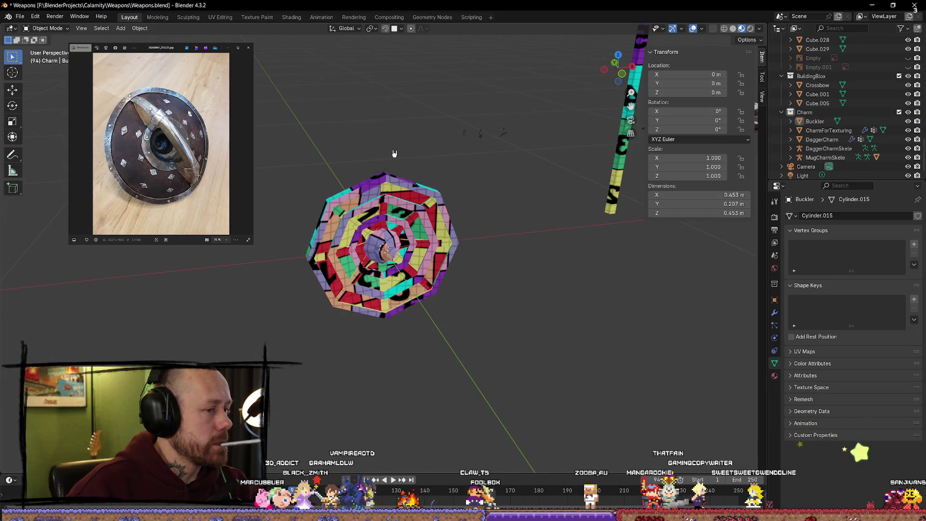
middle_drag(393, 156, 396, 236)
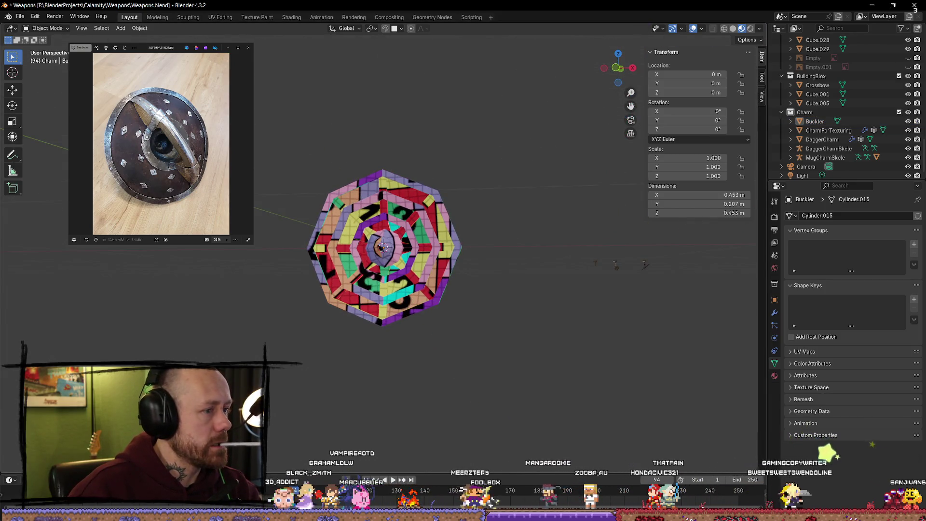
click(20, 15)
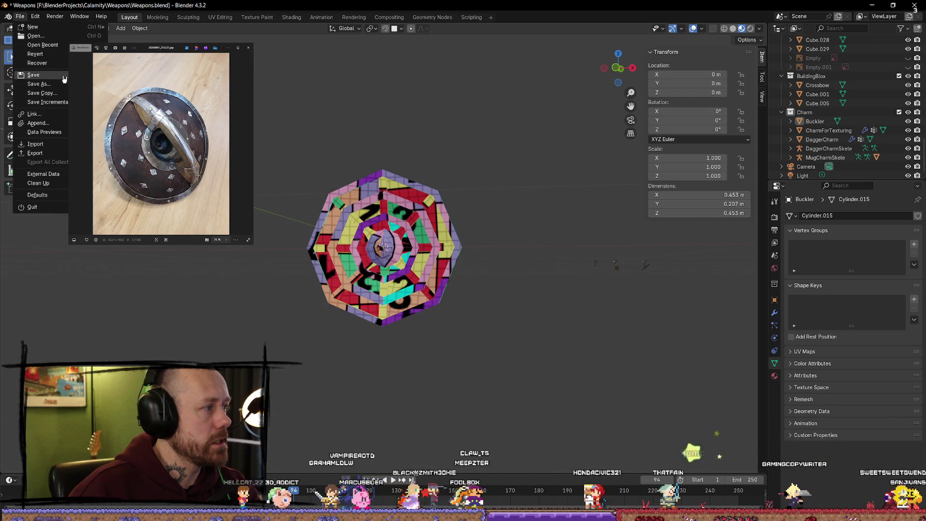
click(34, 74)
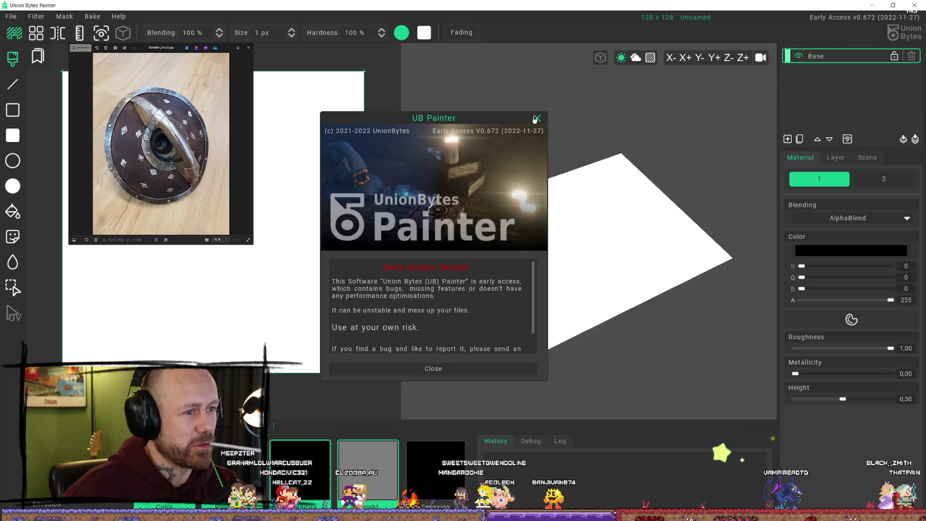
Start a new 128 x 128 UB Painter project named Buckler and go to Load Mesh
click(433, 368)
click(11, 16)
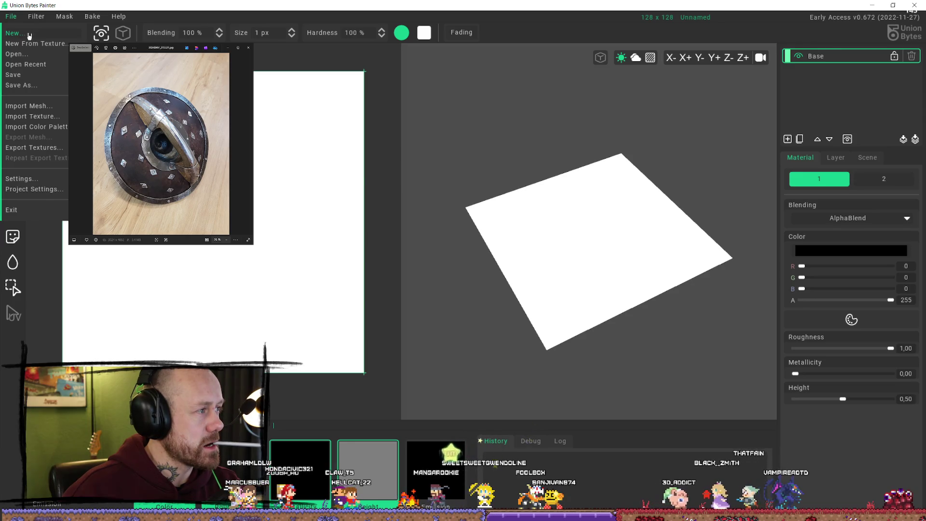
click(33, 32)
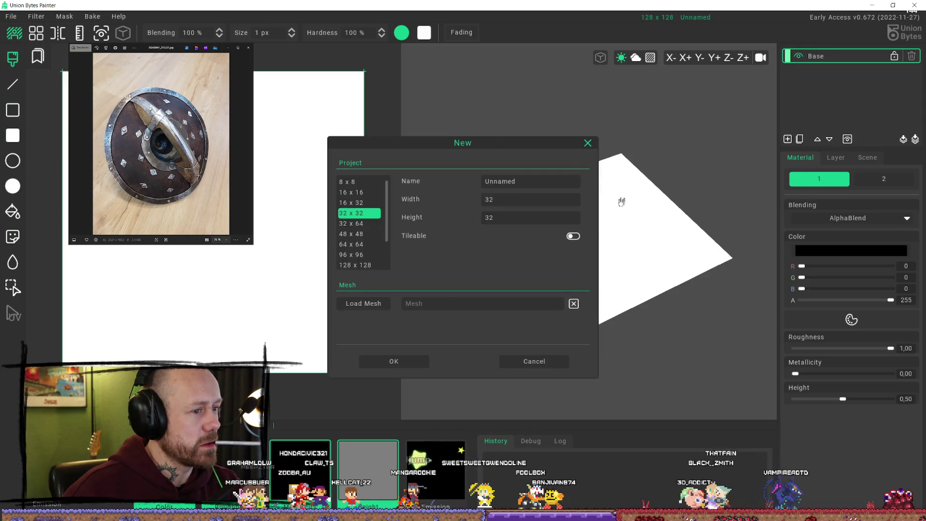
click(365, 266)
text(Buck)
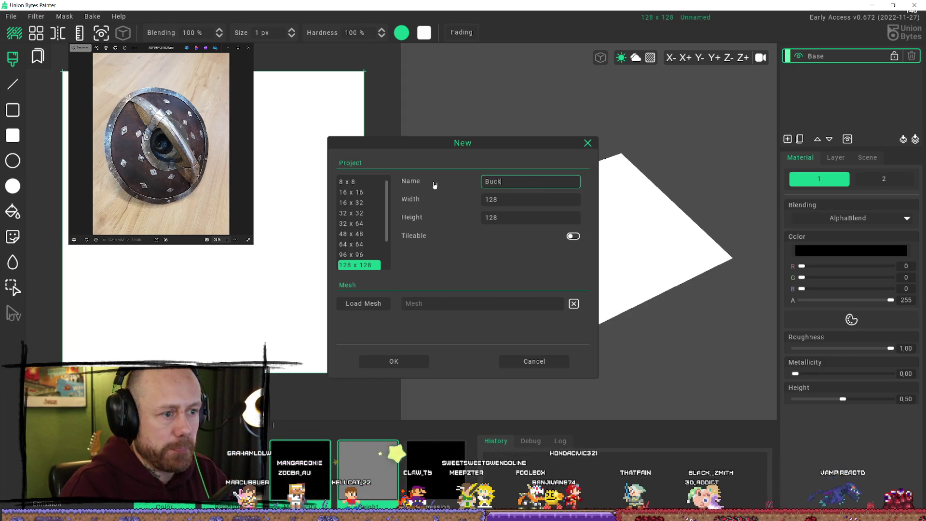
text(r)
click(364, 304)
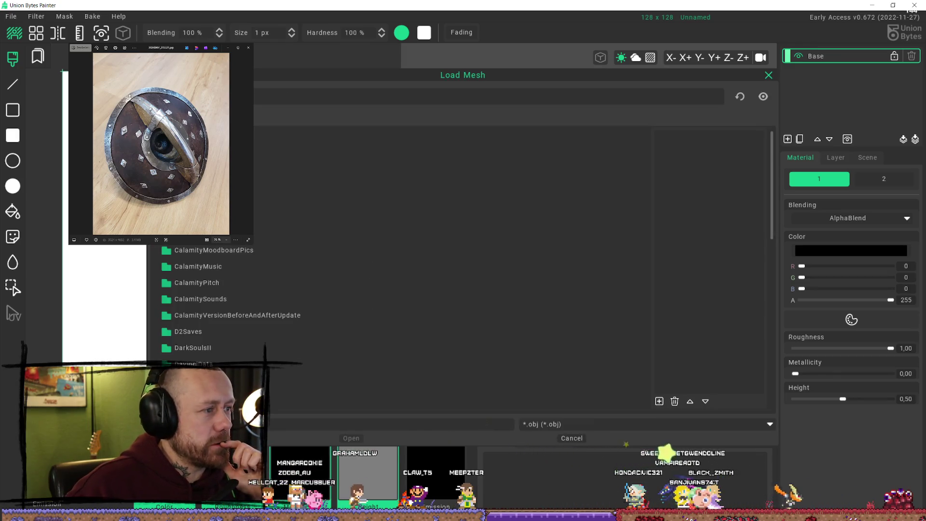
Browse to Weapons/ForUnion and load the buckler OBJ as the project mesh
double_click(217, 250)
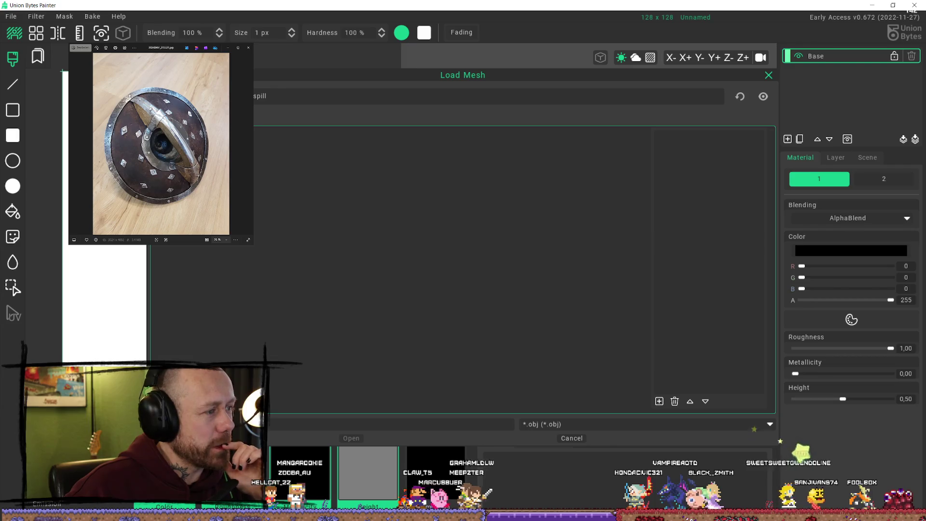
key(BackSpace)
key(BackSpace)
key(BackSpace)
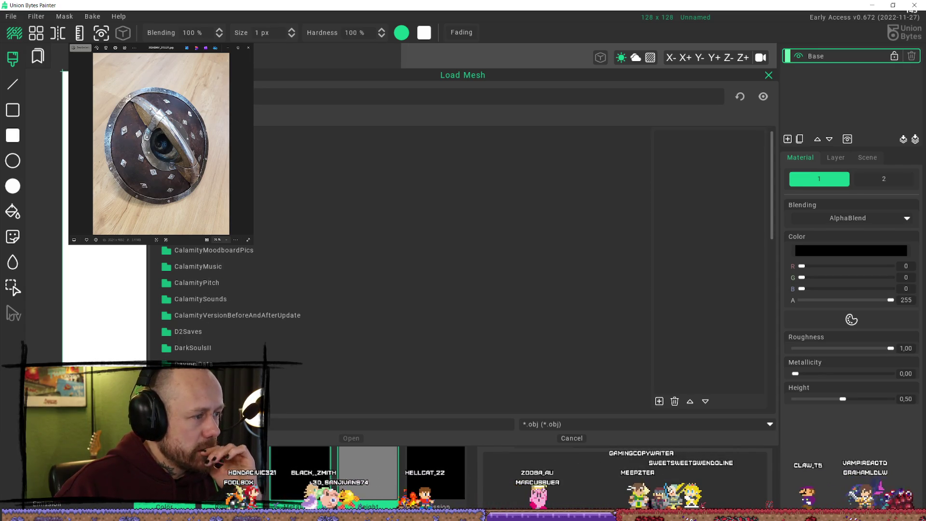
scroll(210, 290, down, 5)
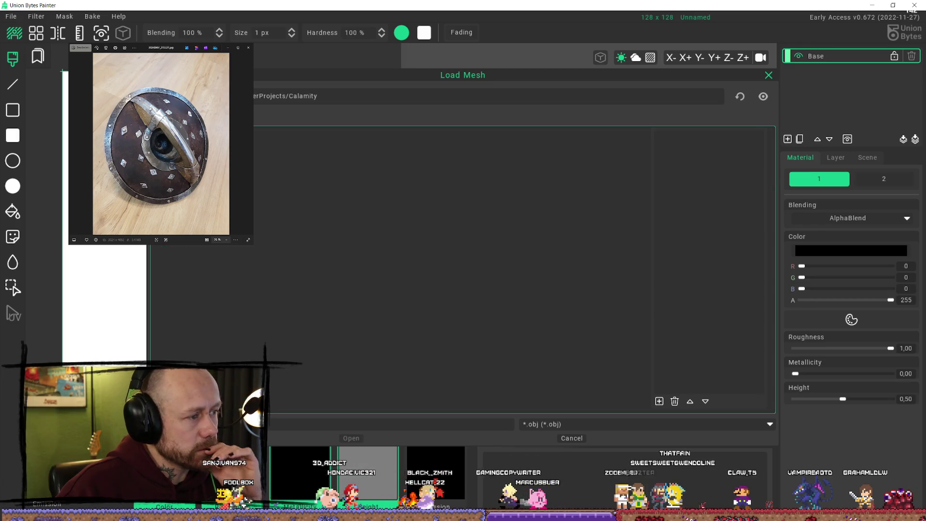
double_click(434, 218)
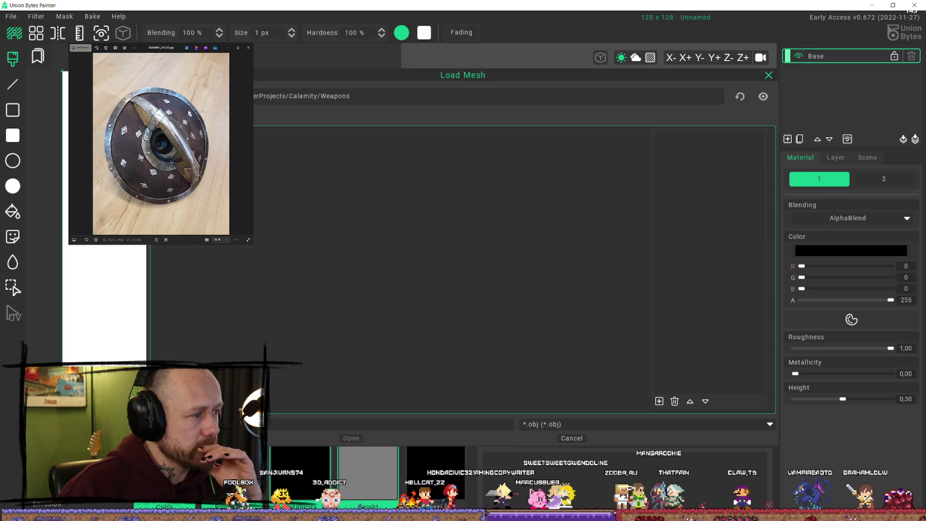
double_click(434, 154)
click(434, 186)
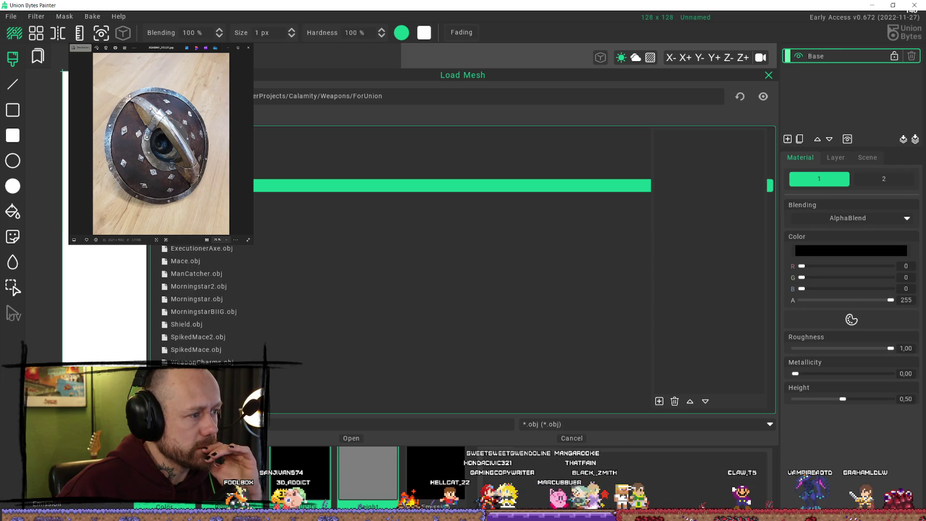
click(359, 442)
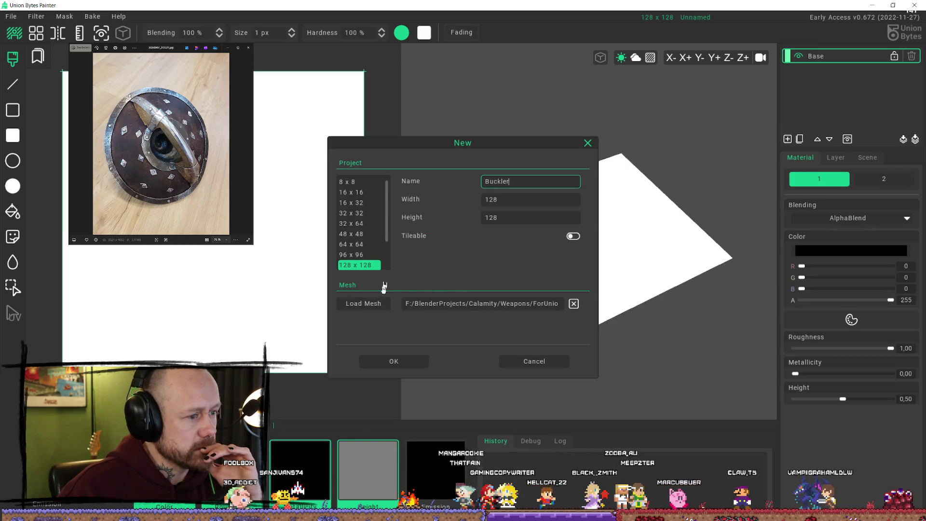
Create the Buckler project with its mesh and set the Scene direct light colour to white
click(405, 366)
mouse_move(624, 275)
right_down()
mouse_move(552, 179)
mouse_move(673, 224)
mouse_move(548, 186)
mouse_move(496, 248)
mouse_move(560, 180)
mouse_move(672, 231)
mouse_move(678, 275)
mouse_move(610, 269)
right_up()
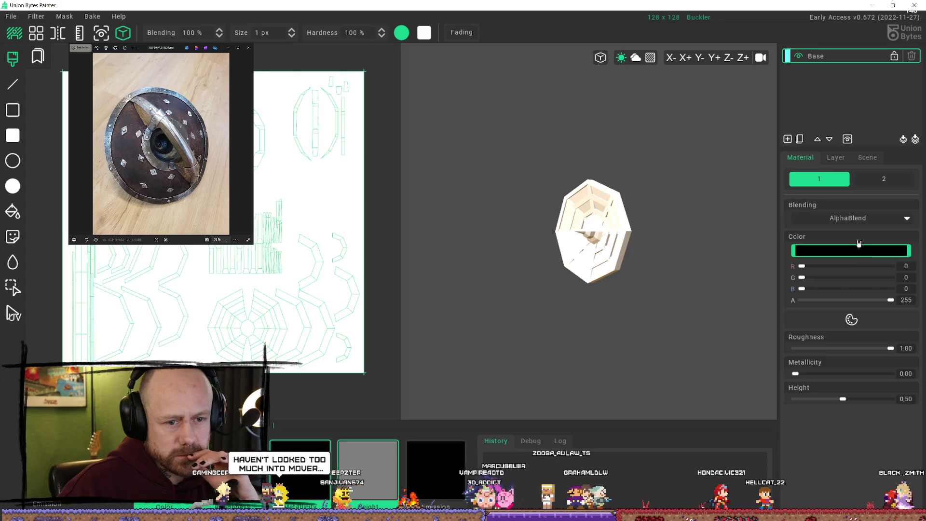
click(835, 157)
click(862, 158)
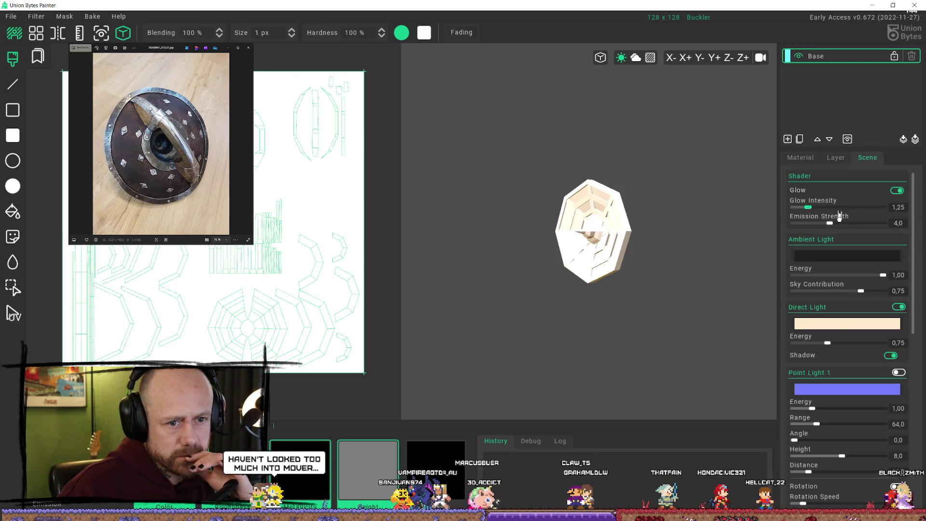
click(839, 325)
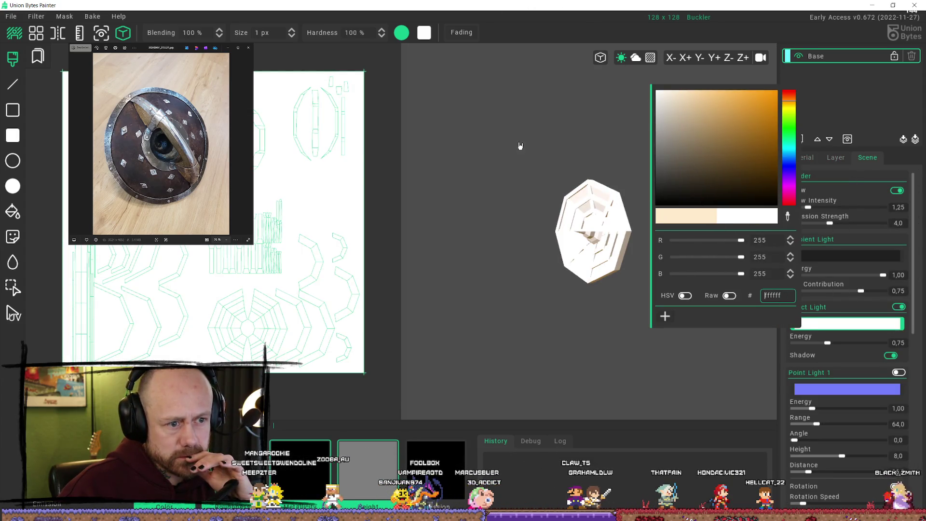
click(519, 147)
mouse_move(638, 170)
right_down()
mouse_move(715, 234)
mouse_move(555, 254)
mouse_move(609, 234)
mouse_move(620, 265)
mouse_move(579, 244)
mouse_move(548, 257)
mouse_move(554, 244)
mouse_move(553, 270)
mouse_move(553, 262)
right_up()
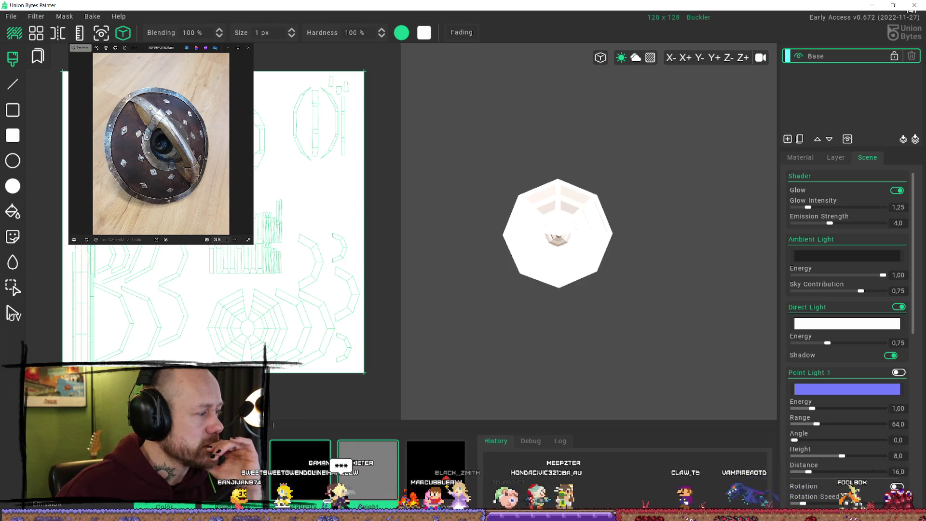
Return to Blender, enter edit mode on the buckler and show its full UV layout in UV Editing
key(alt+Tab)
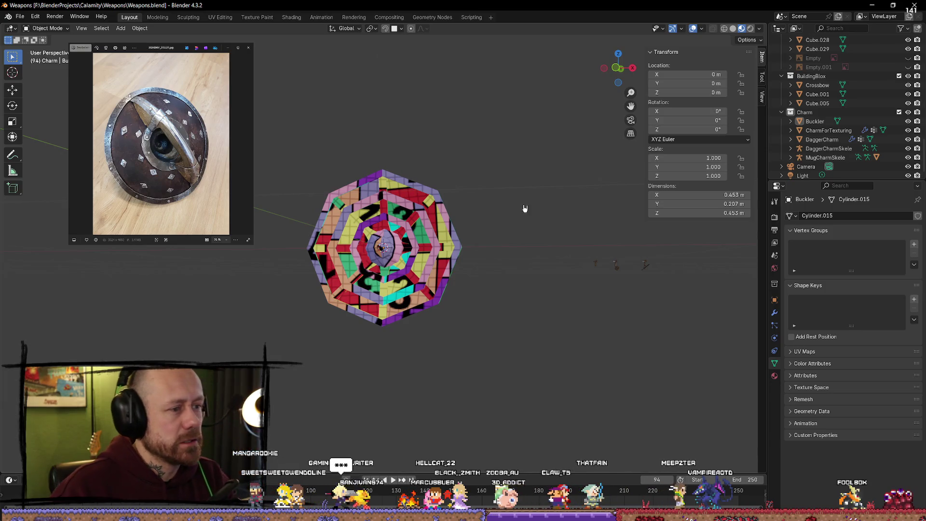
click(448, 217)
key(Tab)
key(a)
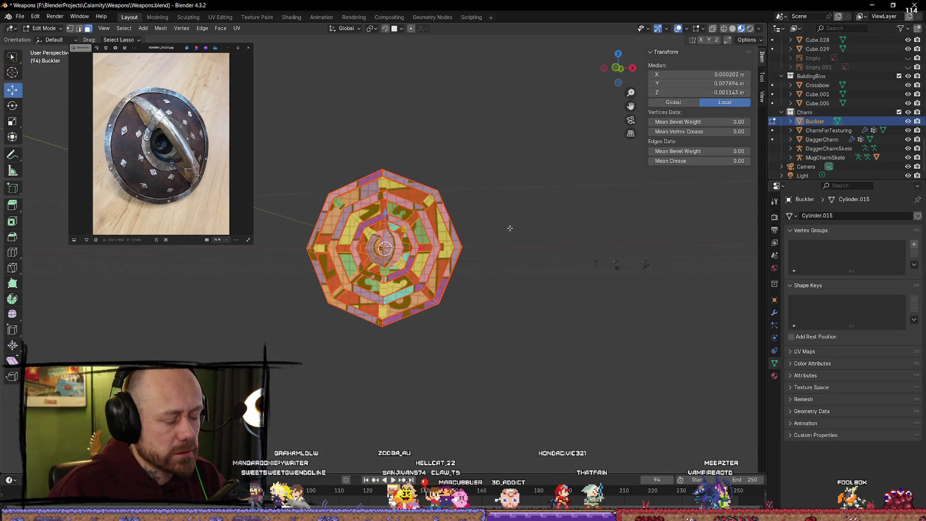
key(u)
click(413, 230)
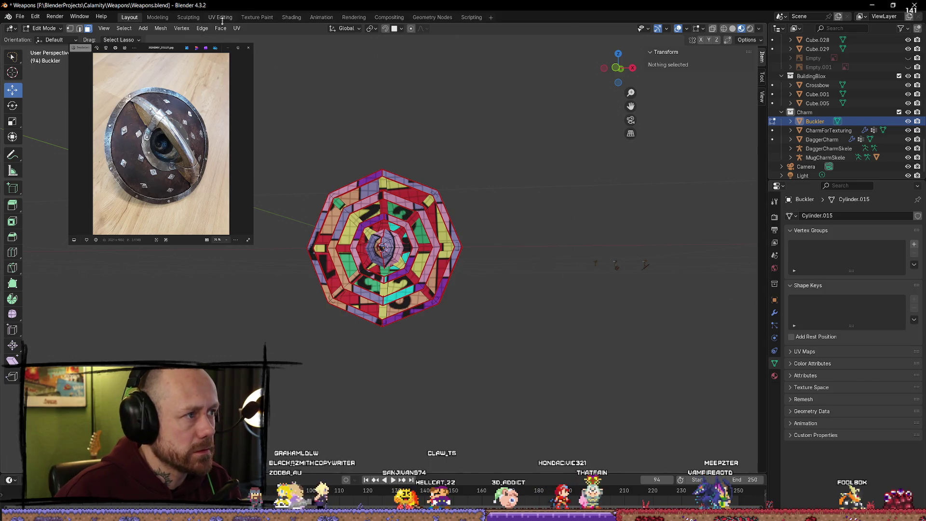
click(221, 17)
scroll(217, 289, down, 5)
key(a)
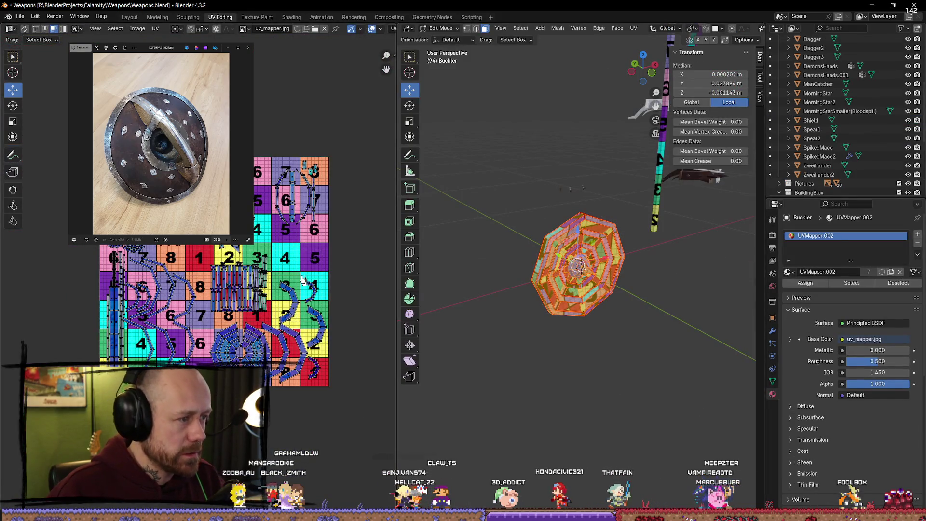
Assign the Metal material to the Buckler's material slot with the whole mesh selected
middle_drag(358, 140, 379, 96)
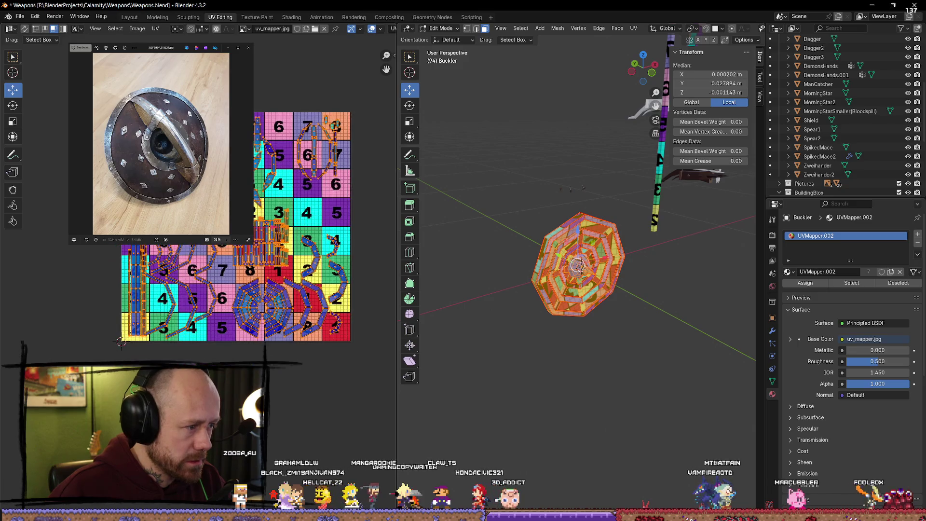
key(s)
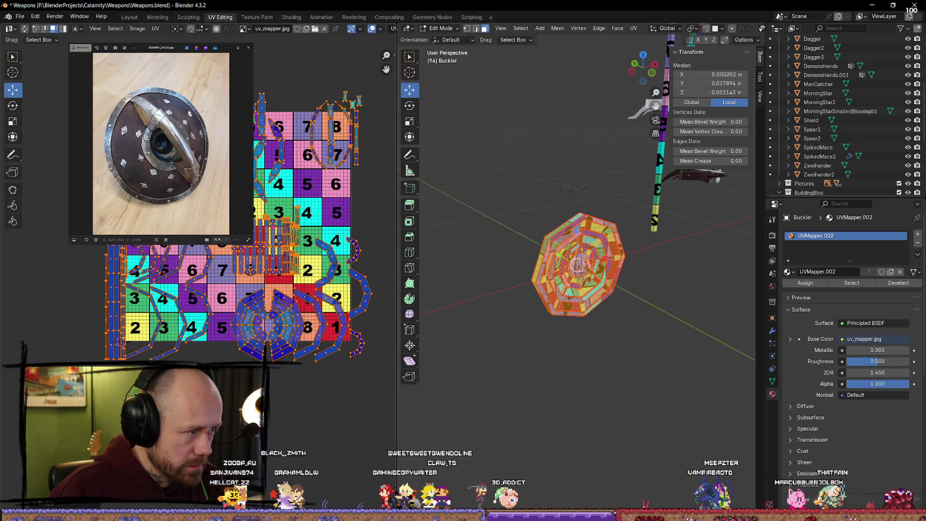
scroll(159, 312, up, 2)
scroll(210, 282, up, 2)
scroll(254, 249, up, 2)
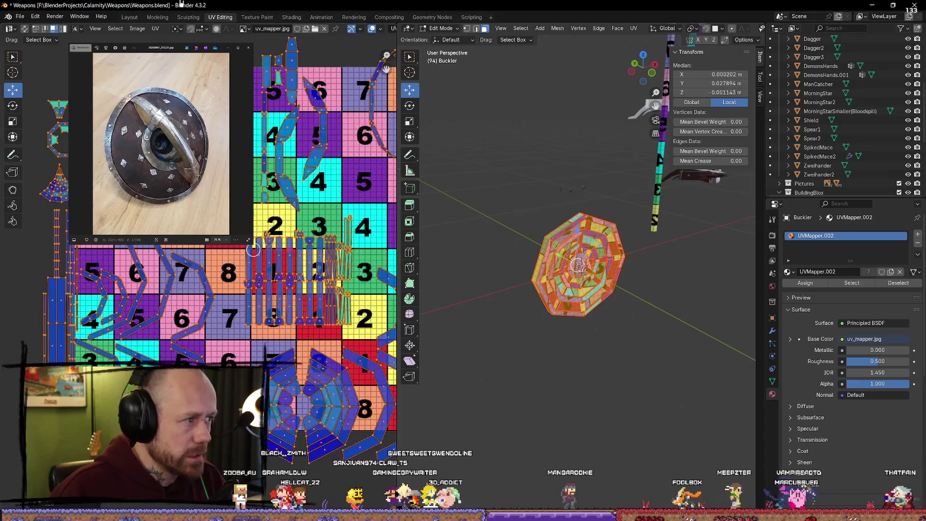
scroll(254, 248, down, 3)
scroll(232, 261, up, 1)
scroll(220, 268, up, 1)
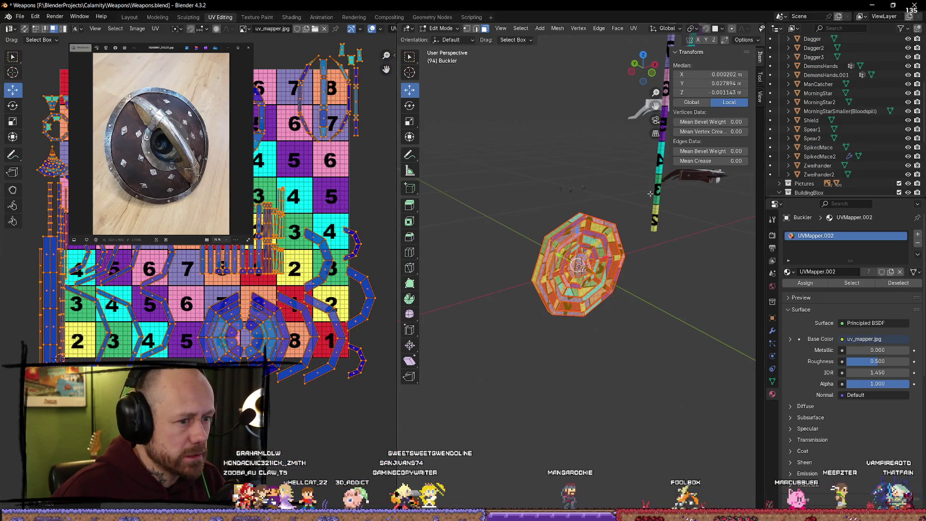
scroll(328, 226, up, 2)
scroll(329, 226, up, 1)
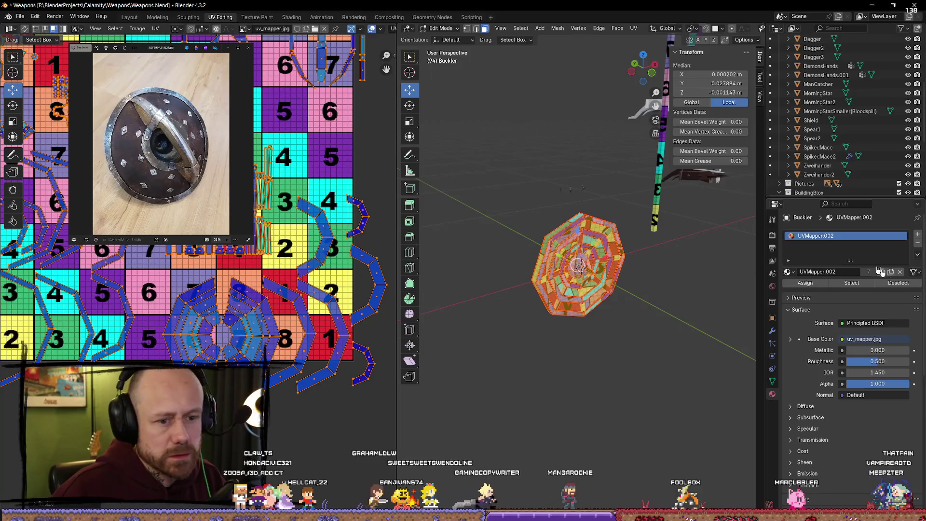
click(788, 271)
click(671, 304)
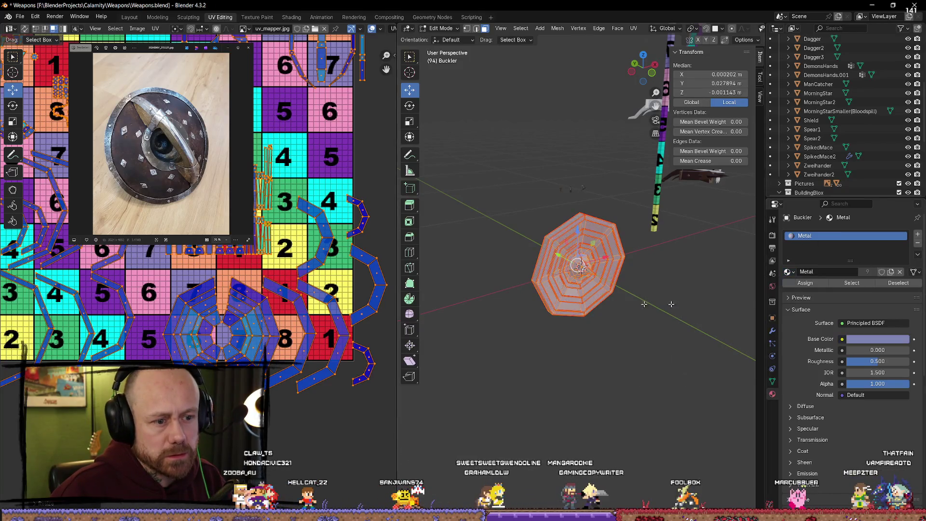
key(alt+a)
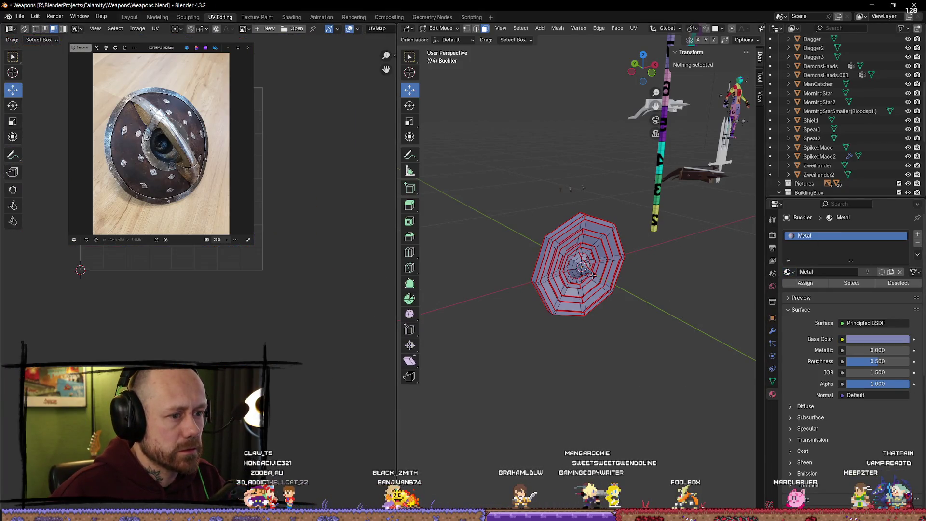
key(a)
scroll(301, 152, up, 2)
scroll(301, 153, up, 2)
scroll(300, 153, up, 2)
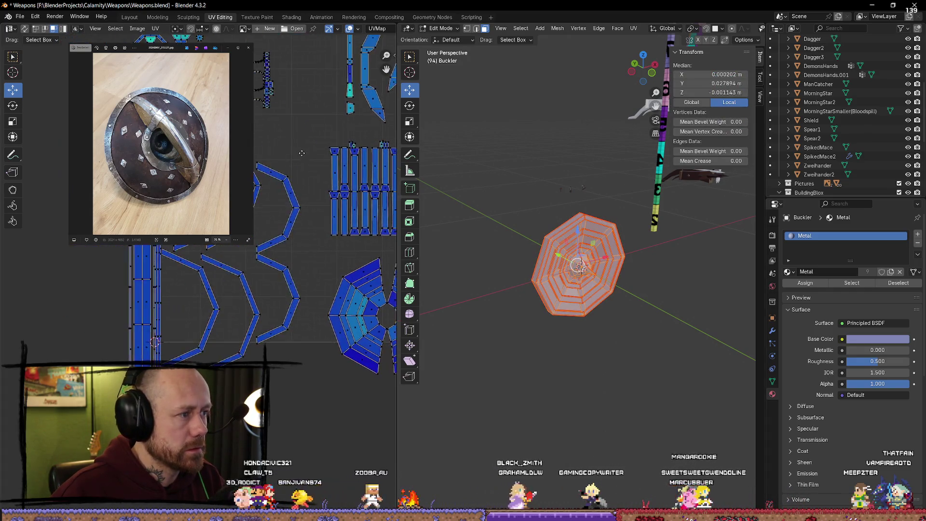
scroll(301, 152, down, 2)
scroll(302, 152, up, 2)
Review the UV islands while toggling the selection, then return to object mode
middle_drag(301, 153, 200, 95)
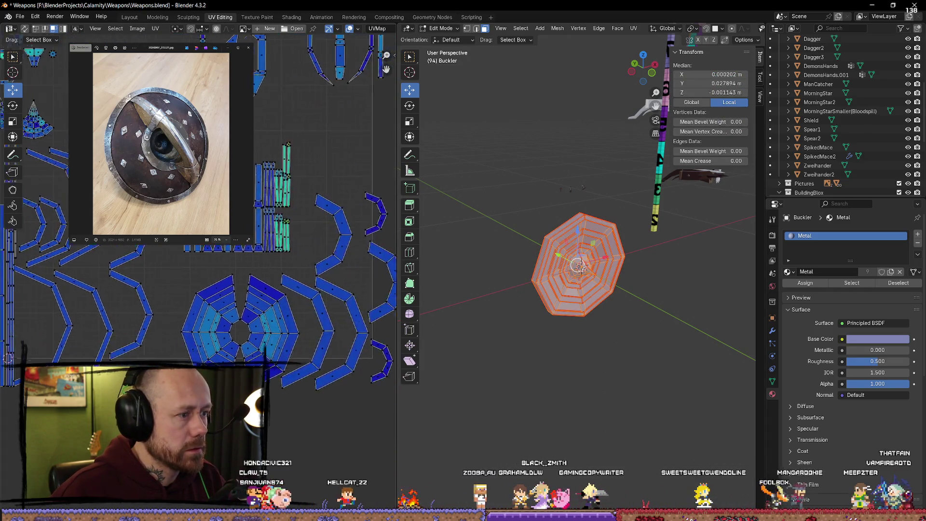
scroll(232, 248, up, 2)
middle_drag(231, 182, 232, 248)
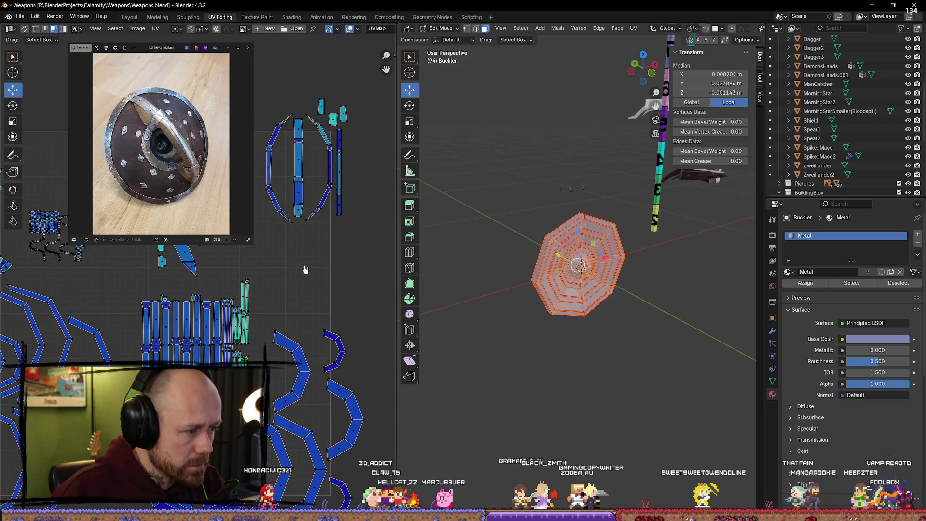
key(alt+a)
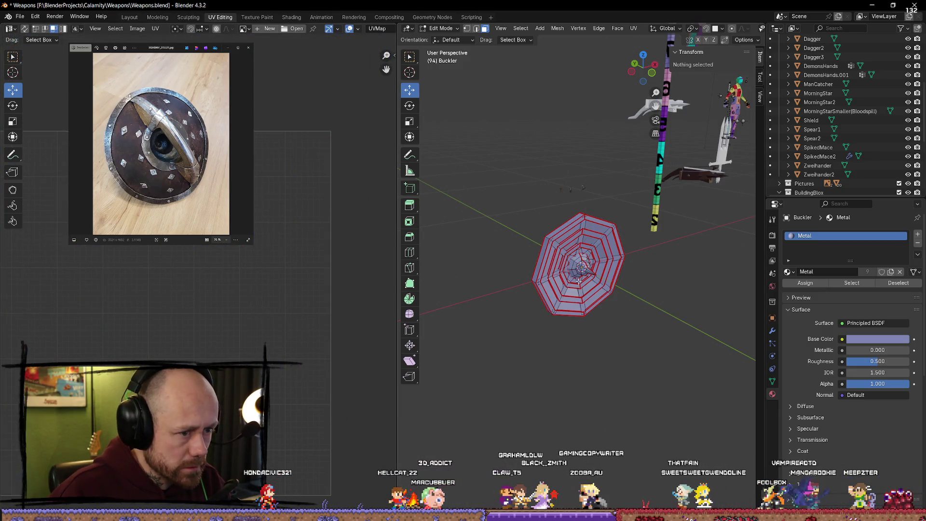
key(a)
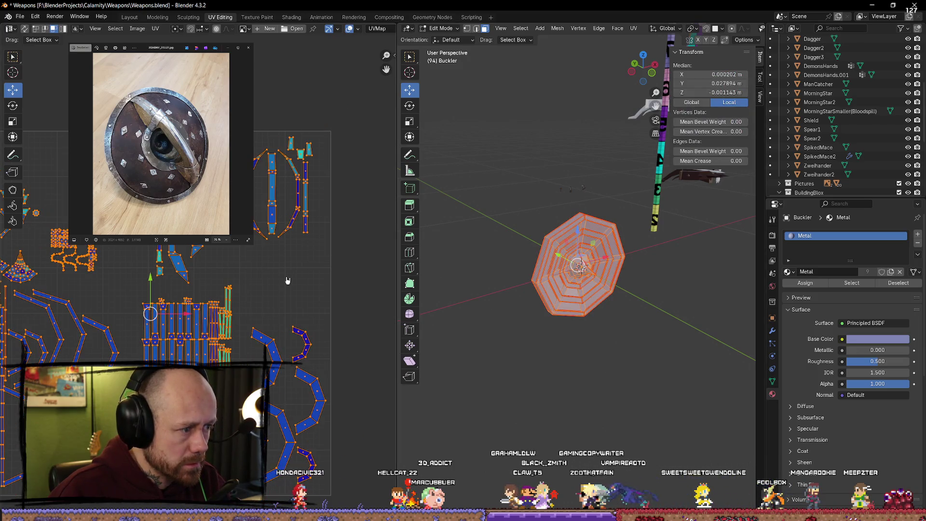
scroll(290, 291, up, 2)
scroll(310, 248, up, 2)
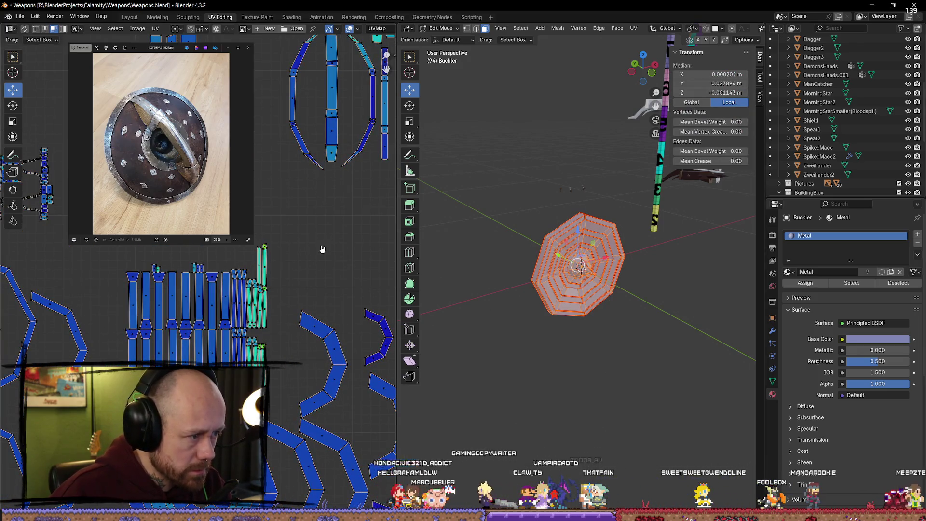
key(alt+a)
key(a)
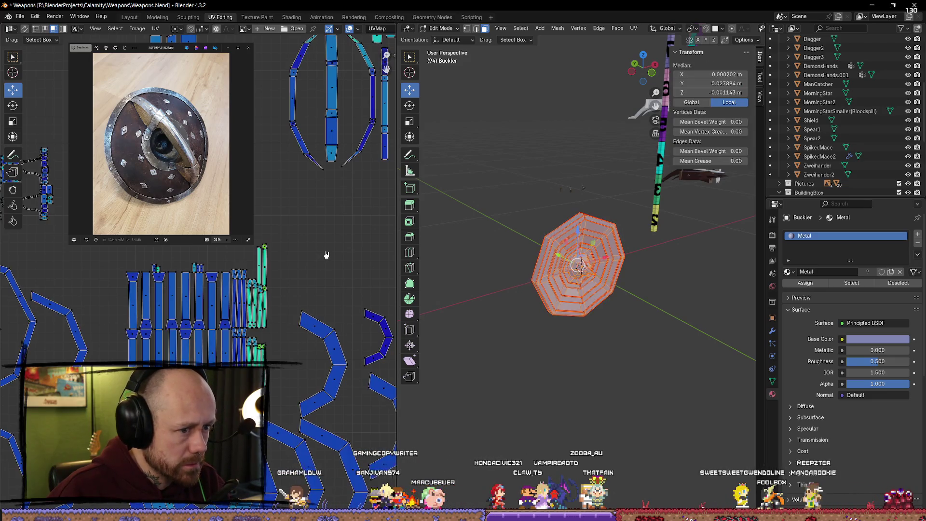
key(alt+a)
key(Tab)
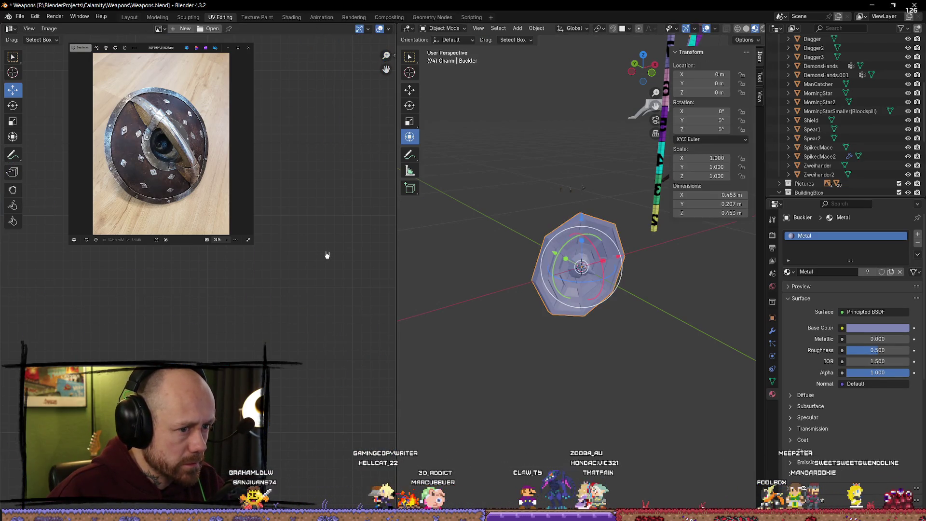
Give the Buckler the UVMapper.002 material and scale all its UV islands past the texture edges
key(alt+a)
key(a)
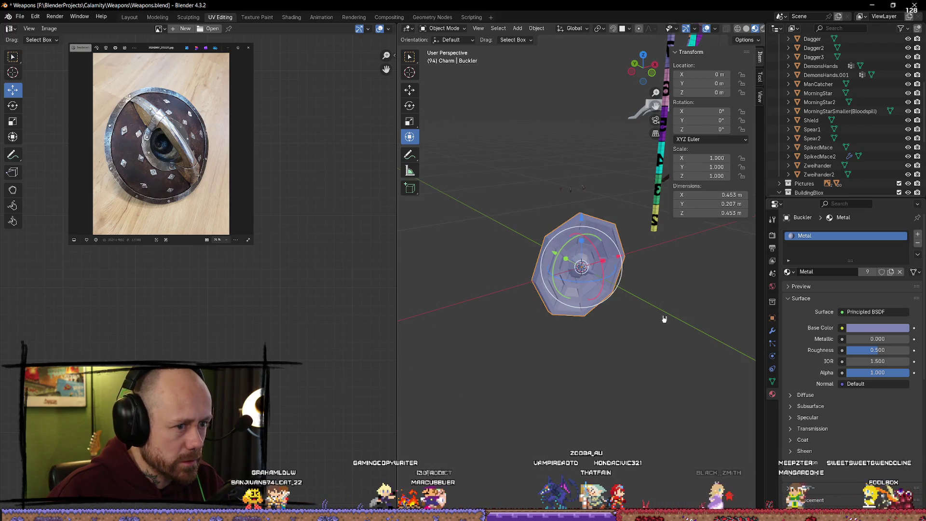
key(ctrl+l)
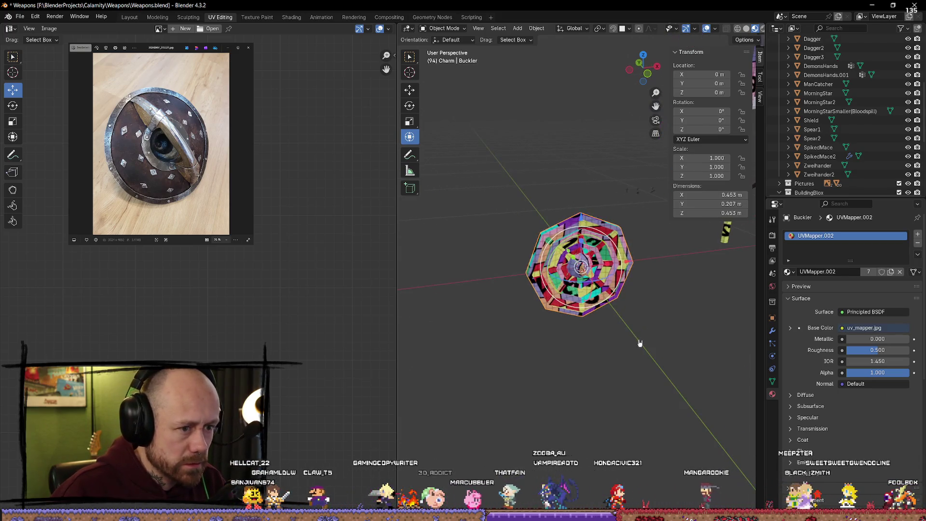
key(Tab)
key(a)
scroll(326, 203, down, 3)
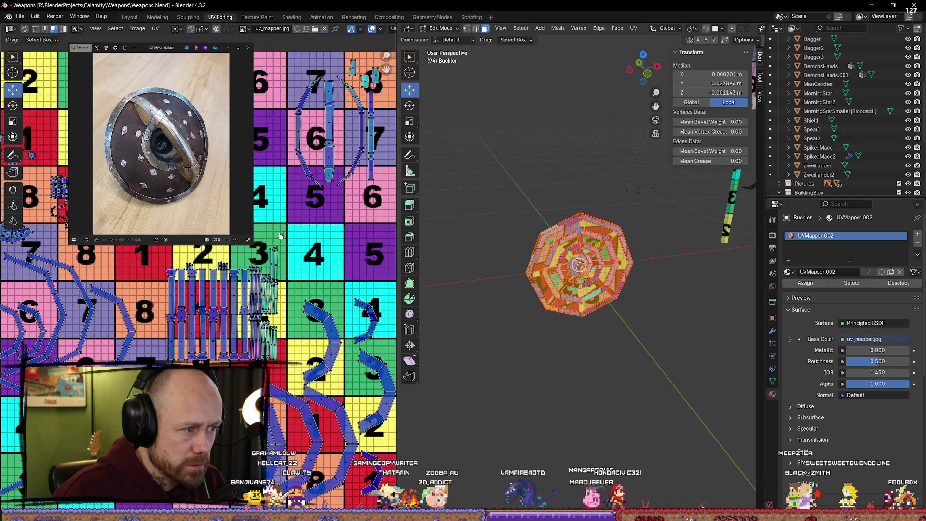
scroll(325, 202, down, 1)
scroll(326, 203, down, 2)
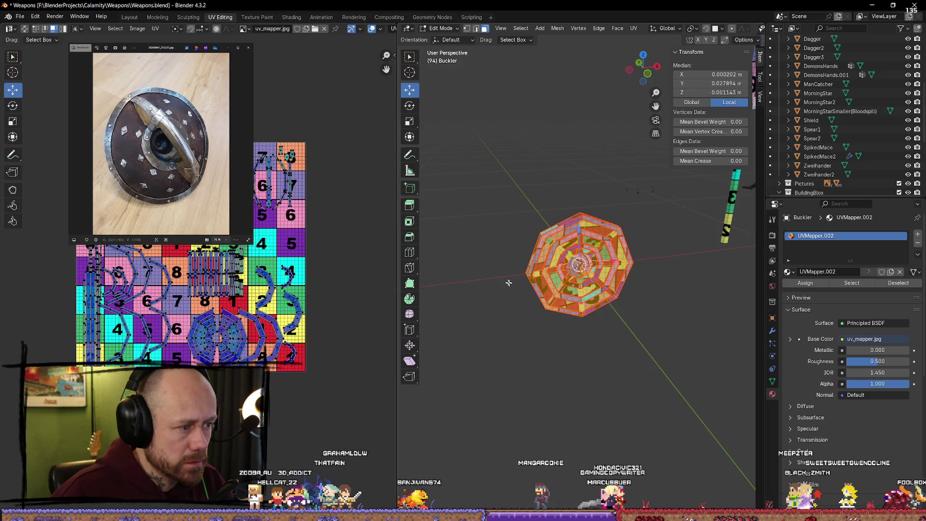
key(a)
drag(340, 243, 400, 272)
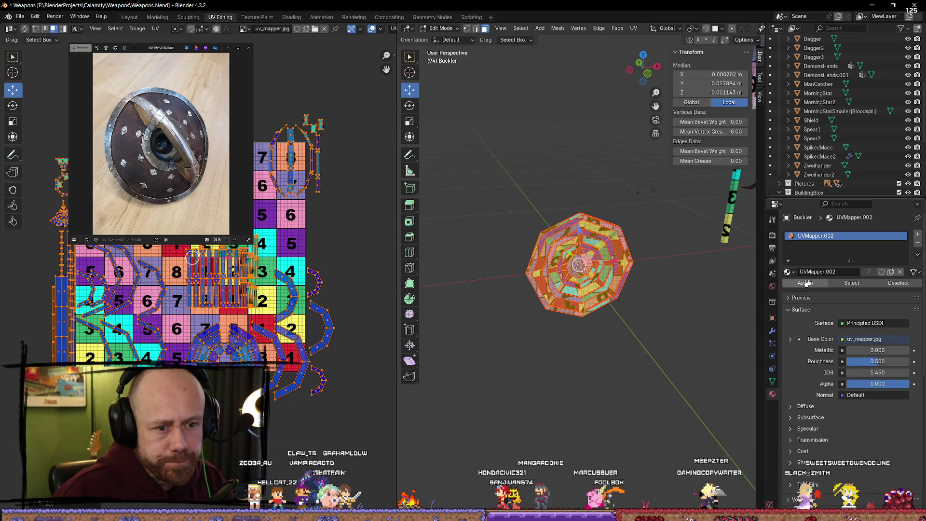
Switch the material slot to Metal, then back to the UV test material
click(788, 272)
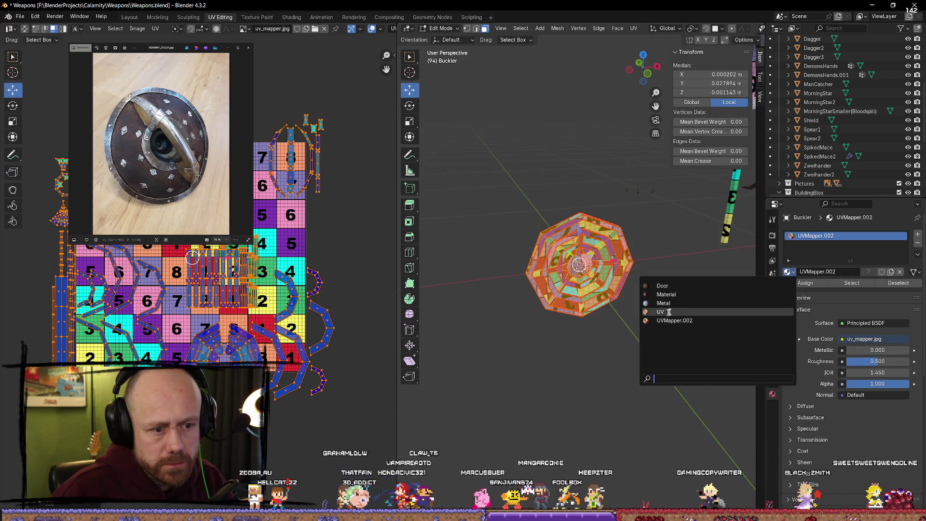
click(662, 284)
middle_drag(662, 286, 663, 277)
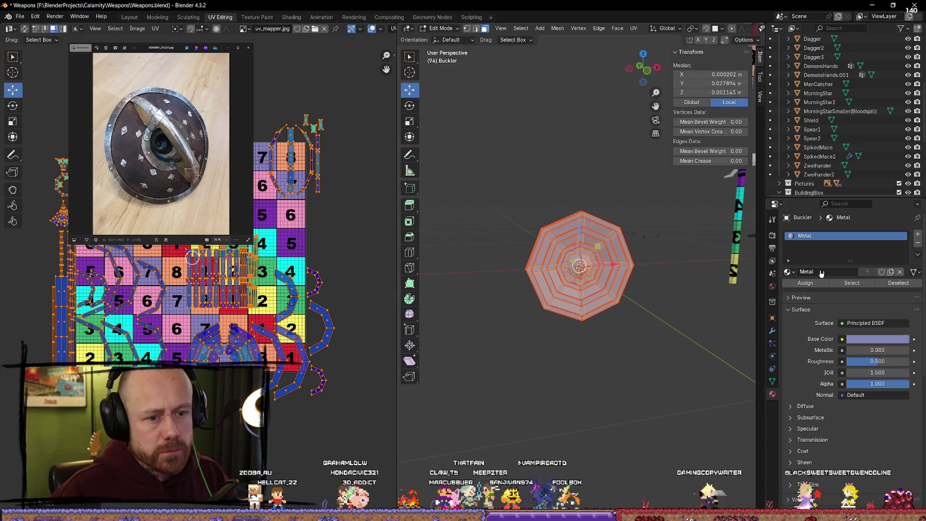
click(789, 271)
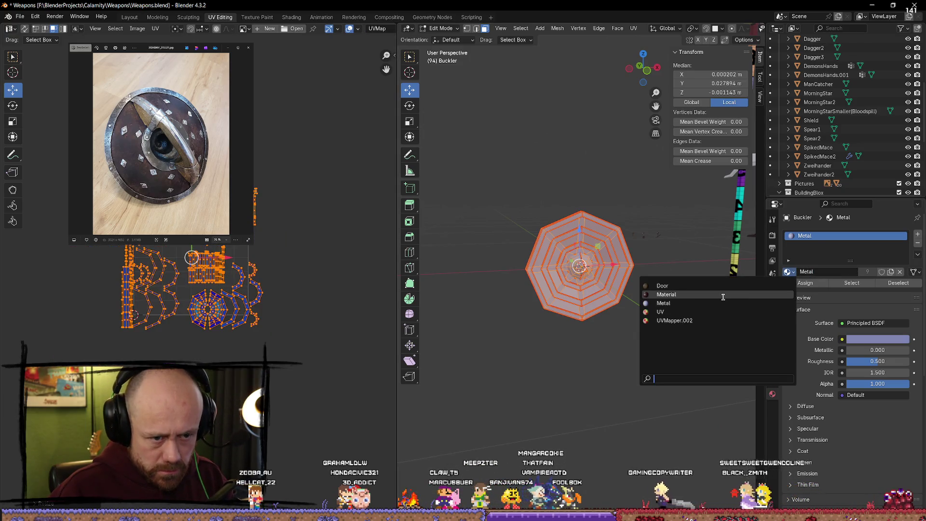
click(702, 314)
click(680, 312)
Look over the other weapons, recentre the shield, reselect the mesh and set the slot to Metal
mouse_move(680, 312)
middle_down()
mouse_move(629, 290)
mouse_move(646, 285)
middle_up()
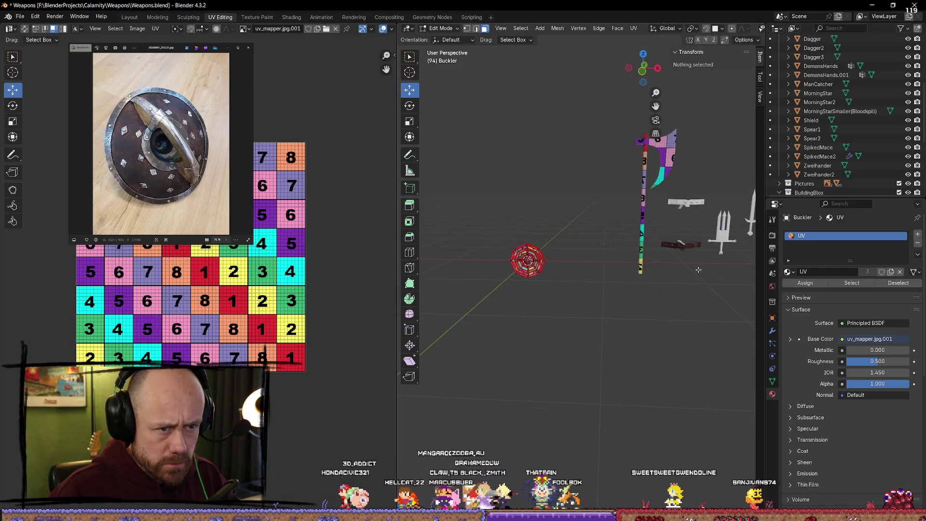
scroll(555, 256, up, 5)
mouse_move(535, 260)
middle_down()
mouse_move(593, 257)
mouse_move(521, 253)
mouse_move(506, 279)
mouse_move(595, 275)
mouse_move(549, 267)
middle_up()
mouse_move(206, 279)
middle_down()
mouse_move(275, 283)
mouse_move(200, 274)
middle_up()
mouse_move(506, 282)
middle_down()
mouse_move(622, 285)
mouse_move(606, 262)
middle_up()
key(a)
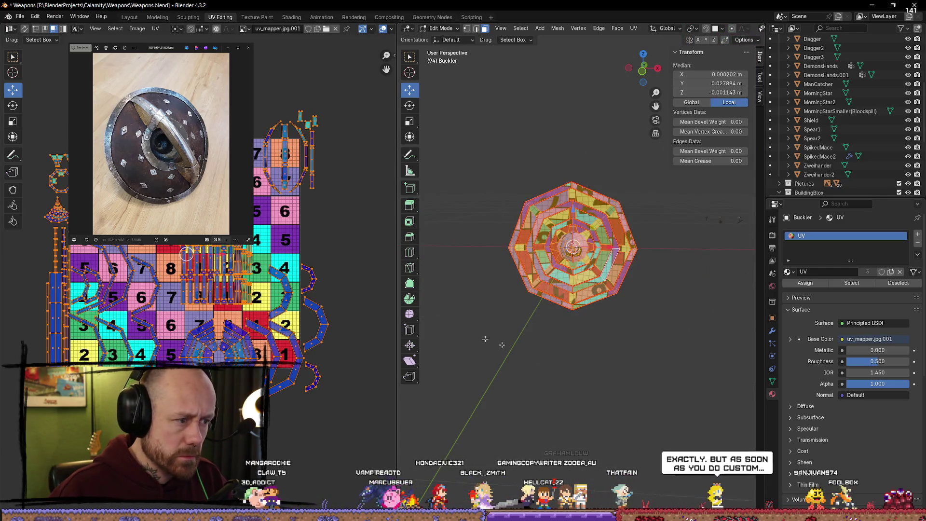
scroll(302, 239, up, 1)
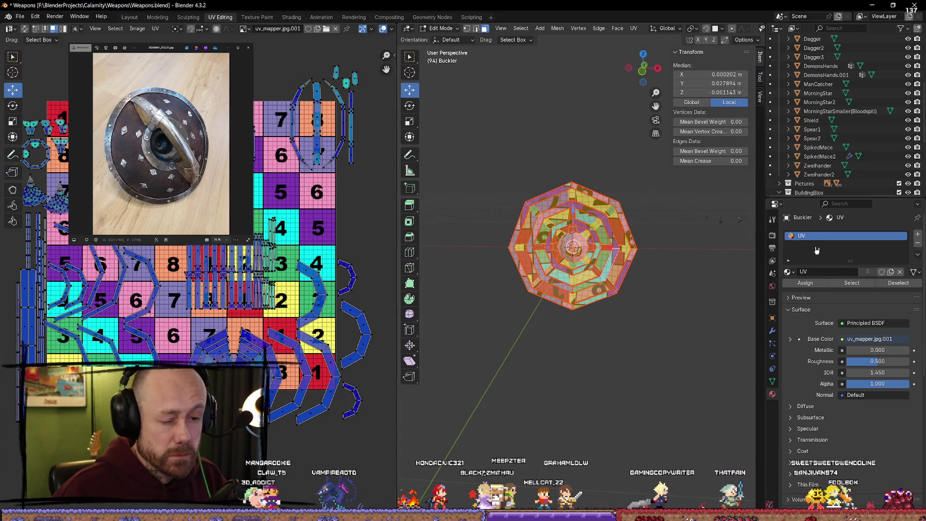
click(788, 273)
click(687, 305)
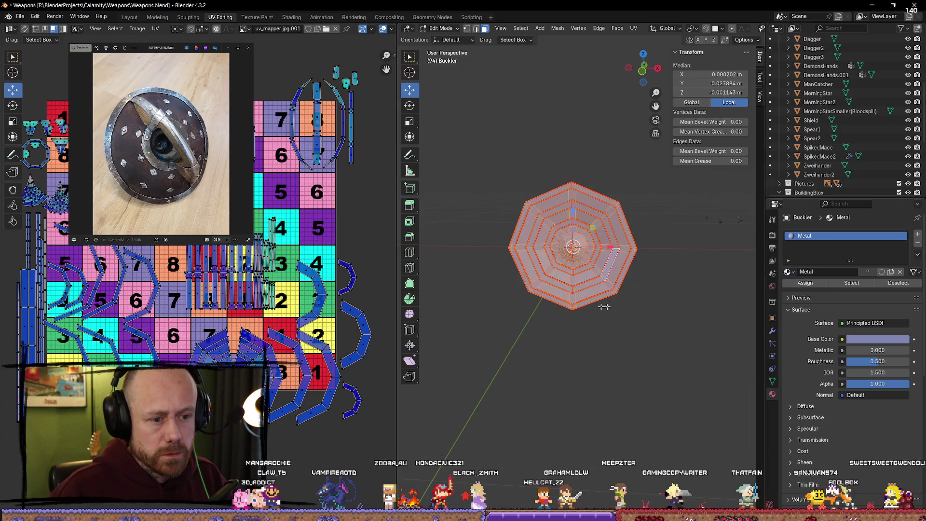
scroll(314, 236, up, 3)
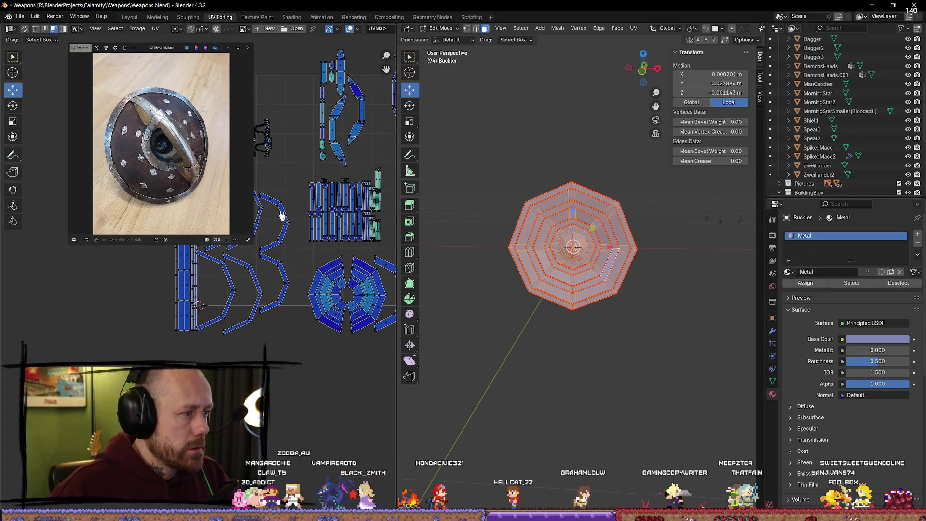
Move the left group of UV islands right and up, then select all buckler islands
drag(299, 57, 134, 362)
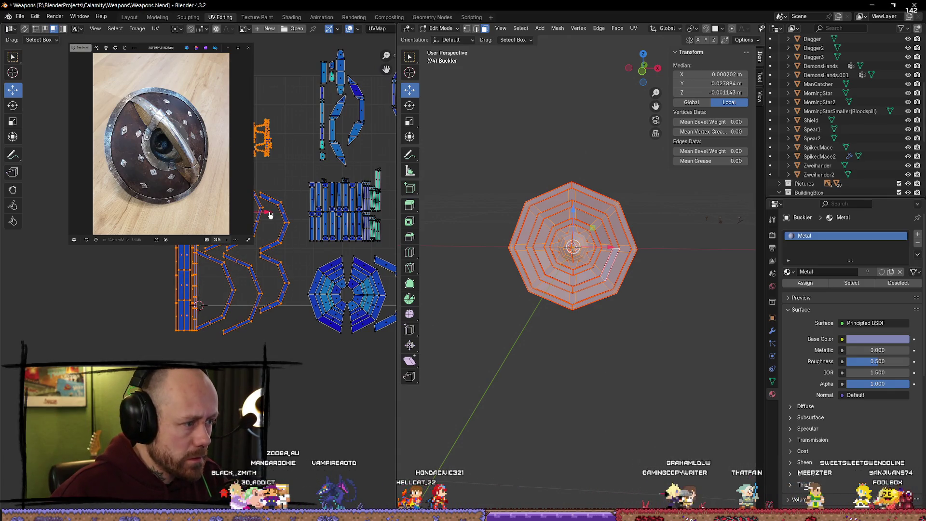
drag(269, 215, 297, 214)
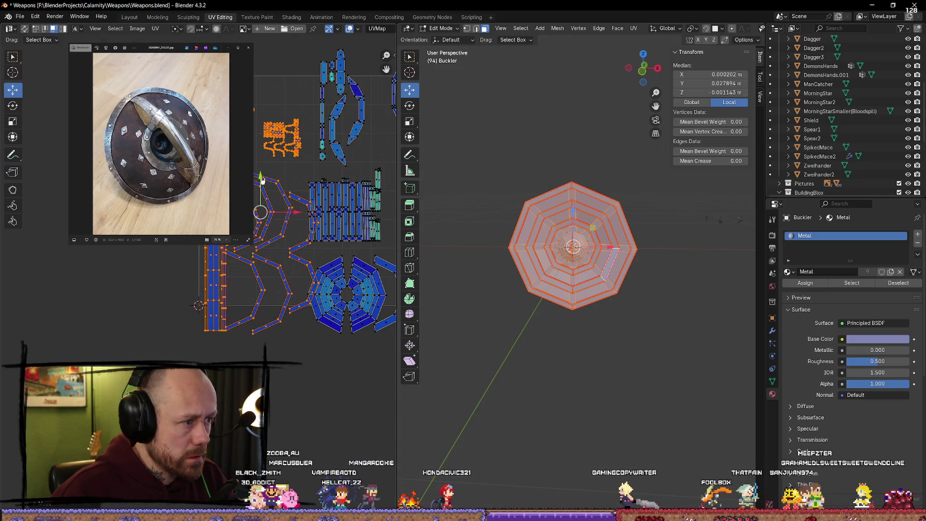
drag(261, 182, 259, 147)
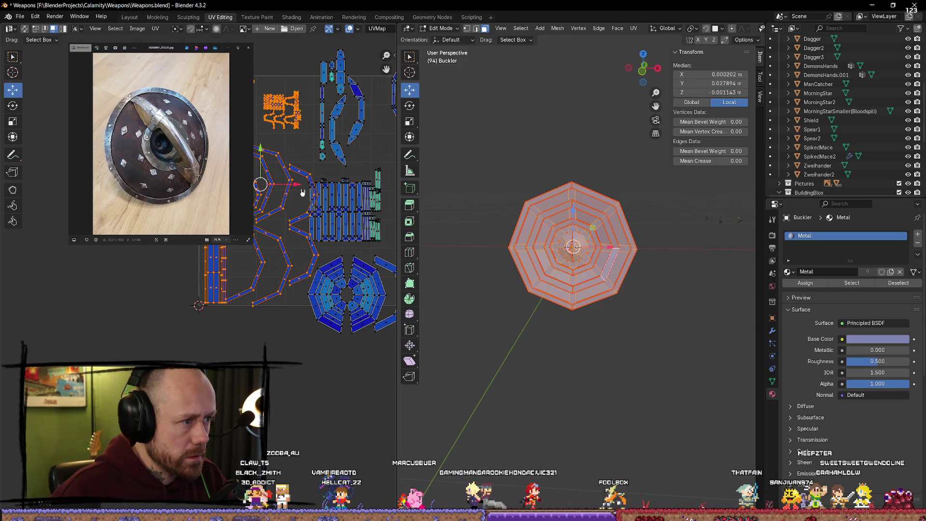
click(302, 192)
scroll(304, 193, up, 2)
ctrl+scroll(311, 197, right, 3)
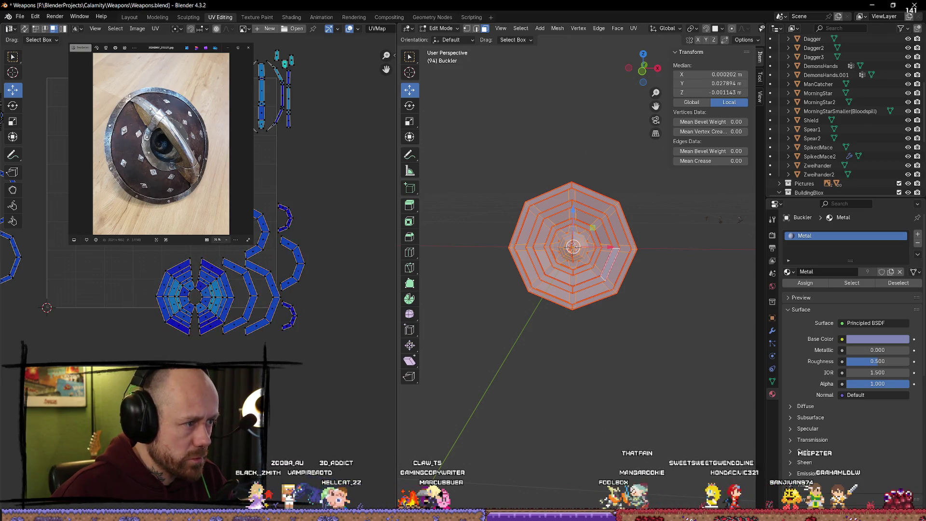
middle_drag(215, 170, 254, 219)
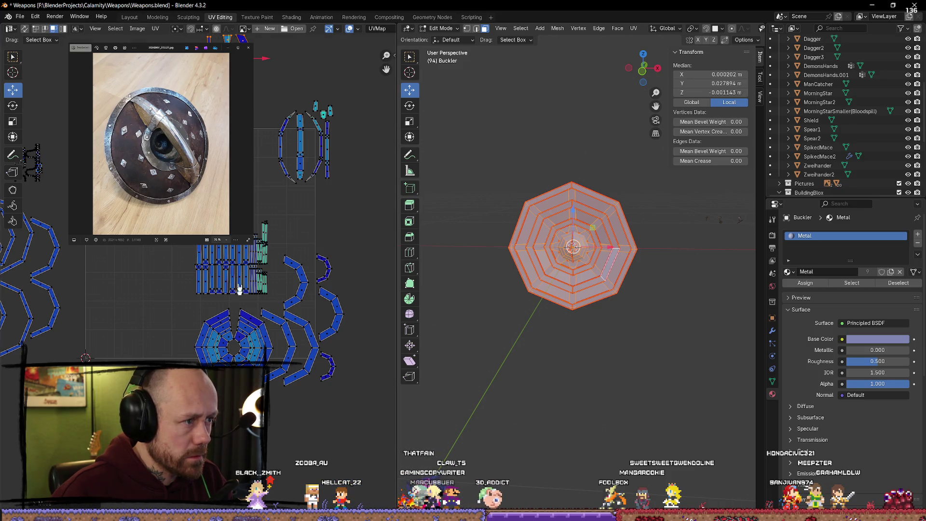
middle_drag(240, 289, 204, 413)
drag(328, 208, 238, 304)
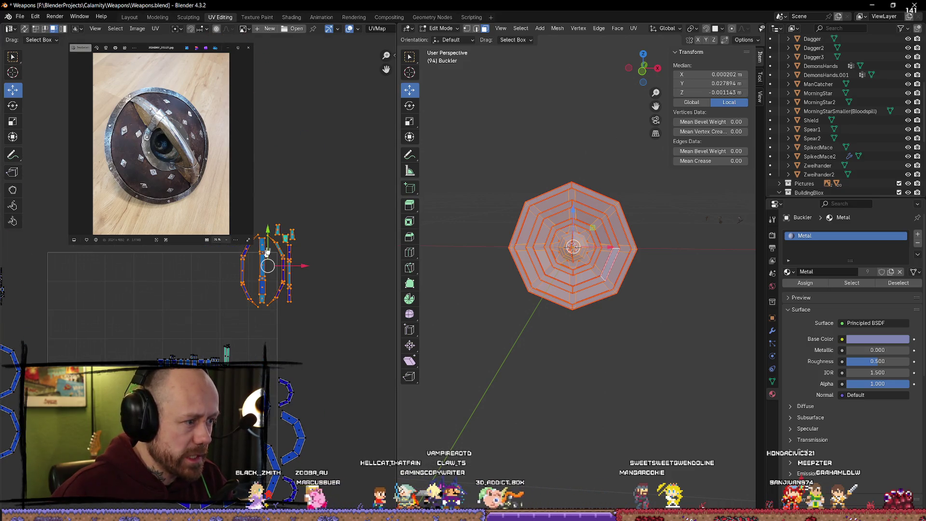
click(275, 150)
scroll(304, 217, up, 3)
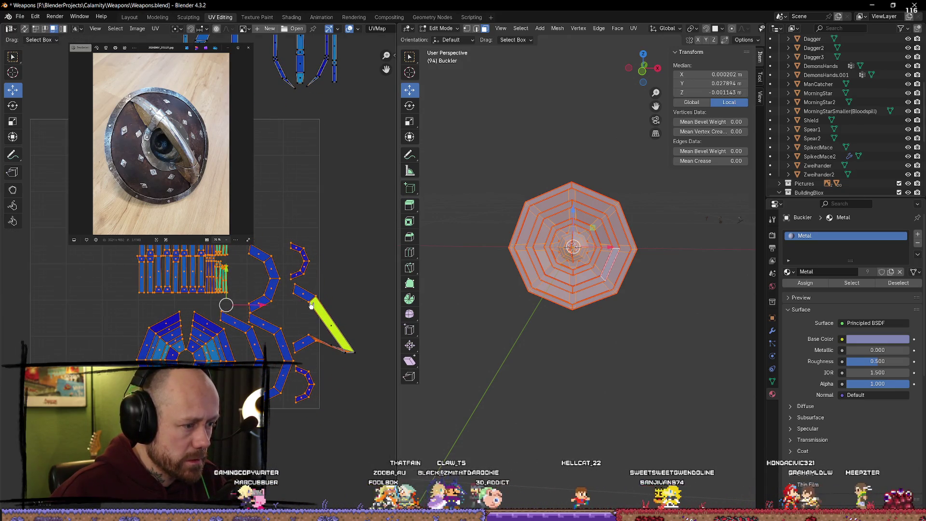
scroll(198, 264, up, 2)
Undo and redo the strip straightening, then shift all islands together to a new spot
key(ctrl+z)
key(ctrl+z)
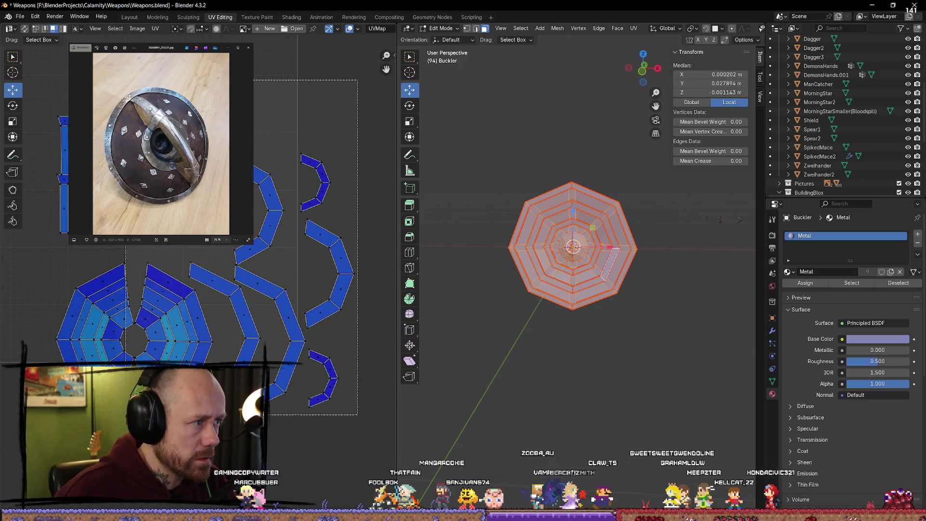
key(ctrl+shift+z)
key(g)
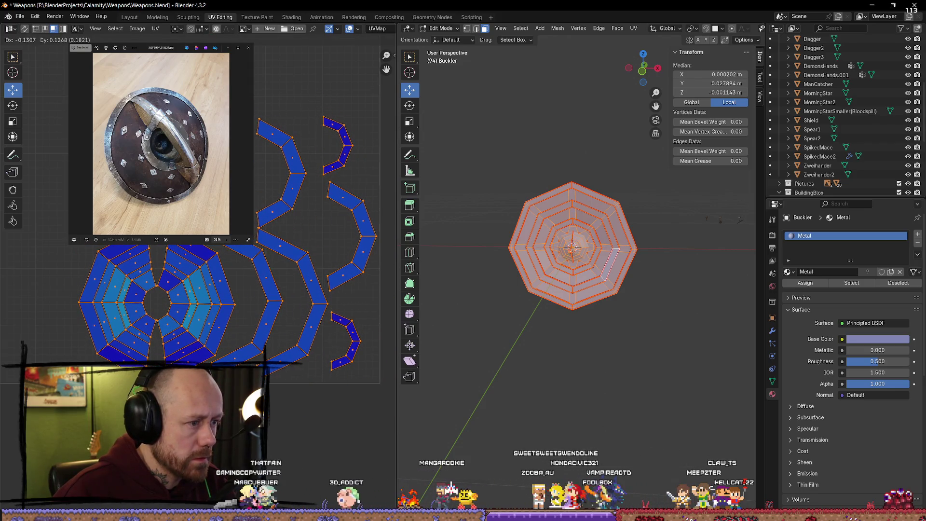
click(320, 217)
key(ctrl+z)
key(ctrl+z)
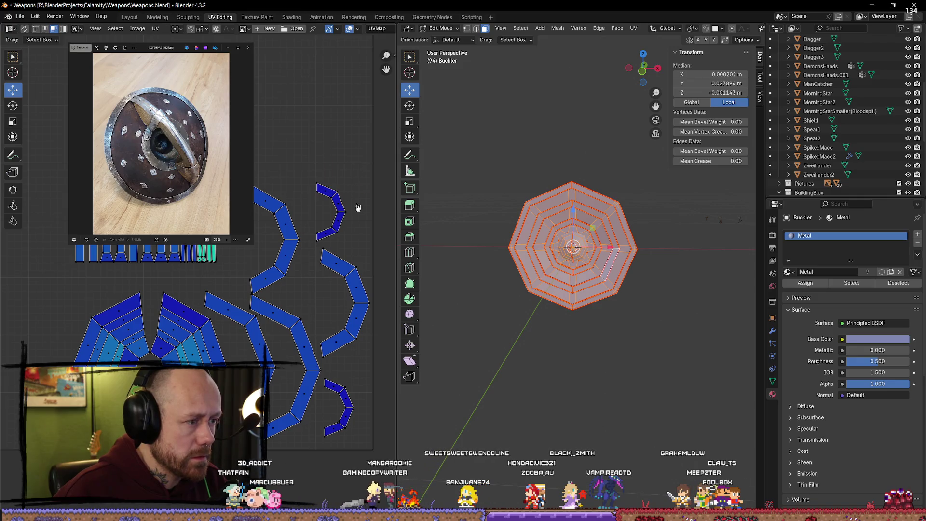
Move the right-hand curved island up-left and the small lower arc island to the top
click(348, 219)
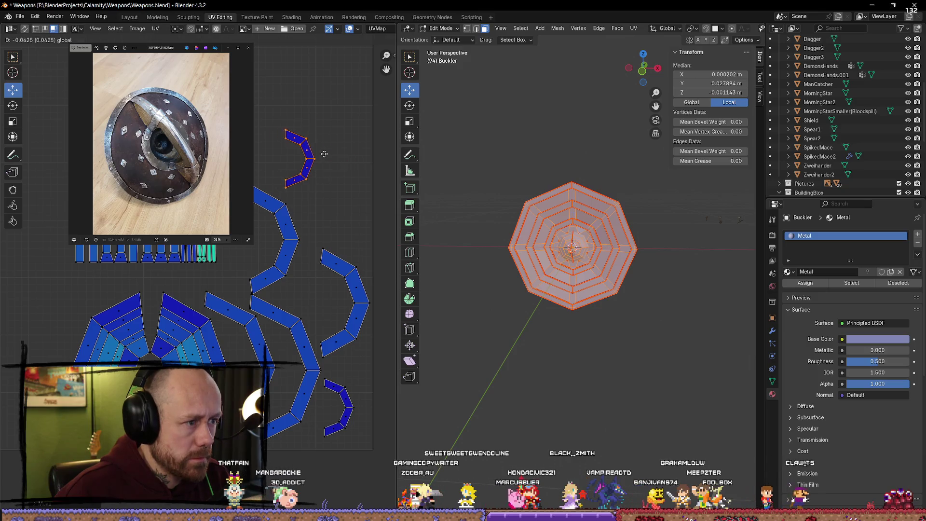
key(ctrl+z)
click(331, 356)
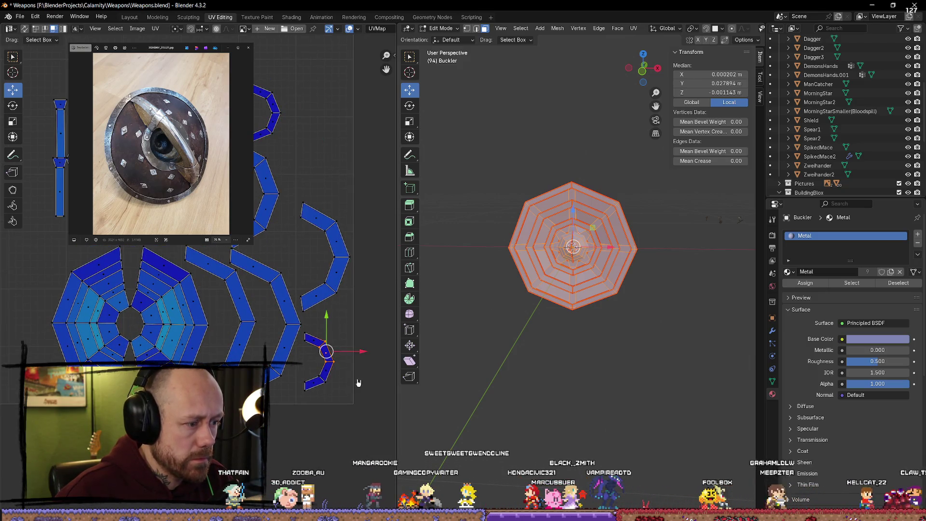
click(337, 274)
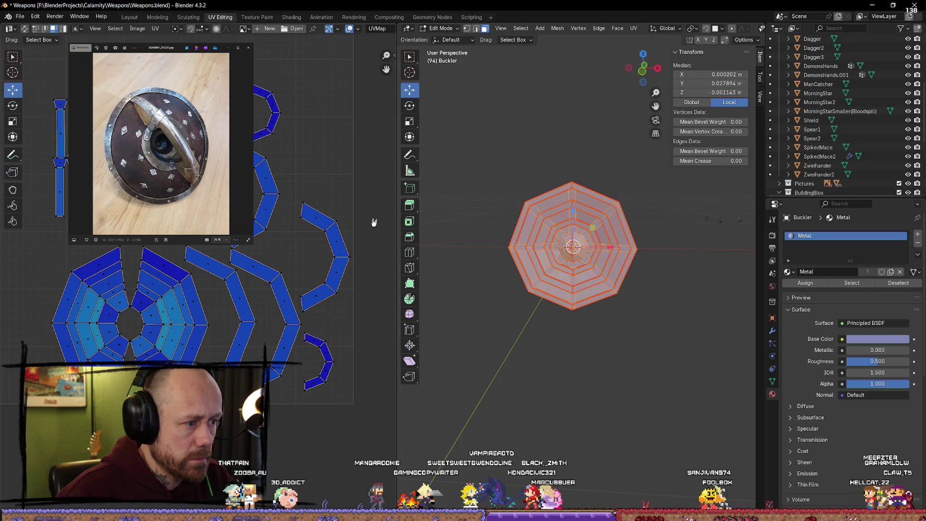
key(g)
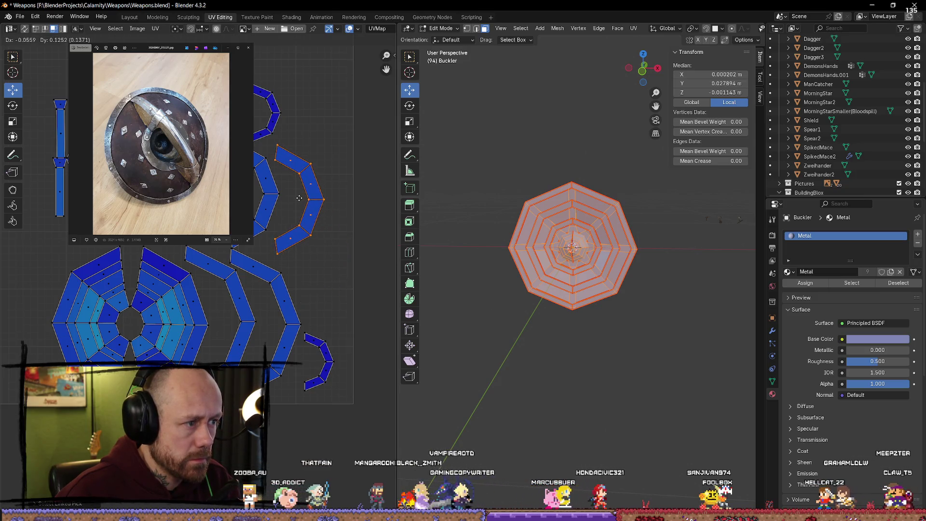
click(298, 197)
click(329, 373)
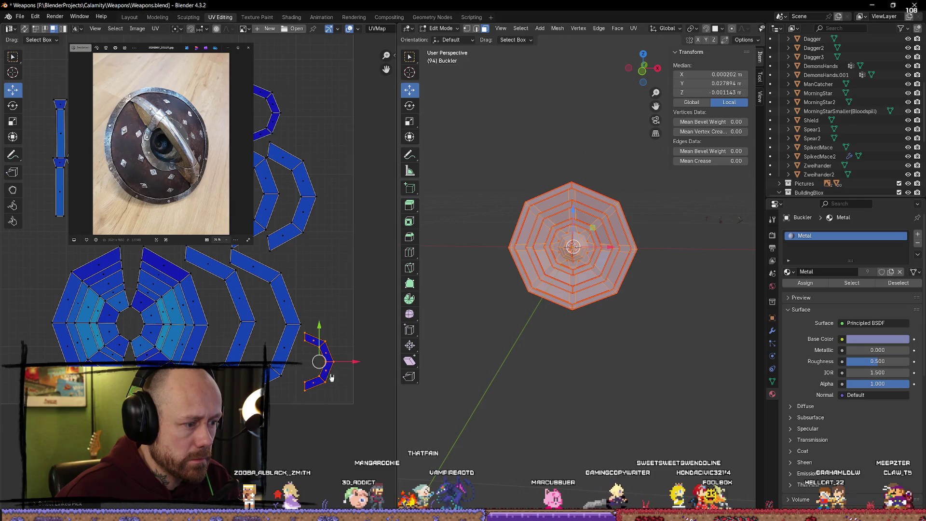
key(g)
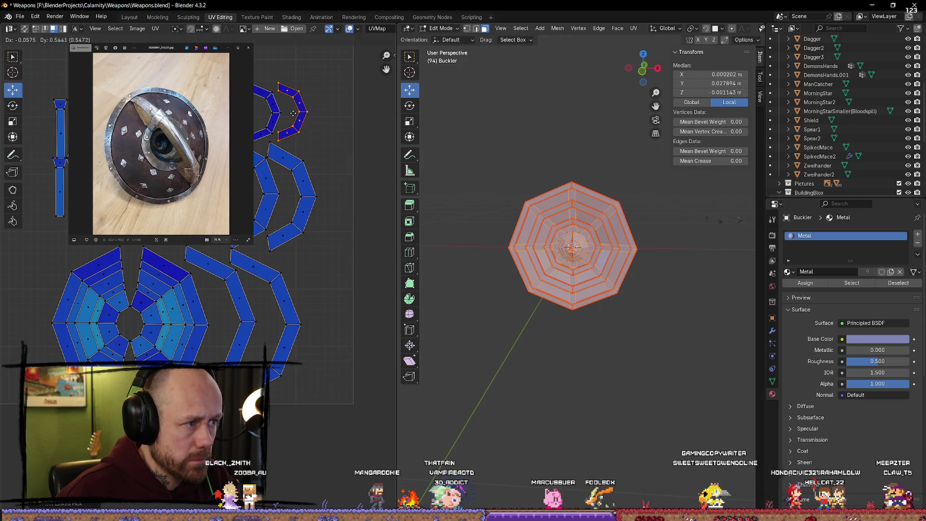
click(293, 112)
scroll(293, 163, down, 3)
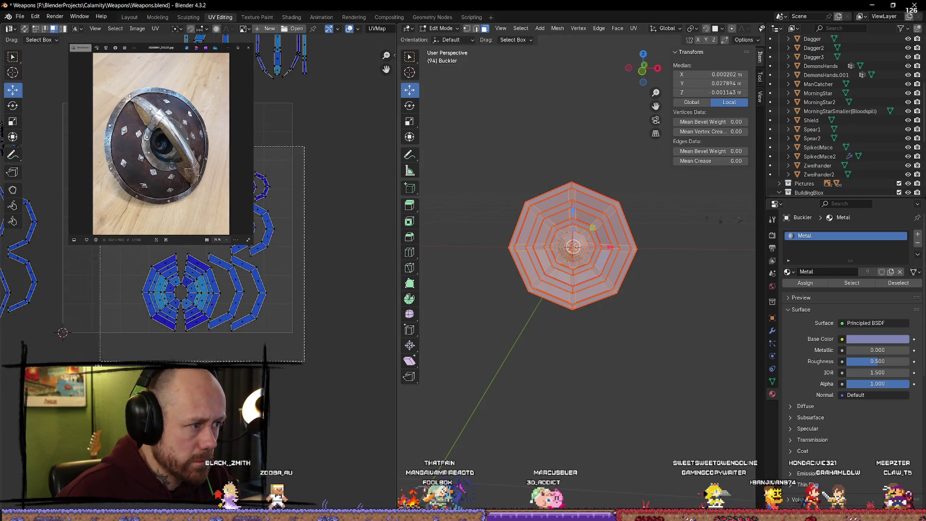
Slide the left-hand strip islands sideways into a free area
key(a)
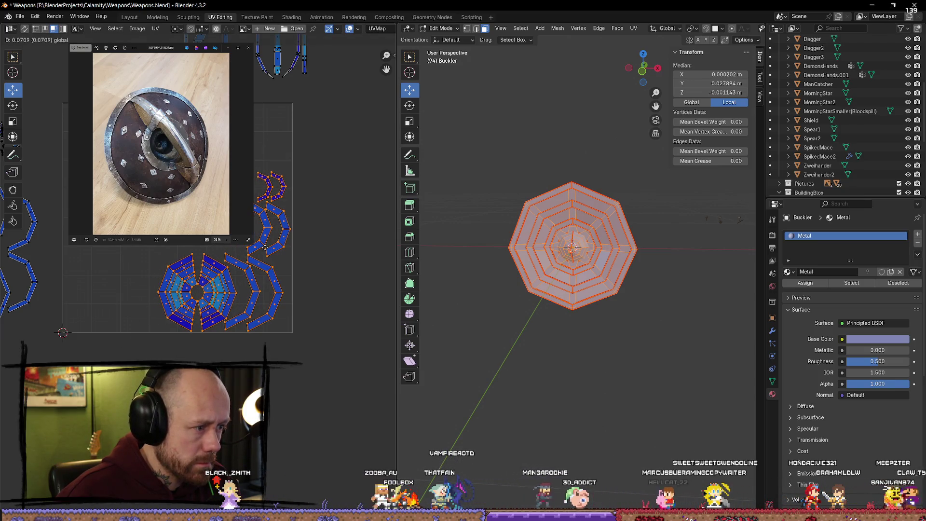
click(320, 286)
ctrl+scroll(285, 285, left, 5)
key(a)
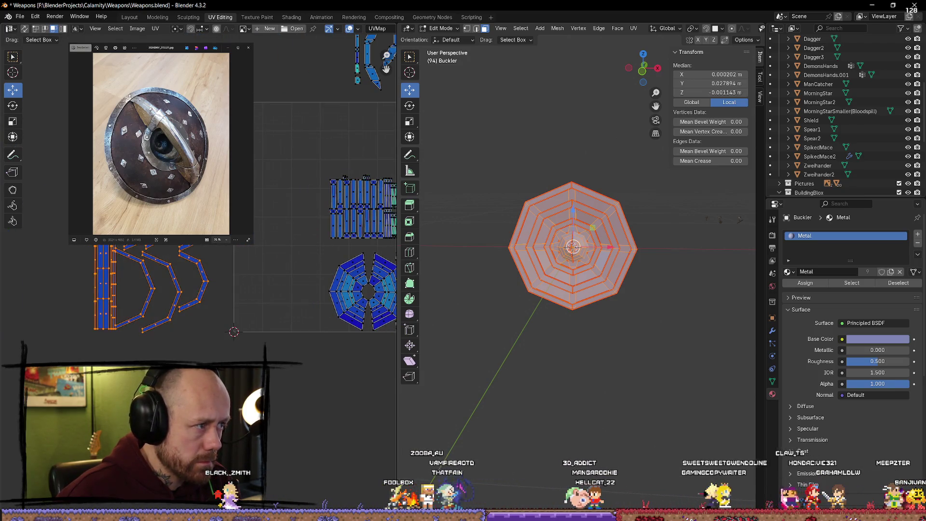
key(g)
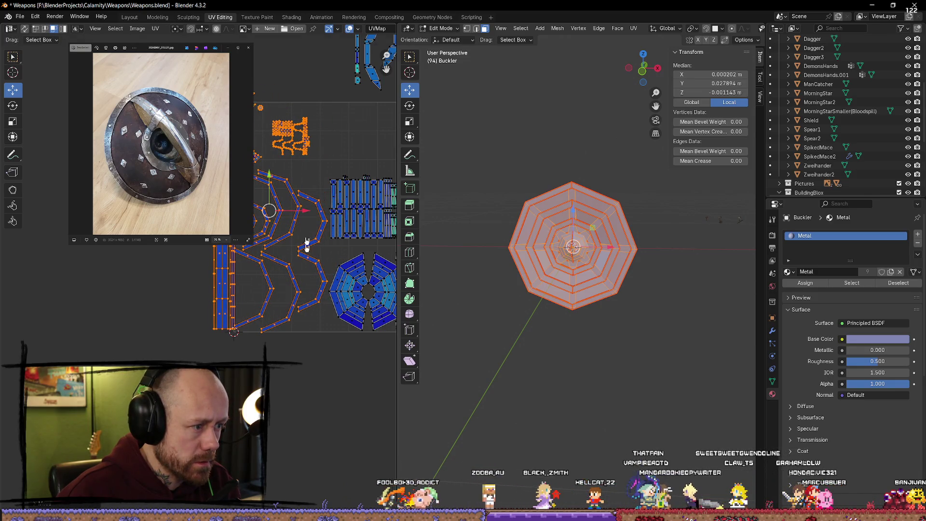
click(289, 374)
key(alt+a)
scroll(280, 300, up, 4)
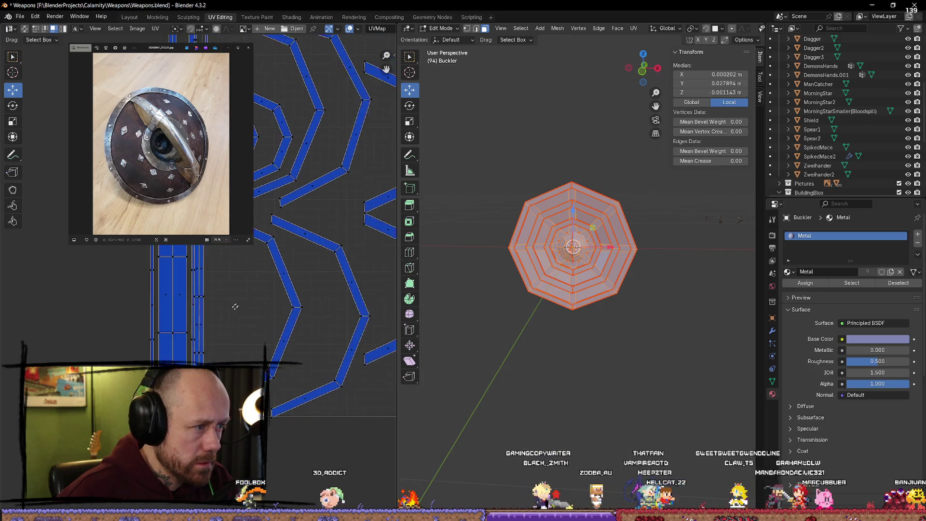
scroll(279, 299, down, 3)
scroll(247, 284, up, 3)
scroll(263, 181, up, 2)
Relocate individual islands from the crowded area down-left into free gaps
middle_drag(287, 175, 275, 263)
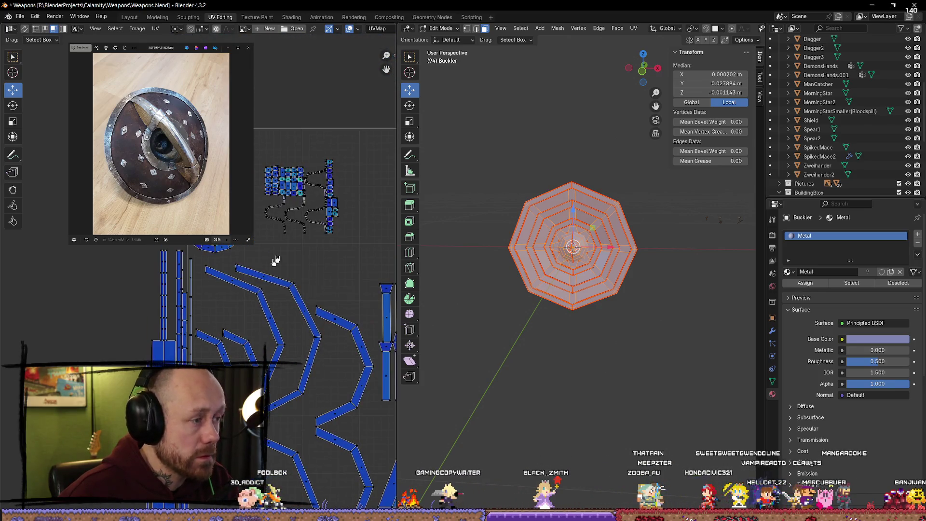
scroll(265, 248, up, 3)
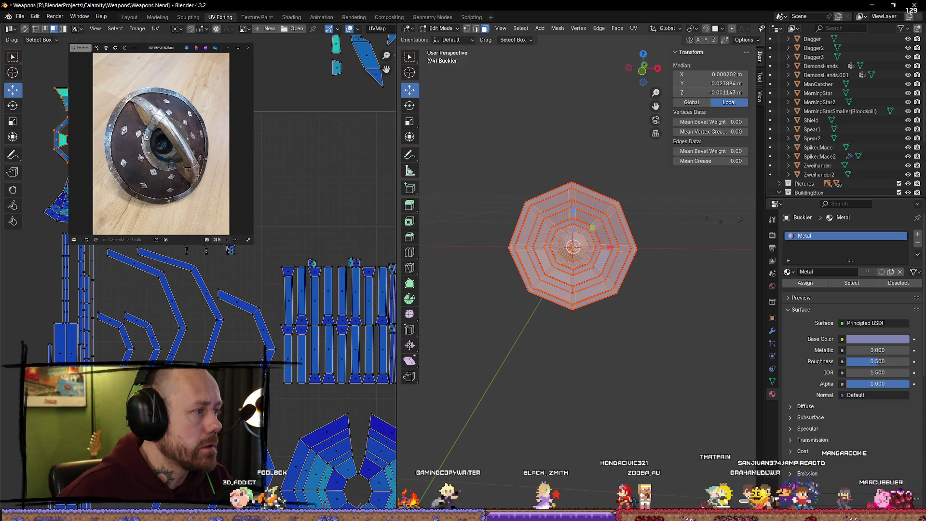
key(g)
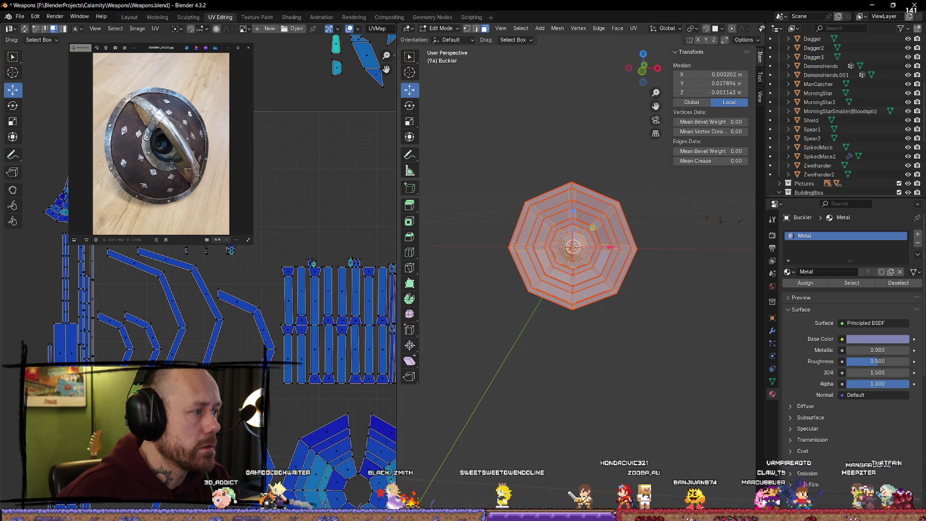
key(g)
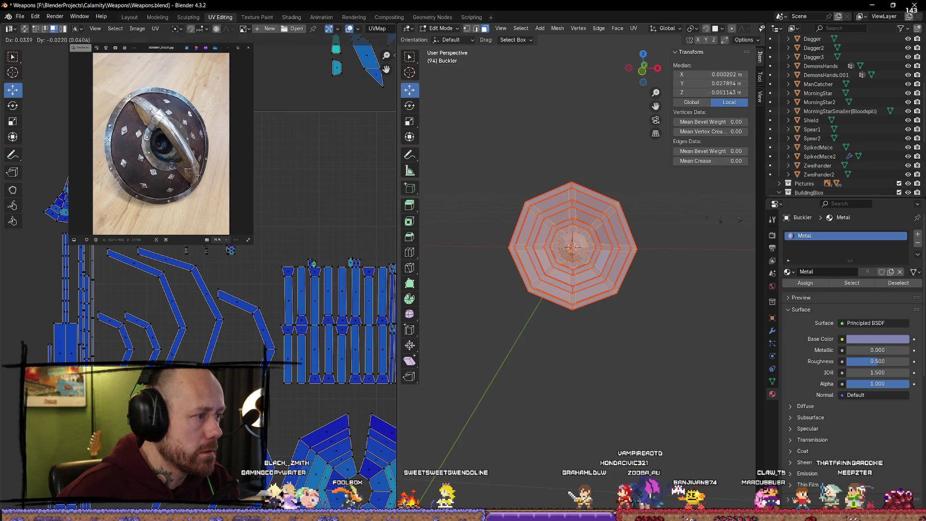
scroll(263, 191, down, 1)
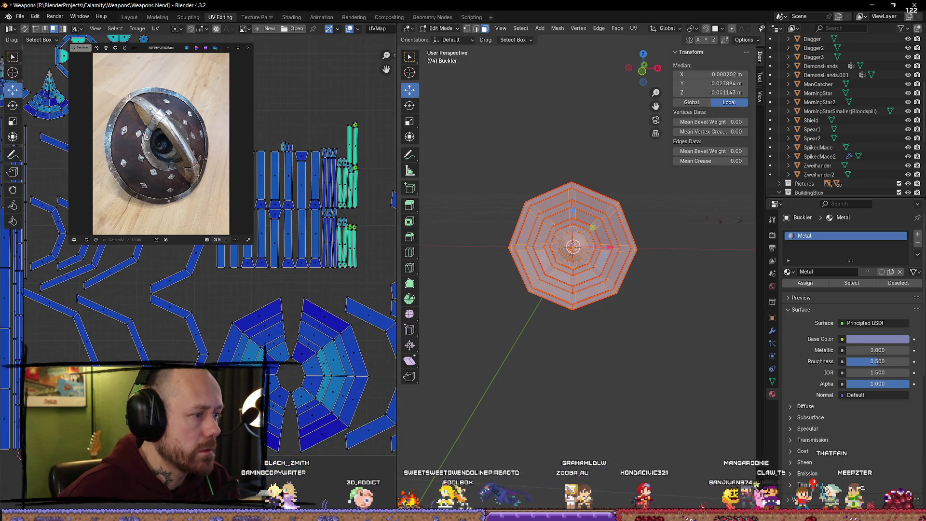
scroll(257, 166, down, 1)
scroll(254, 138, down, 1)
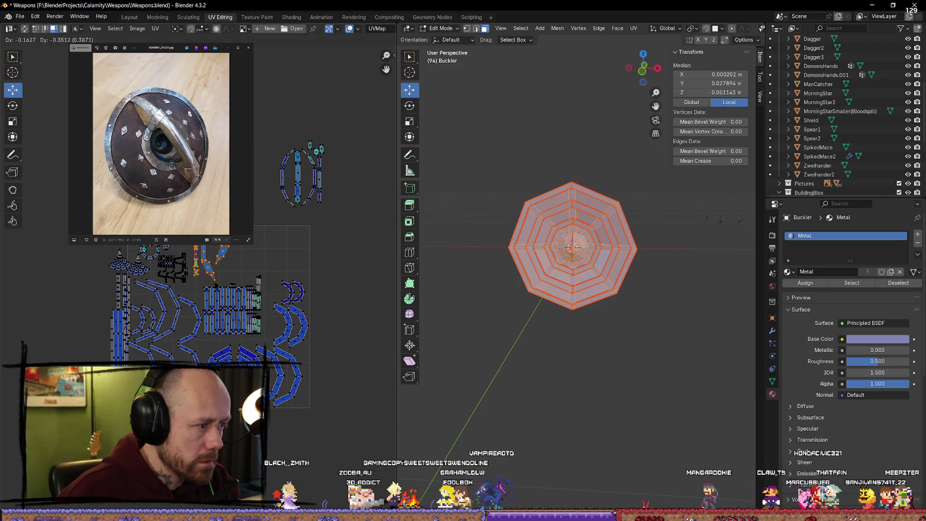
click(300, 174)
key(g)
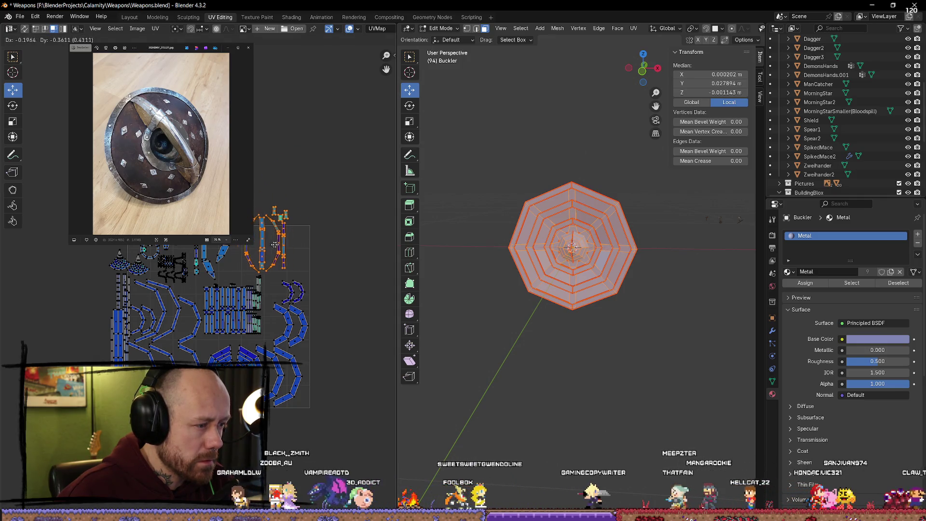
click(283, 245)
scroll(378, 108, up, 3)
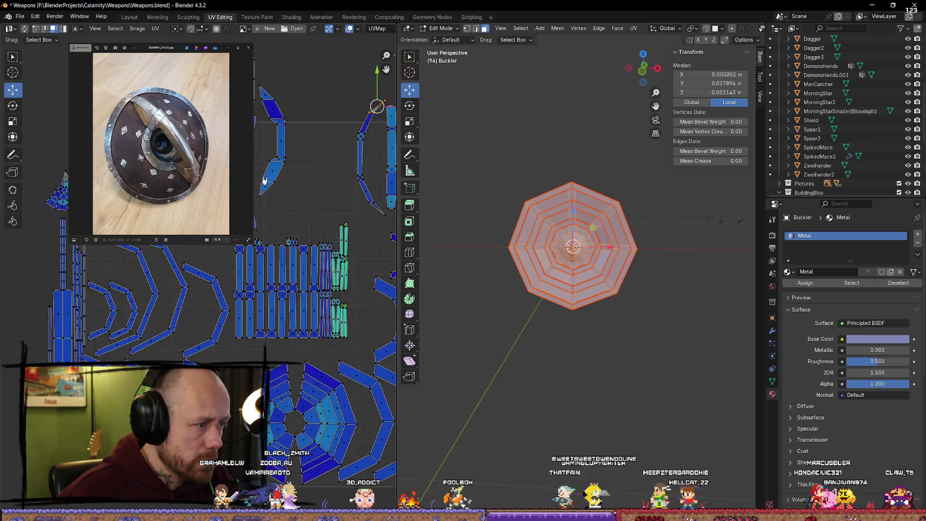
scroll(314, 156, up, 2)
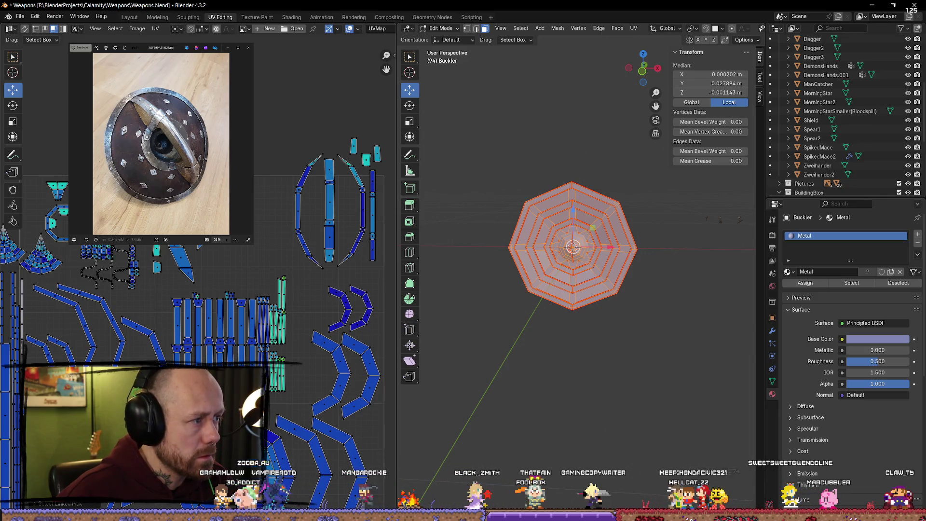
key(g)
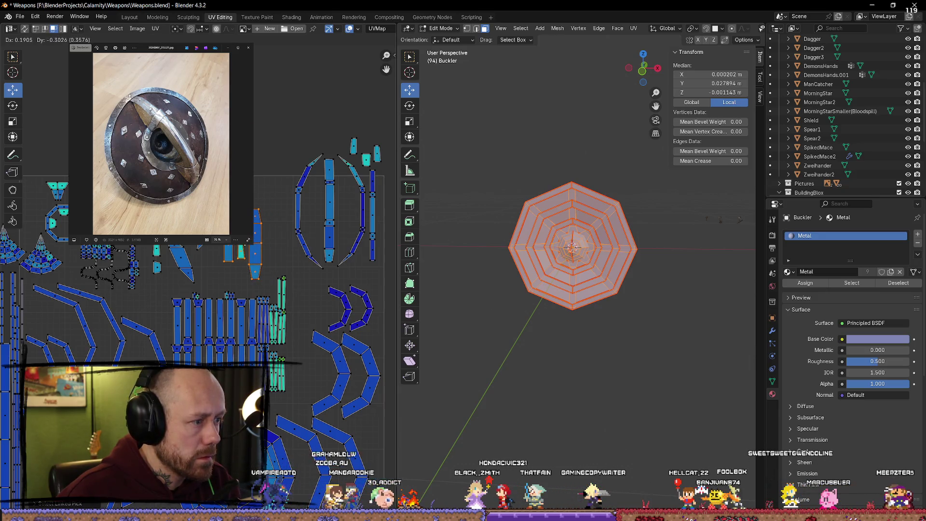
click(198, 248)
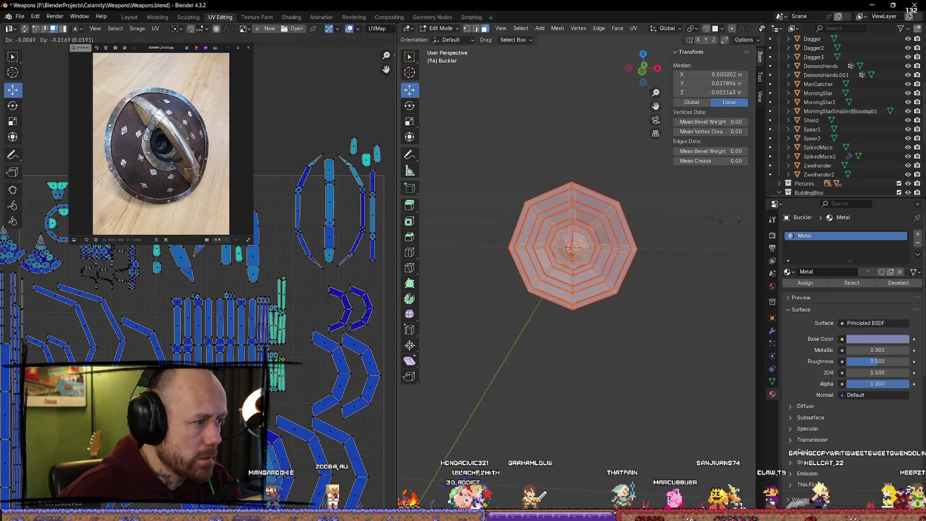
scroll(256, 145, down, 2)
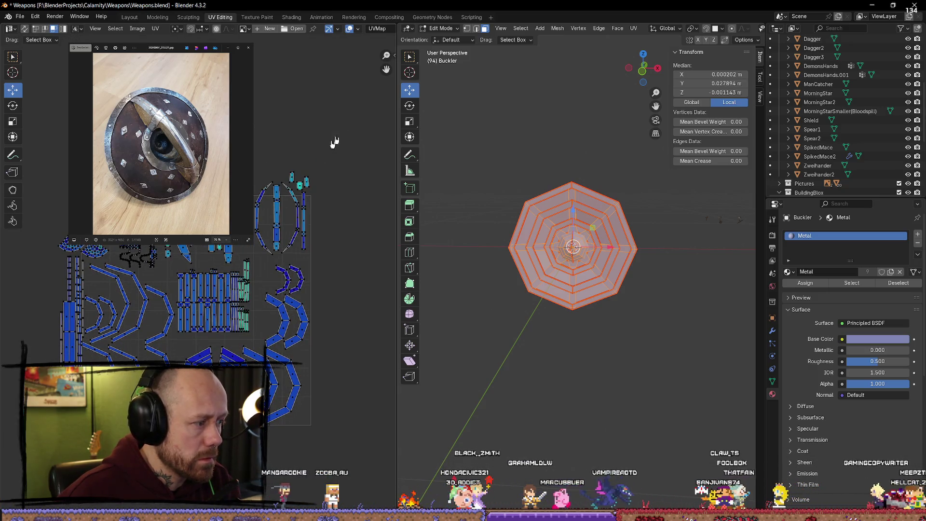
Shrink all the UV islands in two small steps and nudge them into position
key(a)
key(s)
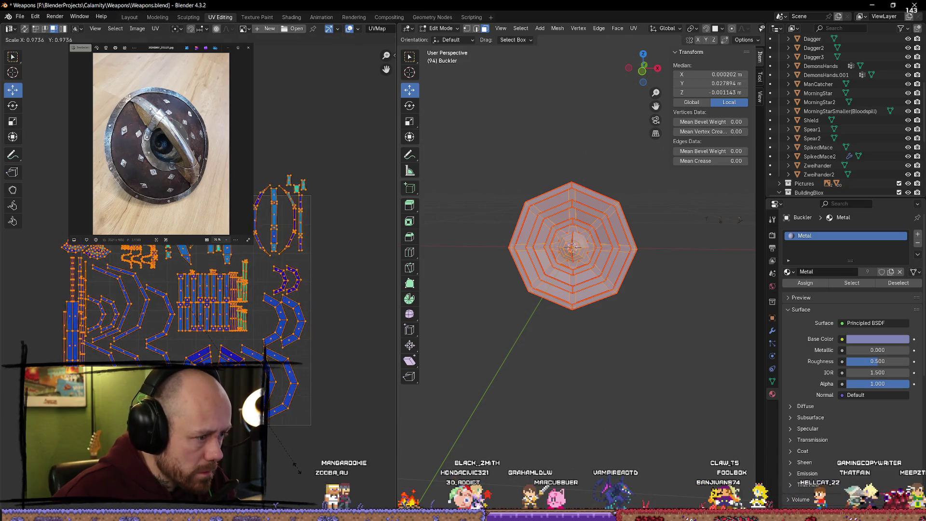
click(290, 466)
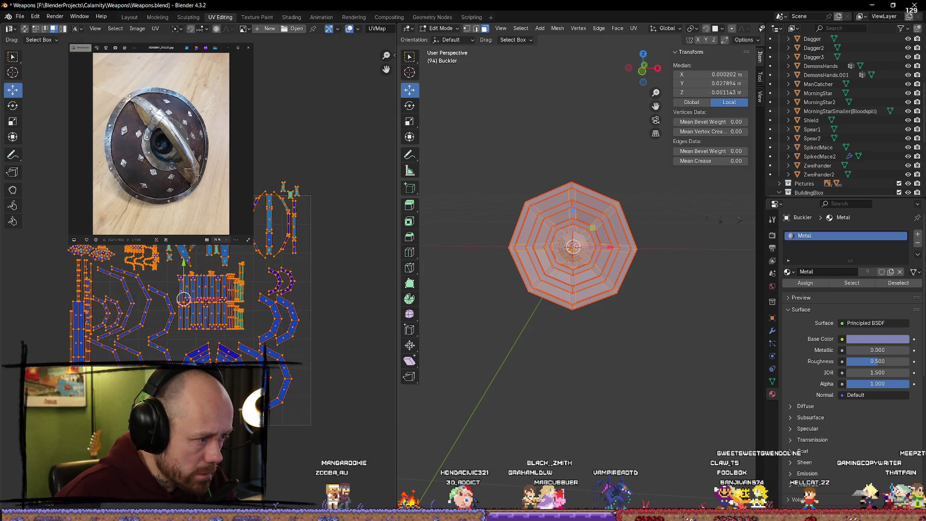
scroll(195, 289, up, 1)
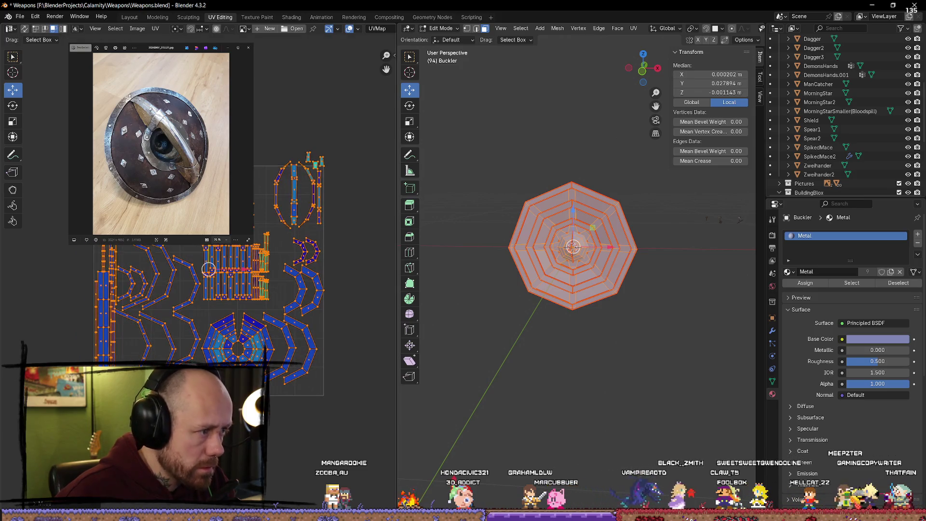
key(g)
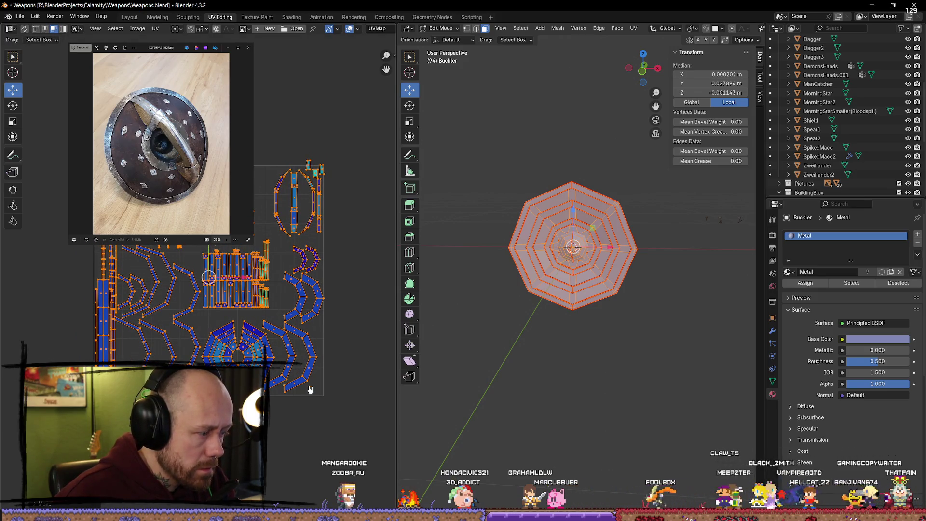
key(s)
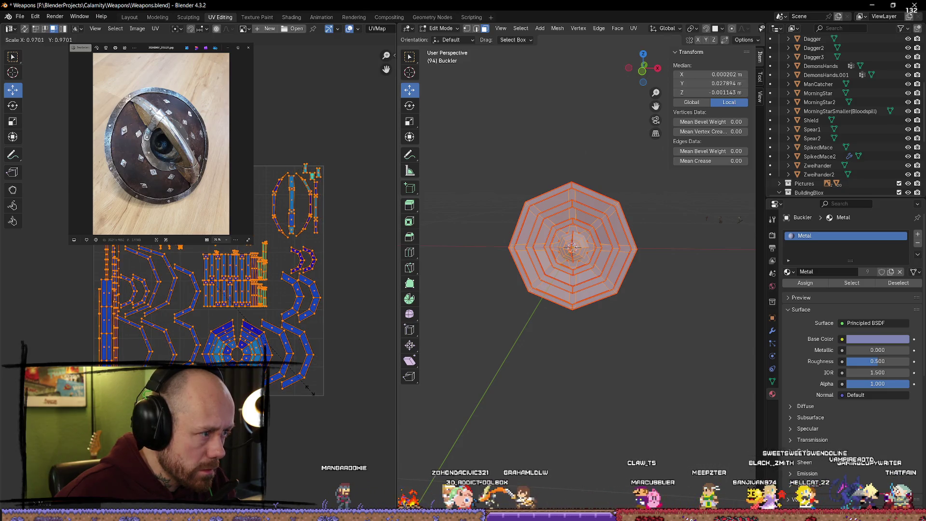
click(311, 390)
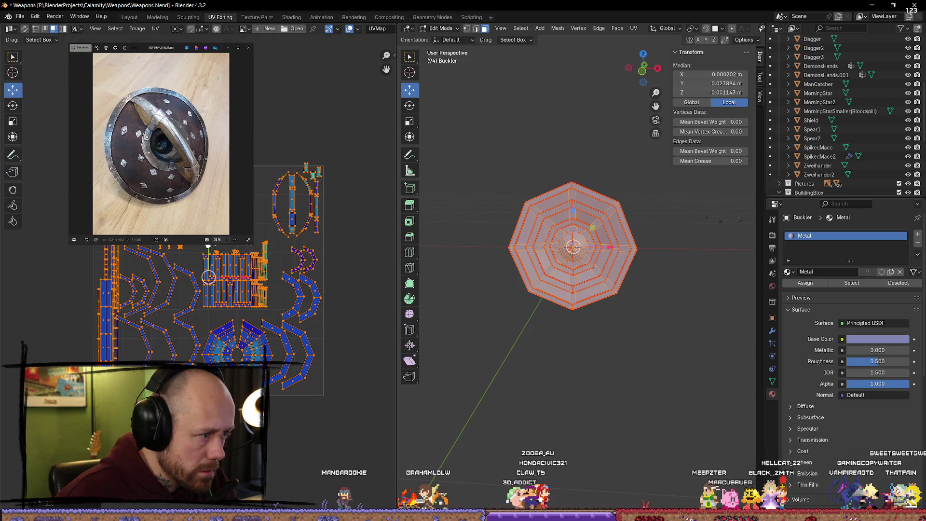
key(g)
click(210, 245)
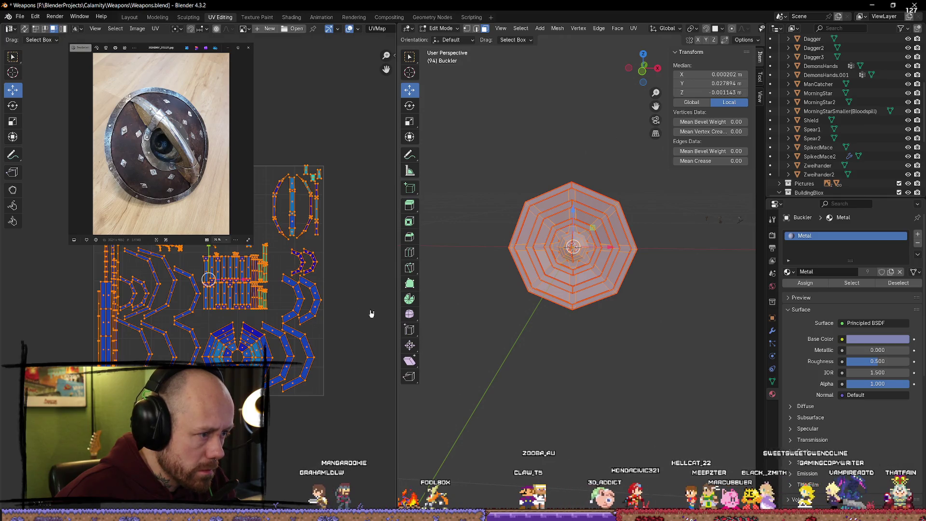
click(361, 312)
Scale the whole layout up, then move the two chevron islands left and up
middle_drag(355, 311, 323, 295)
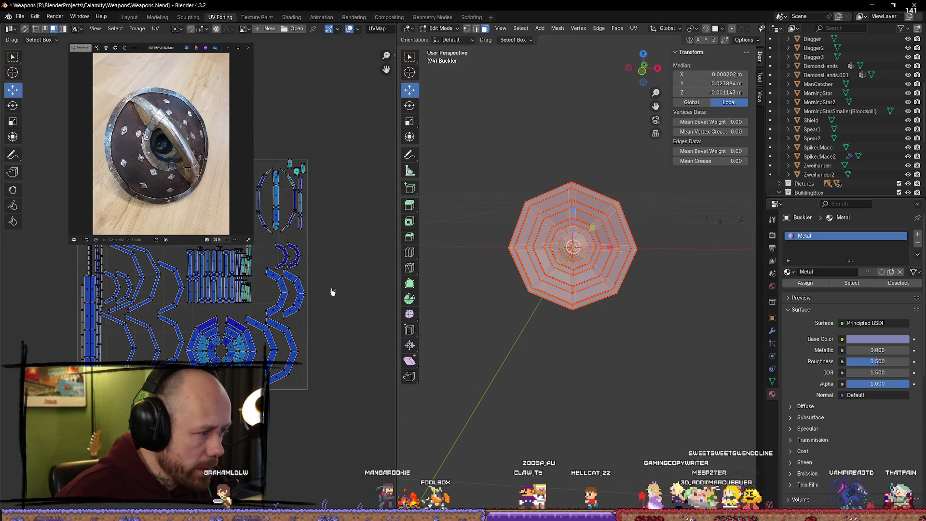
key(a)
key(s)
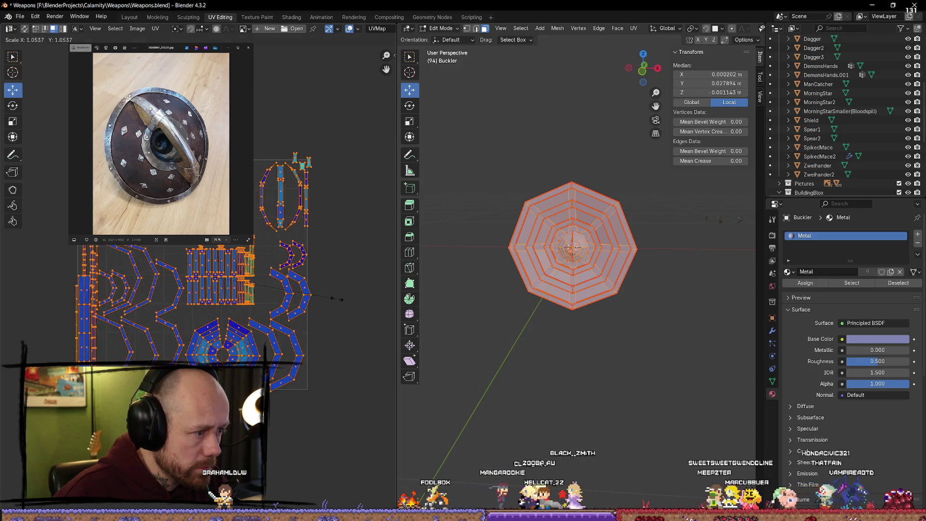
click(338, 322)
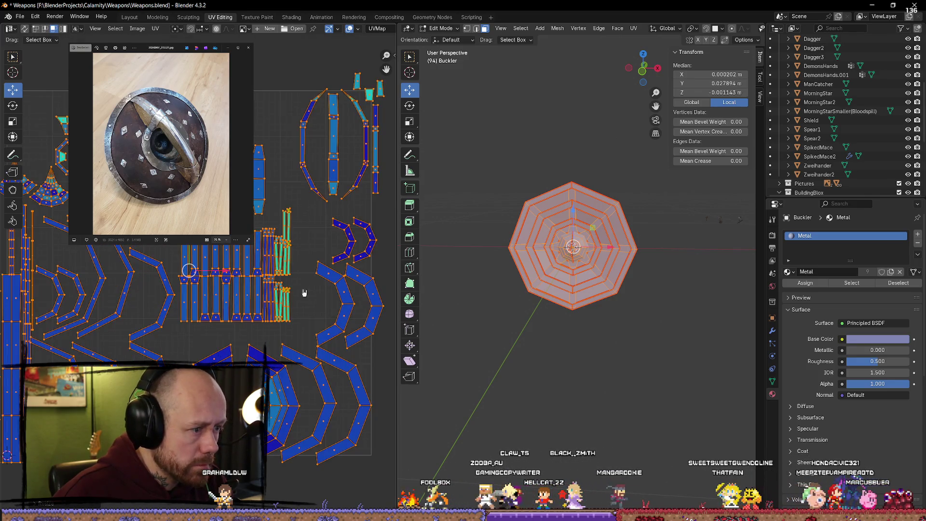
middle_drag(304, 293, 238, 254)
click(358, 312)
middle_drag(341, 207, 327, 203)
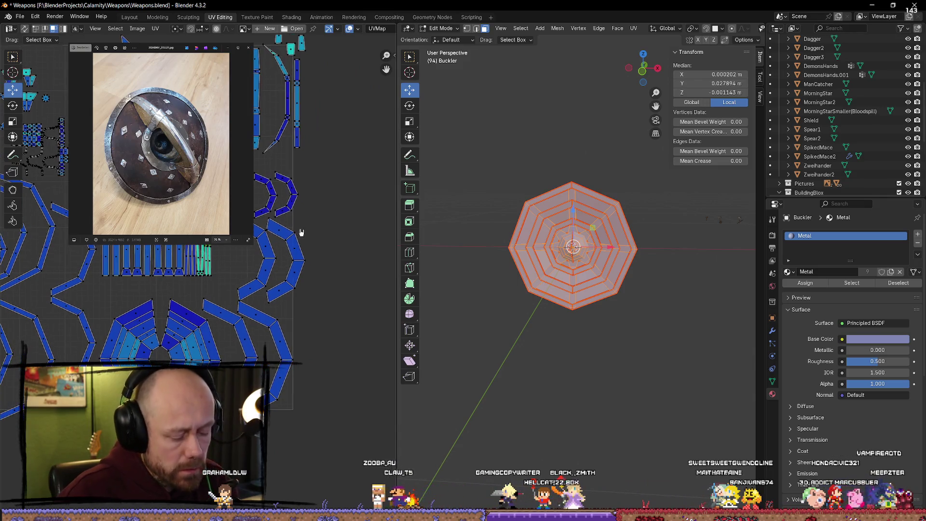
drag(249, 168, 301, 221)
key(g)
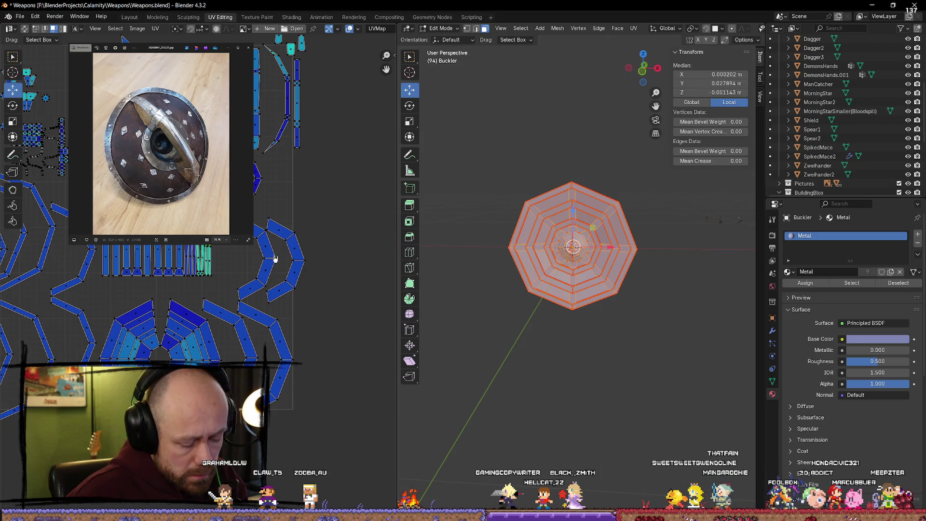
drag(302, 262, 280, 262)
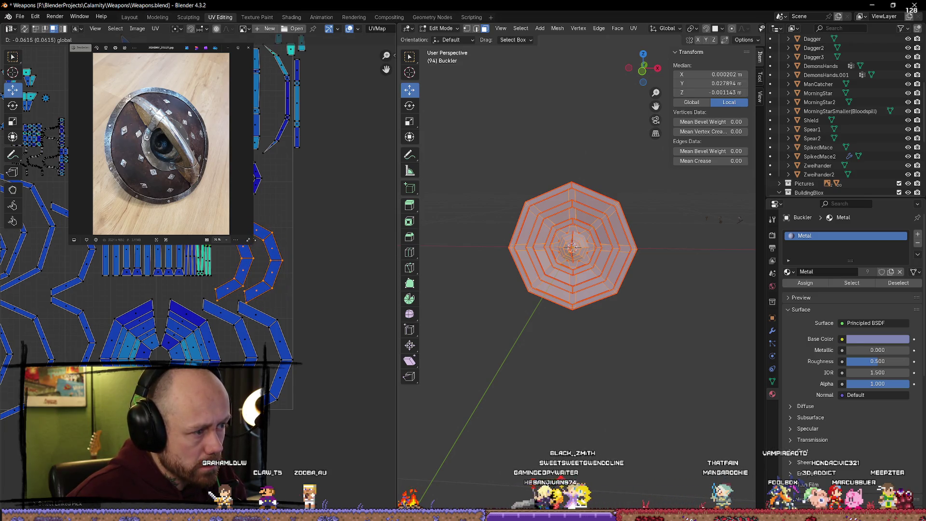
scroll(310, 305, down, 2)
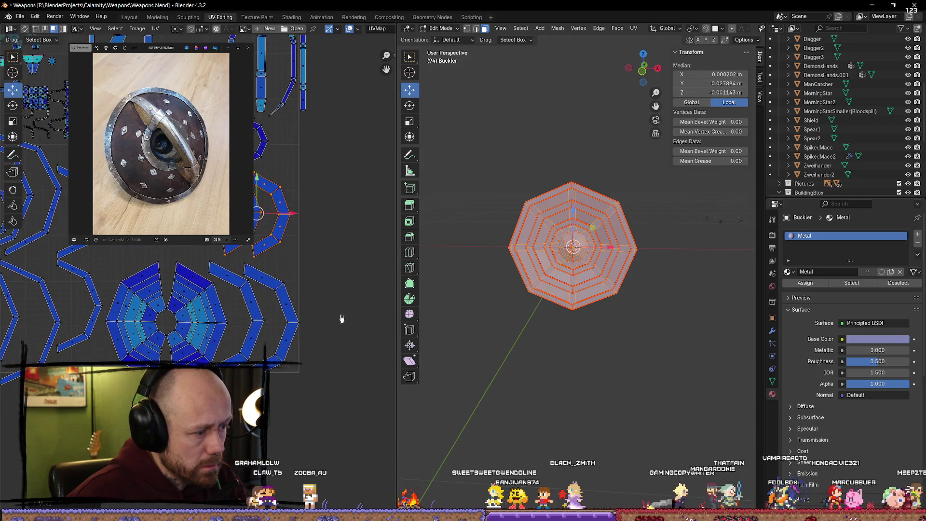
scroll(309, 276, down, 1)
scroll(310, 276, up, 1)
scroll(327, 111, up, 1)
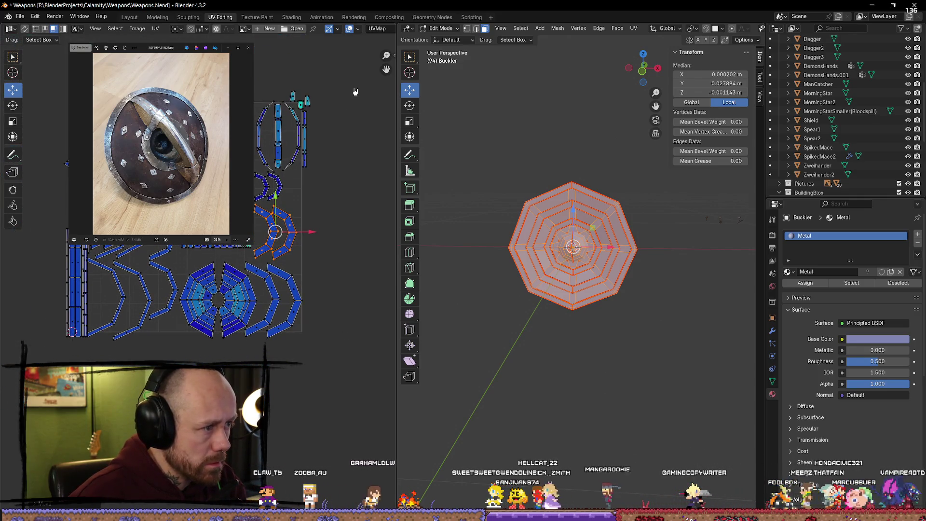
Box-select every island and shift the block along X, then nudge it up along Y
drag(354, 89, 37, 359)
key(g)
key(x)
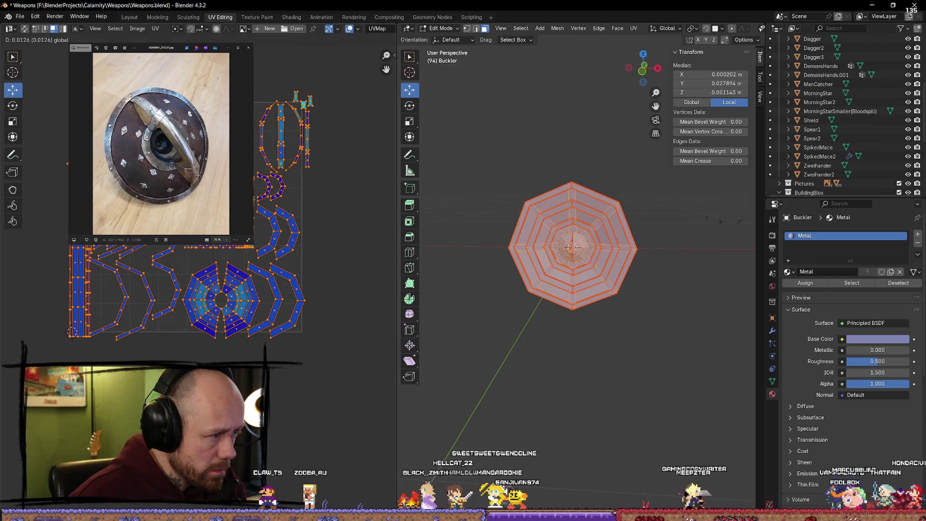
key(Return)
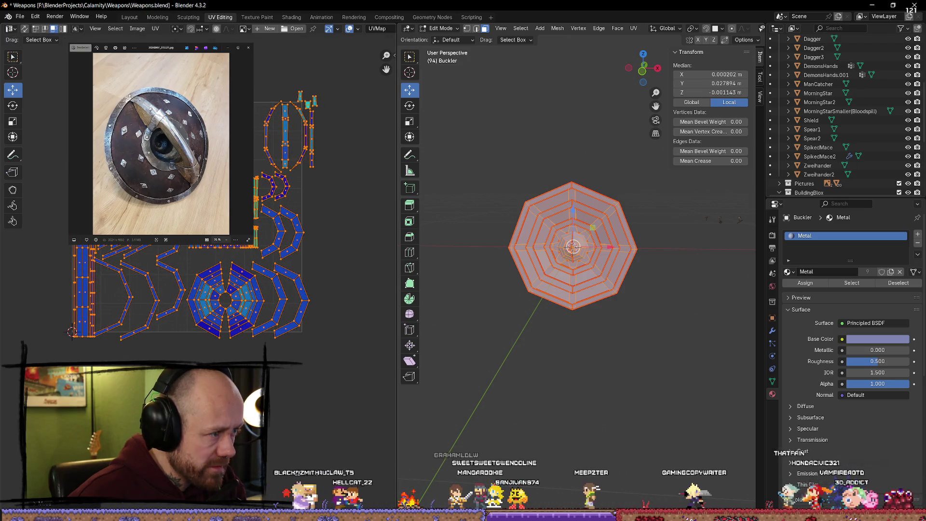
key(g)
key(y)
key(Return)
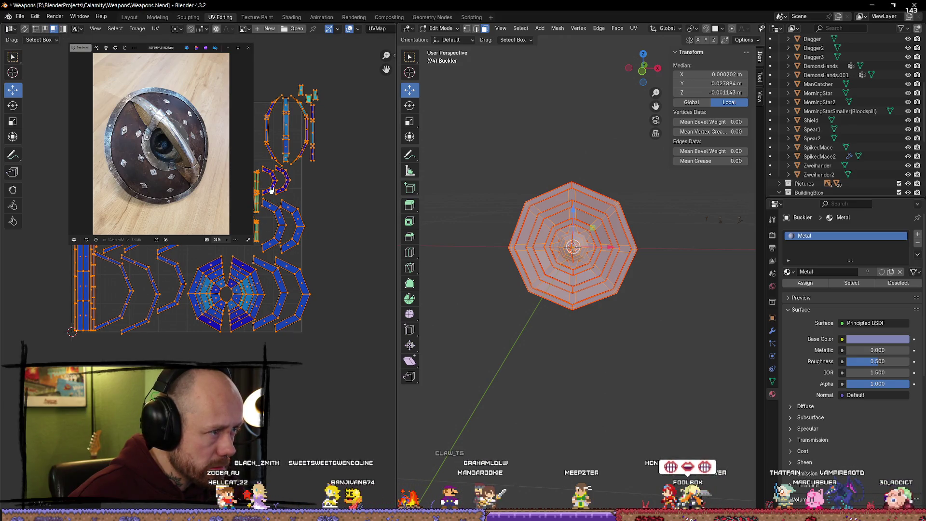
click(350, 216)
scroll(350, 216, up, 2)
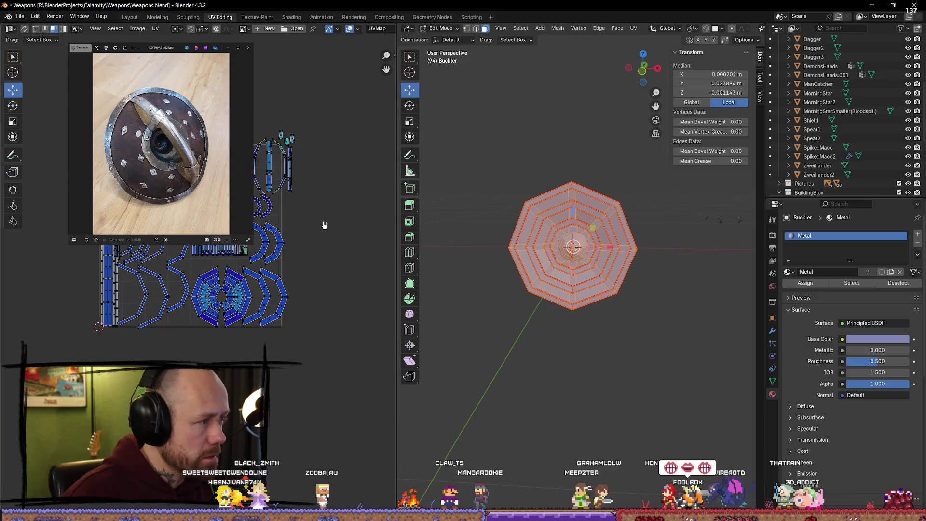
Scale the entire UV layout up slightly and clear the selection
key(a)
key(s)
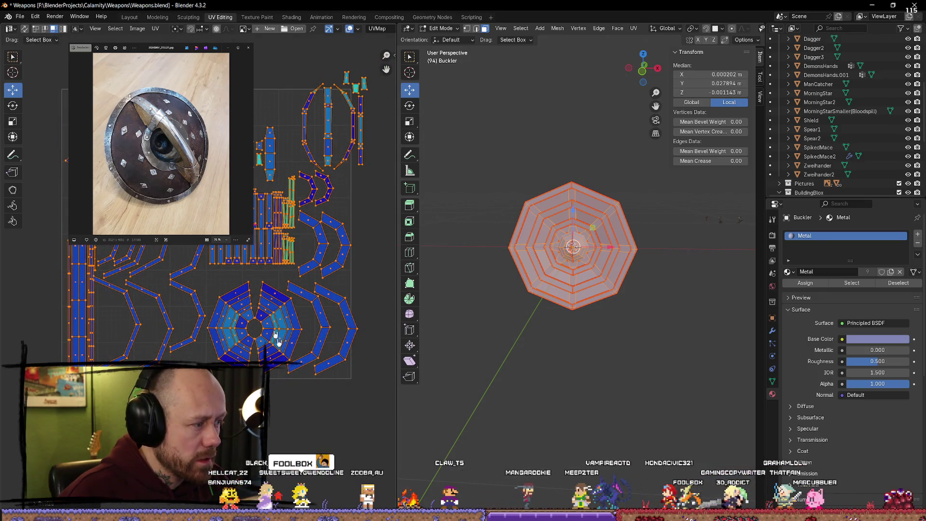
key(s)
click(275, 264)
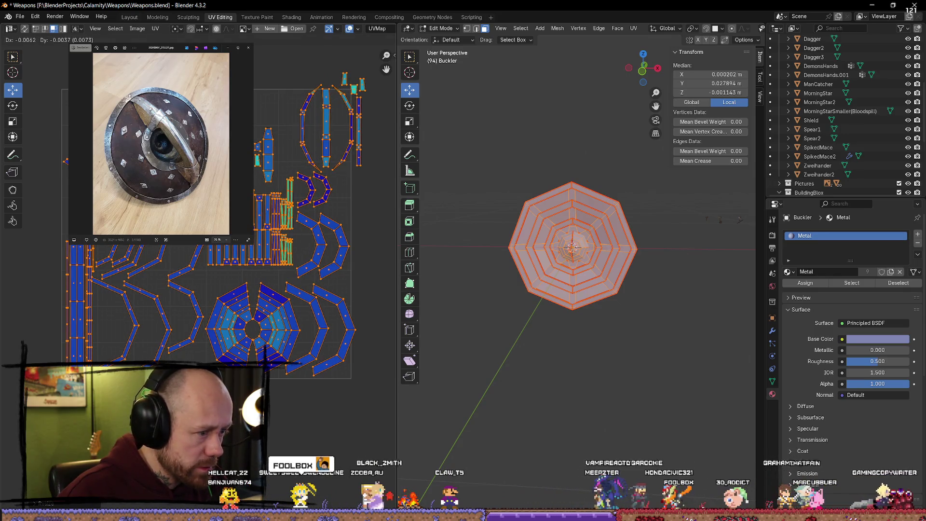
click(275, 264)
scroll(282, 290, up, 2)
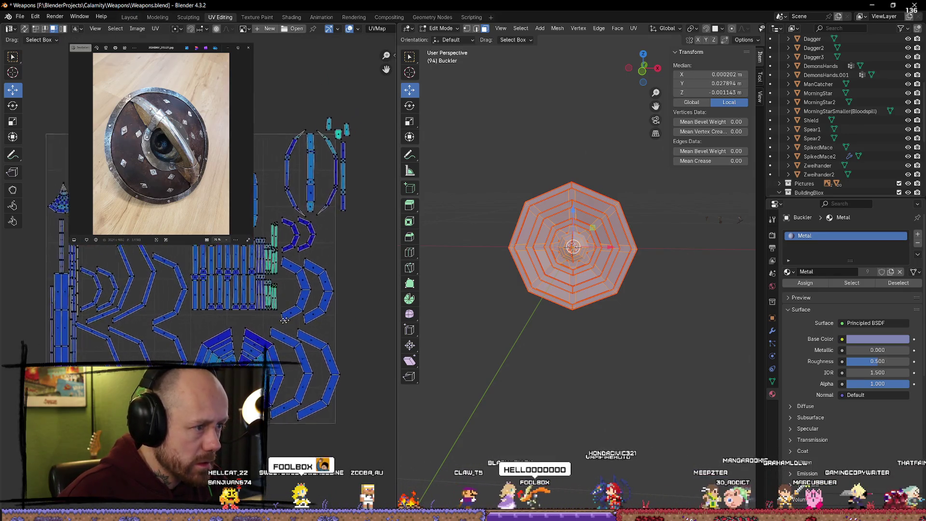
scroll(286, 307, up, 1)
Select edges of bent strip islands and move them left and up to spread them apart
mouse_move(254, 151)
middle_down()
mouse_move(292, 143)
mouse_move(359, 102)
middle_up()
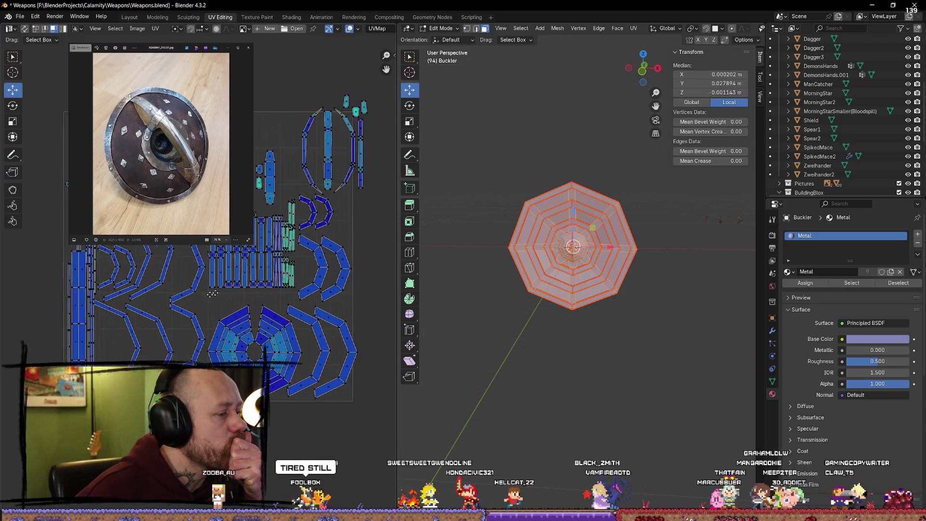
middle_drag(214, 313, 232, 291)
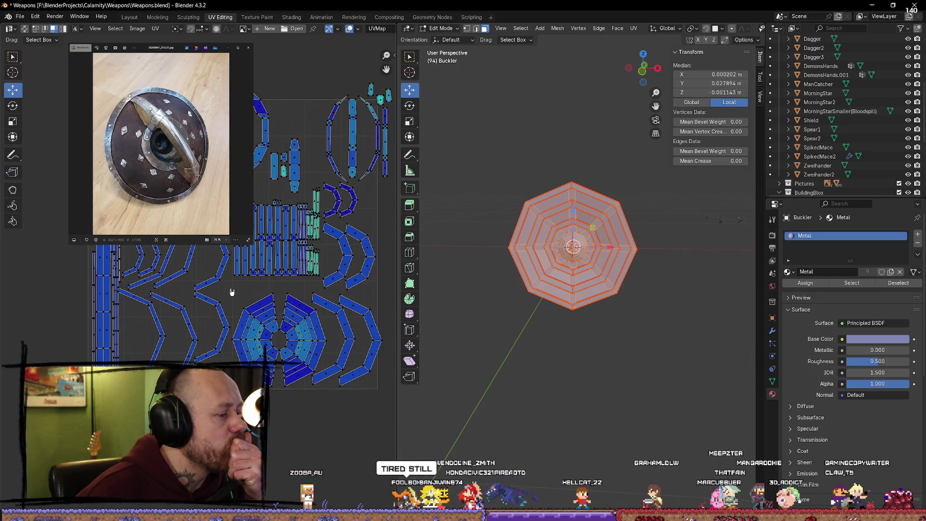
click(189, 323)
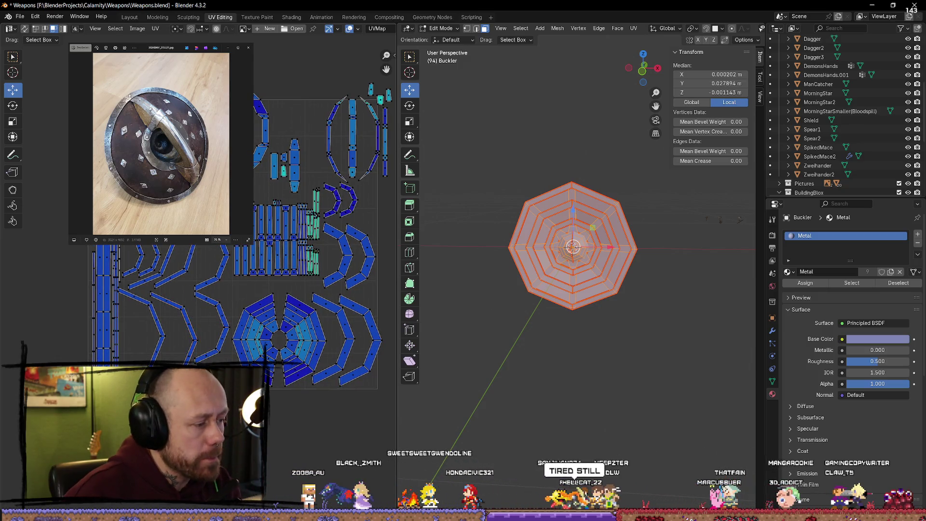
scroll(183, 245, up, 2)
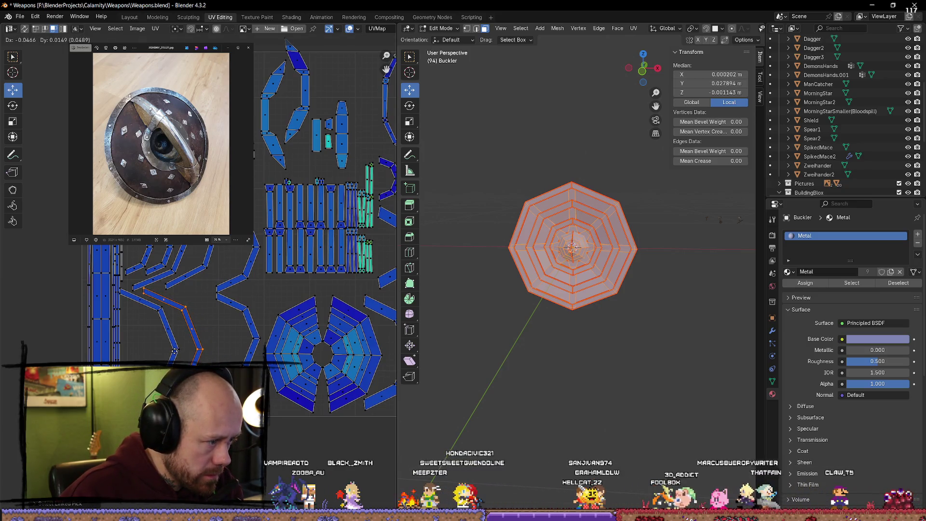
click(238, 306)
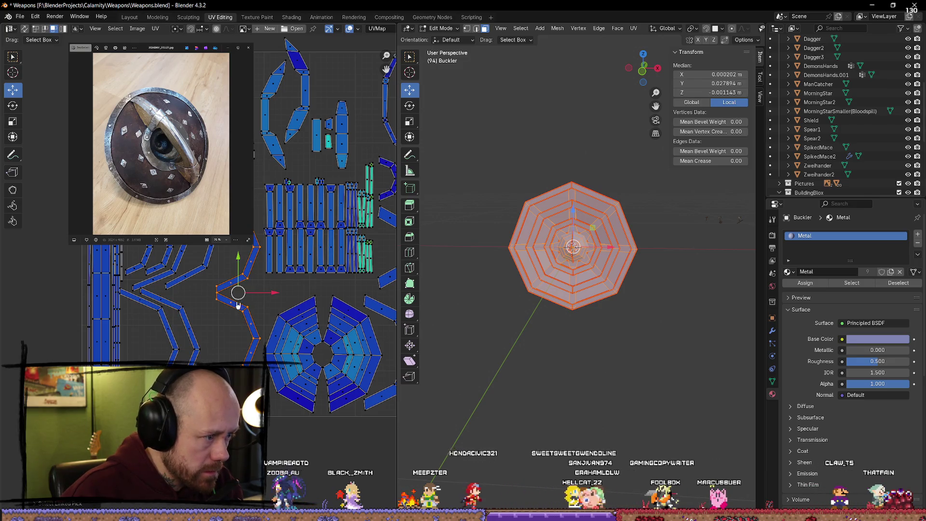
shift+click(243, 277)
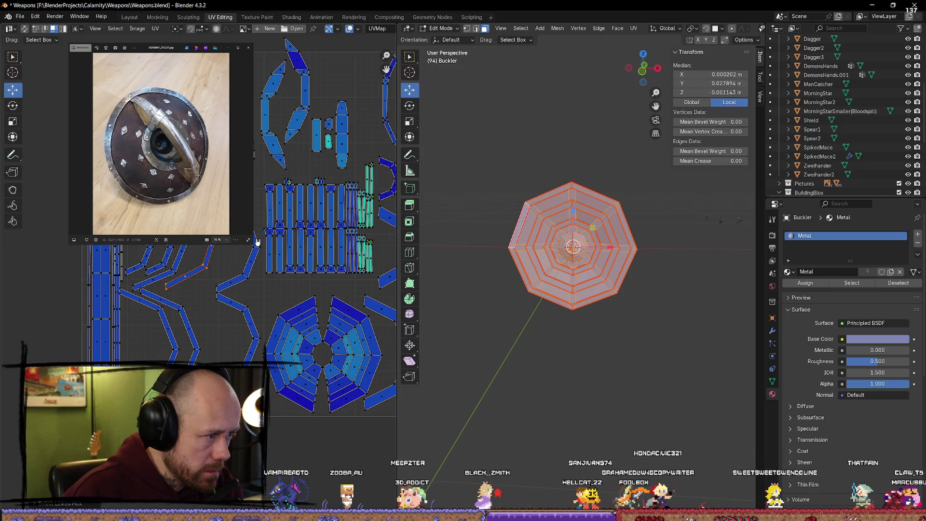
shift+click(229, 278)
key(g)
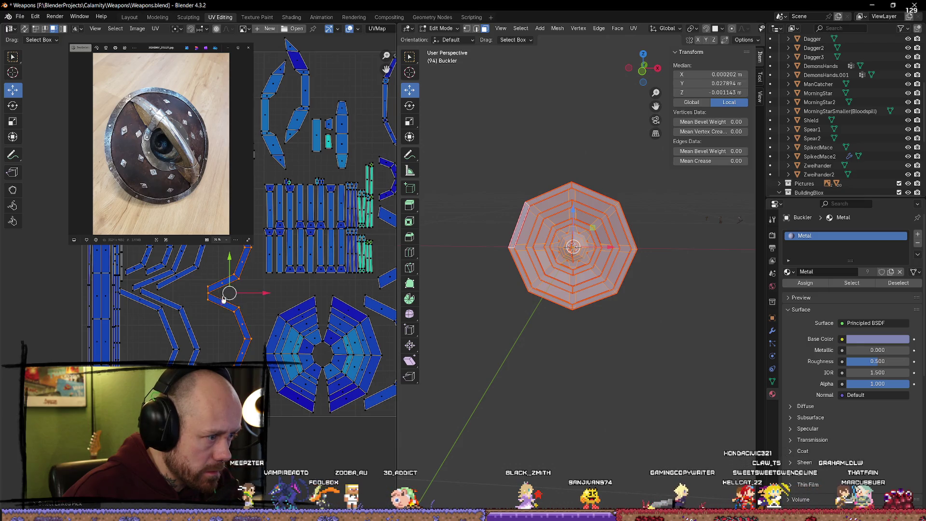
alt+click(220, 301)
key(g)
click(219, 280)
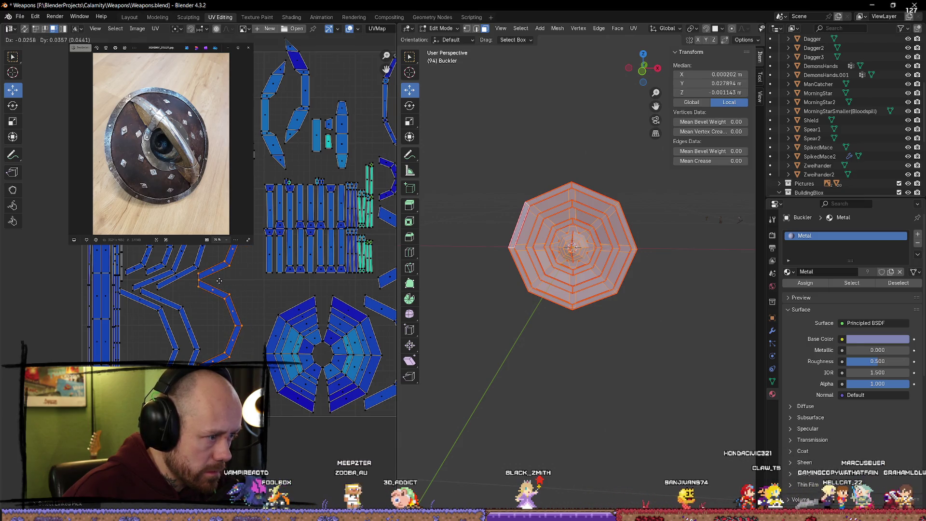
scroll(217, 276, down, 1)
scroll(217, 277, down, 1)
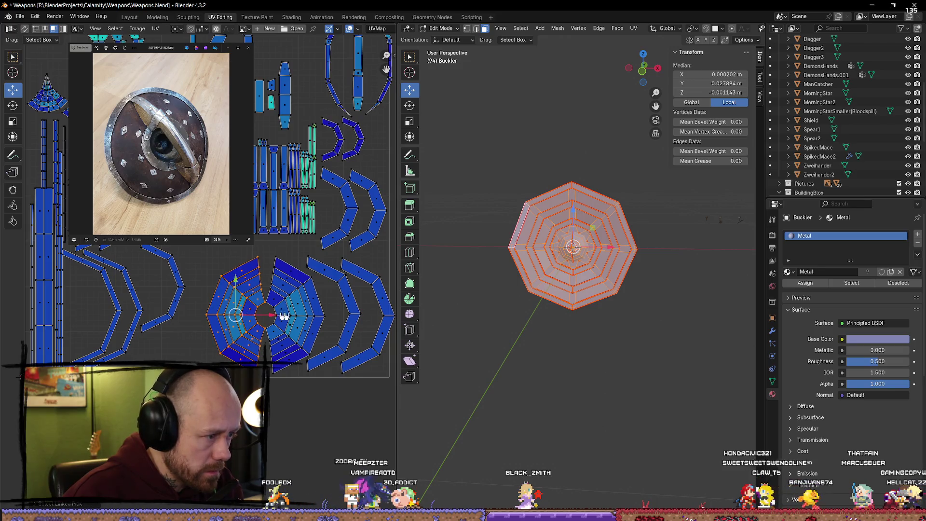
Move the octagon shield island left and slide the chevron islands in toward their neighbours
key(l)
key(g)
click(279, 313)
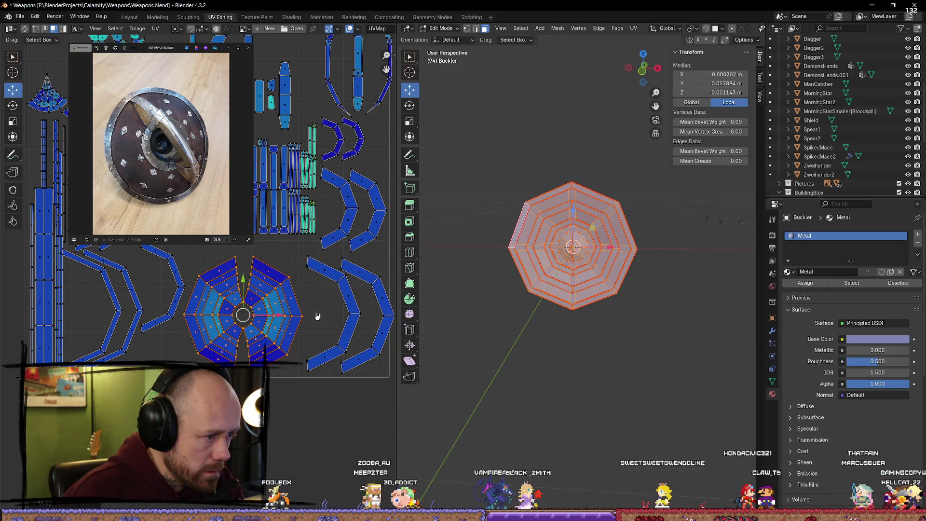
ctrl+scroll(327, 316, right, 1)
click(357, 313)
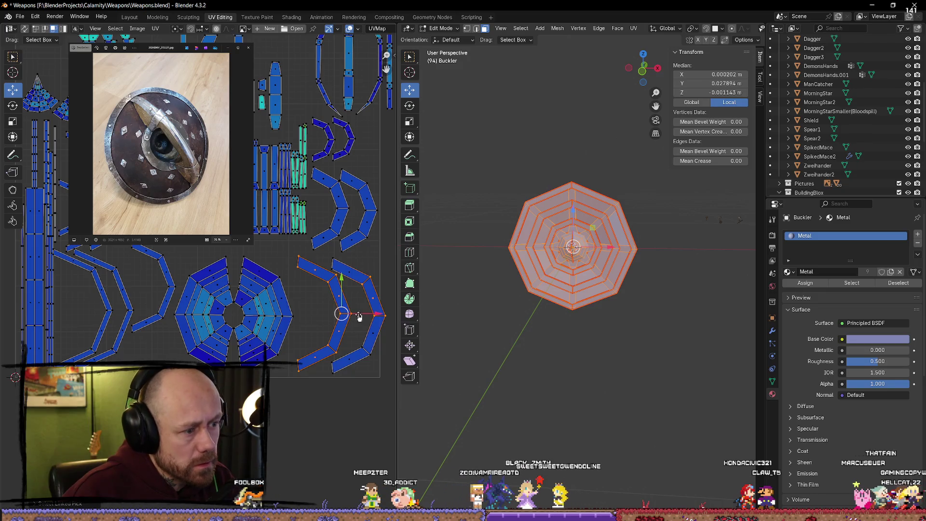
key(l)
key(g)
click(360, 316)
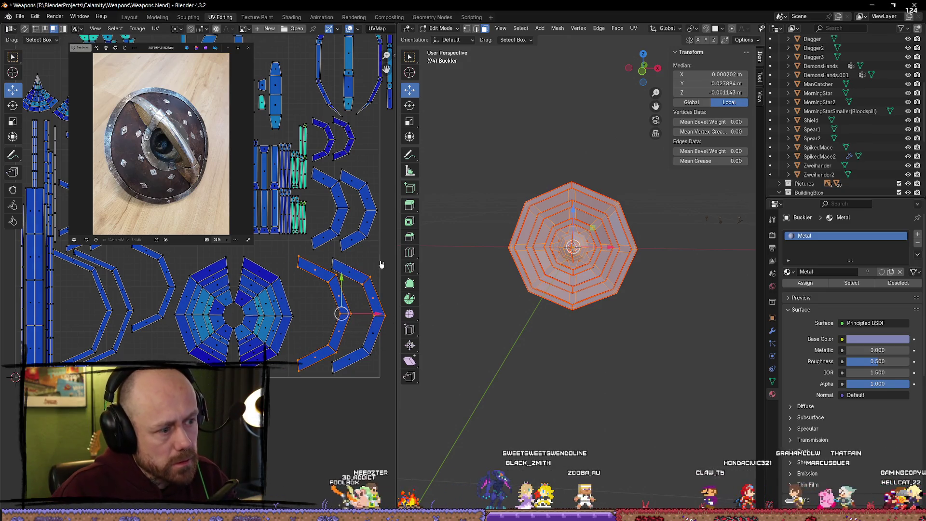
click(376, 306)
key(l)
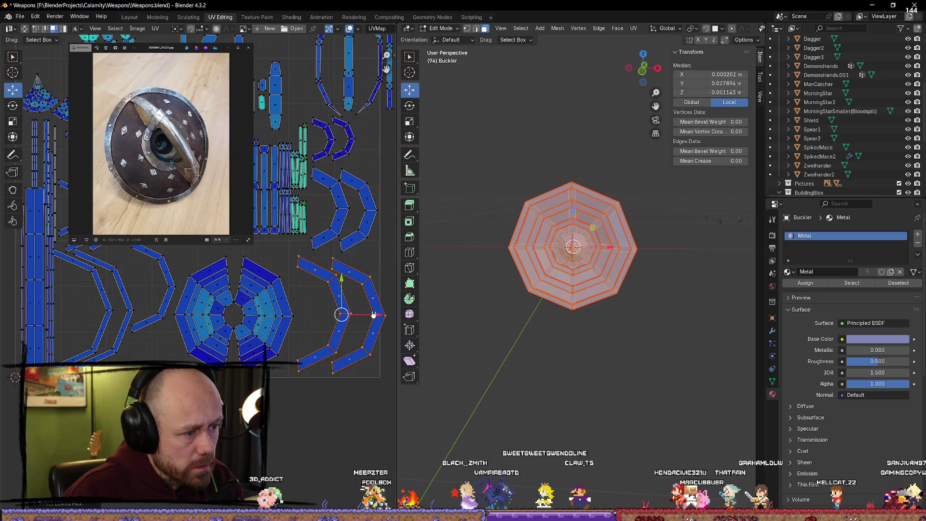
key(g)
click(320, 295)
key(alt+a)
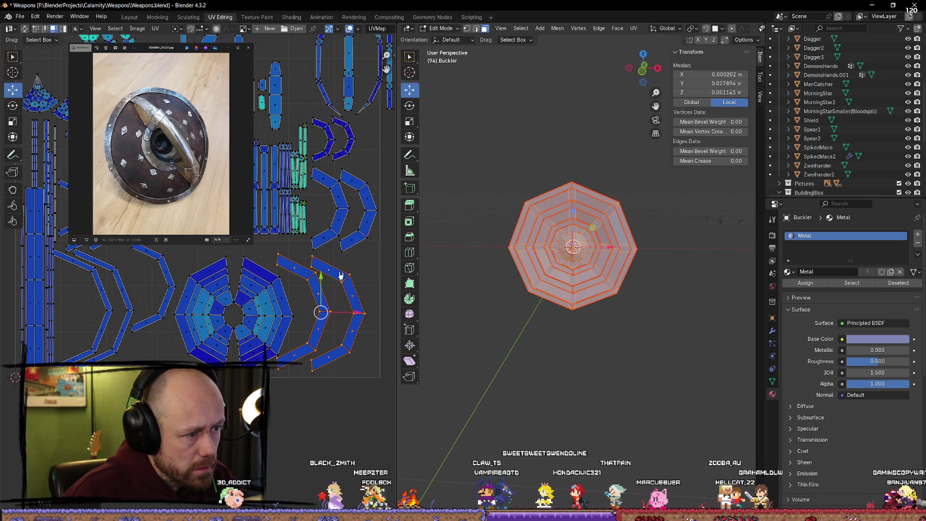
scroll(348, 268, down, 2)
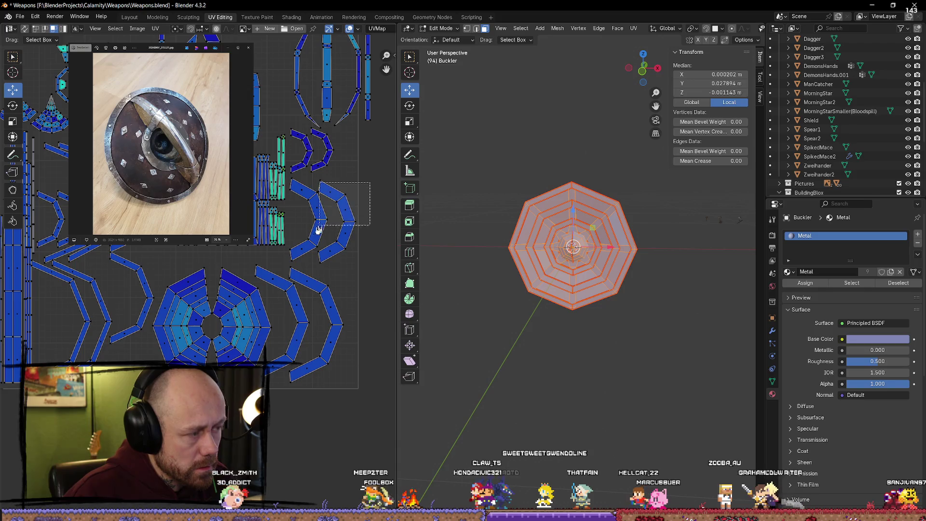
Select all the shield islands, shrink them slightly and nudge them left and down
drag(370, 181, 289, 261)
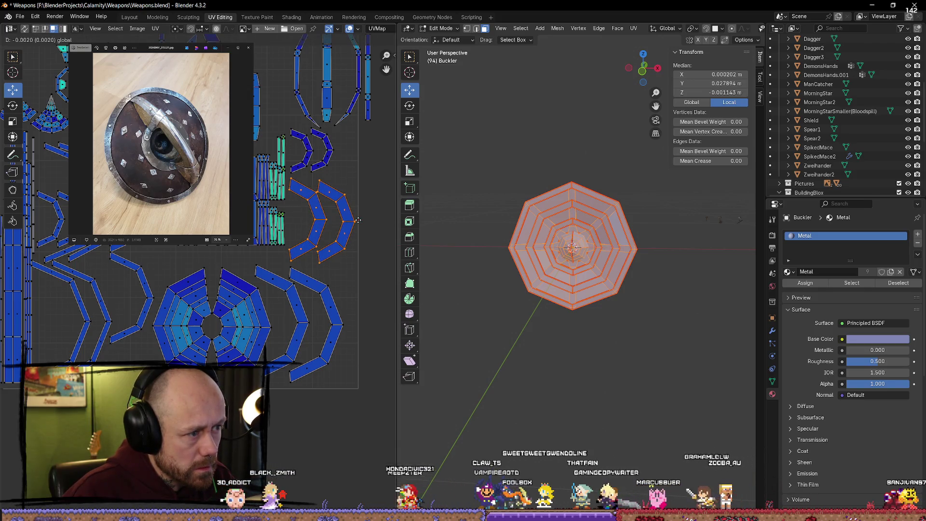
middle_drag(325, 217, 354, 105)
drag(372, 83, 267, 231)
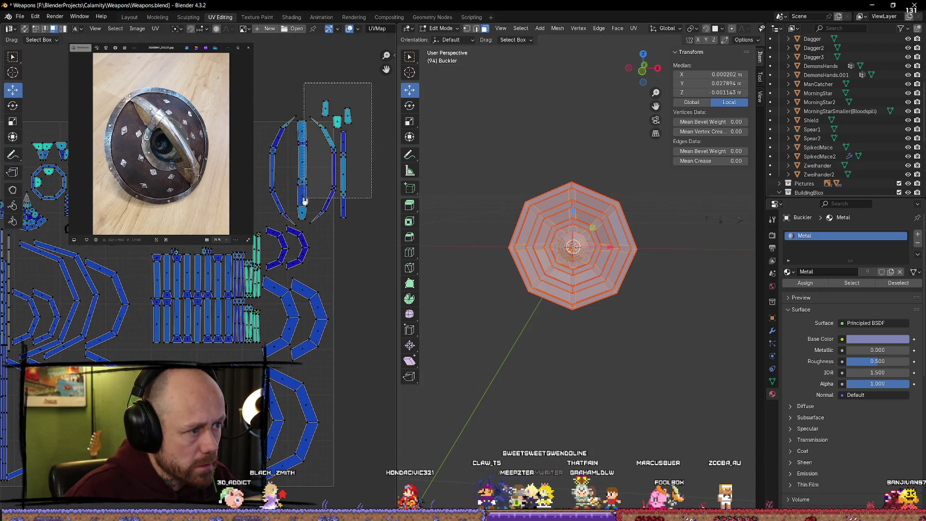
drag(311, 162, 277, 165)
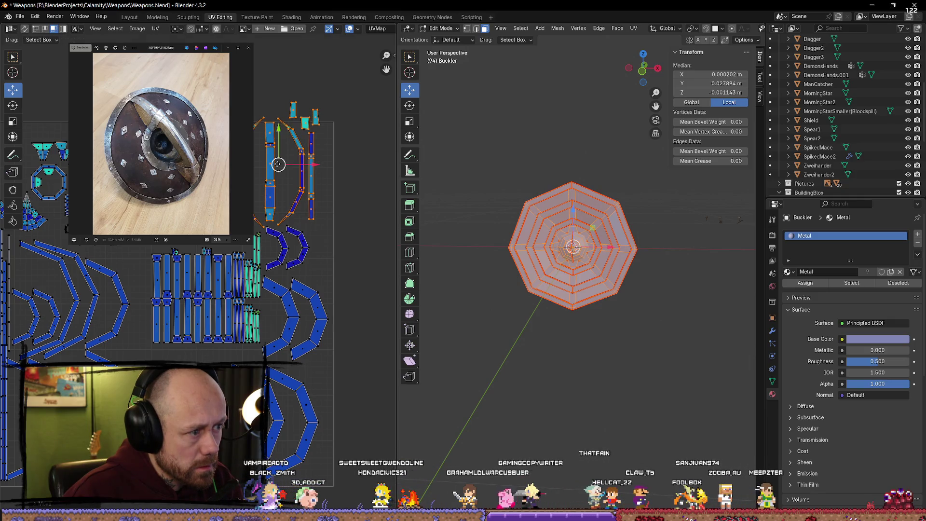
key(s)
click(331, 210)
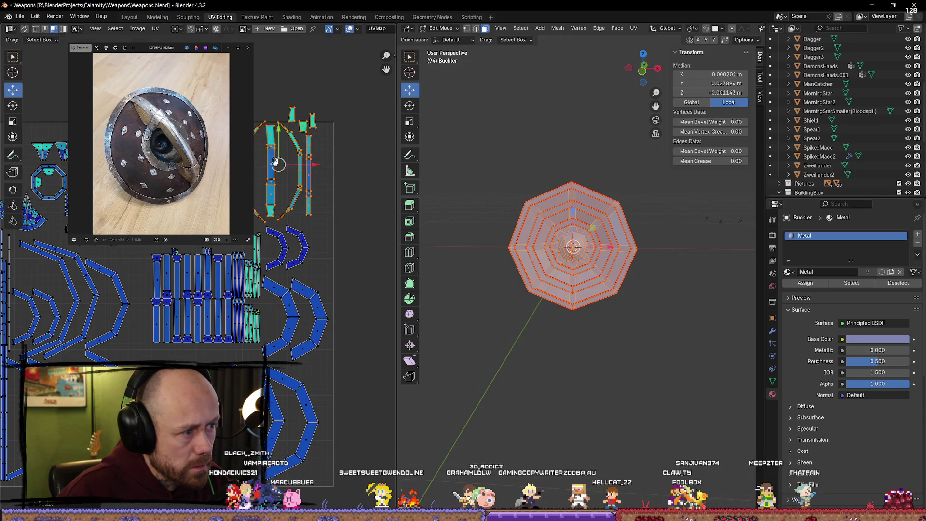
key(g)
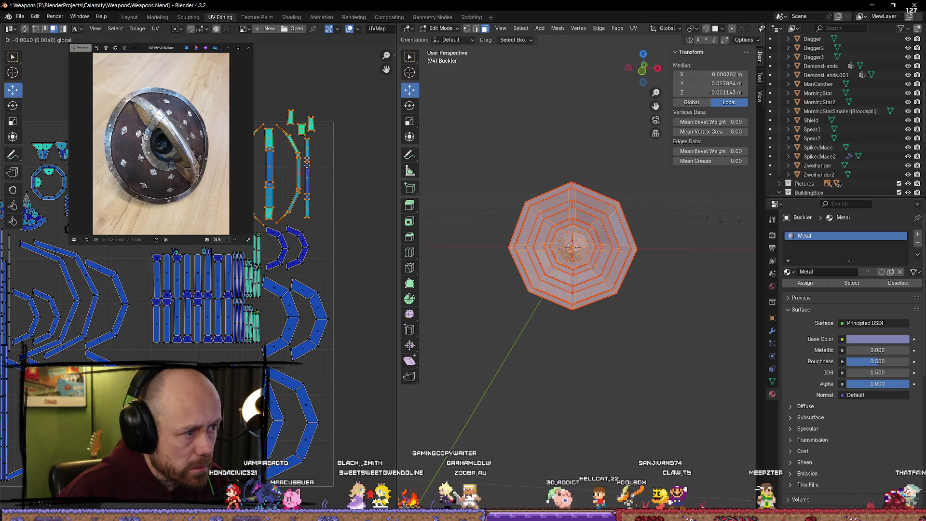
click(337, 206)
Move the three small UV islands left and down into a gap in the layout
middle_drag(337, 206, 333, 150)
drag(278, 154, 272, 162)
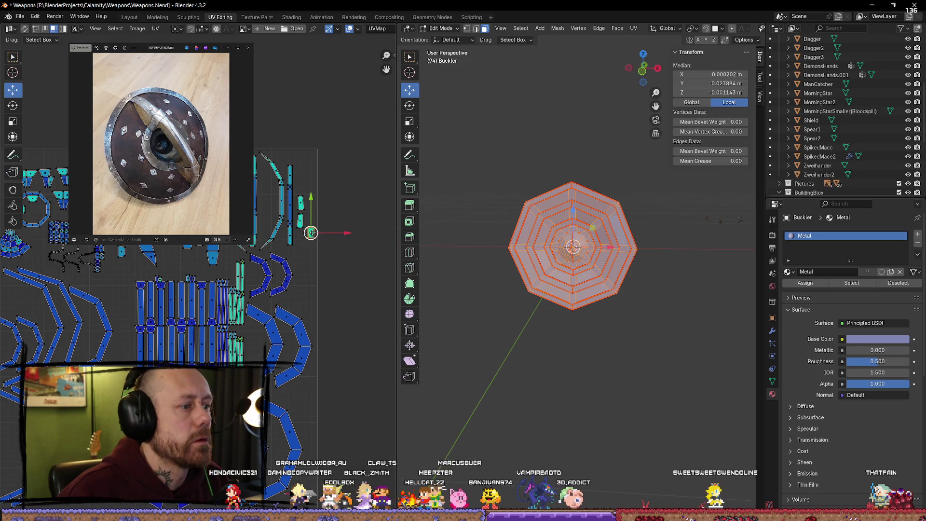
mouse_move(194, 156)
middle_down()
mouse_move(279, 124)
mouse_move(347, 145)
middle_up()
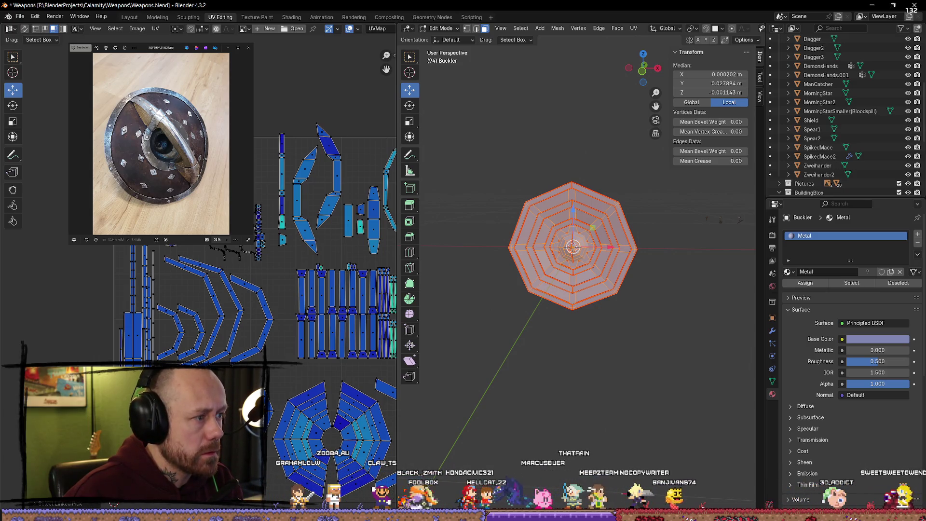
key(g)
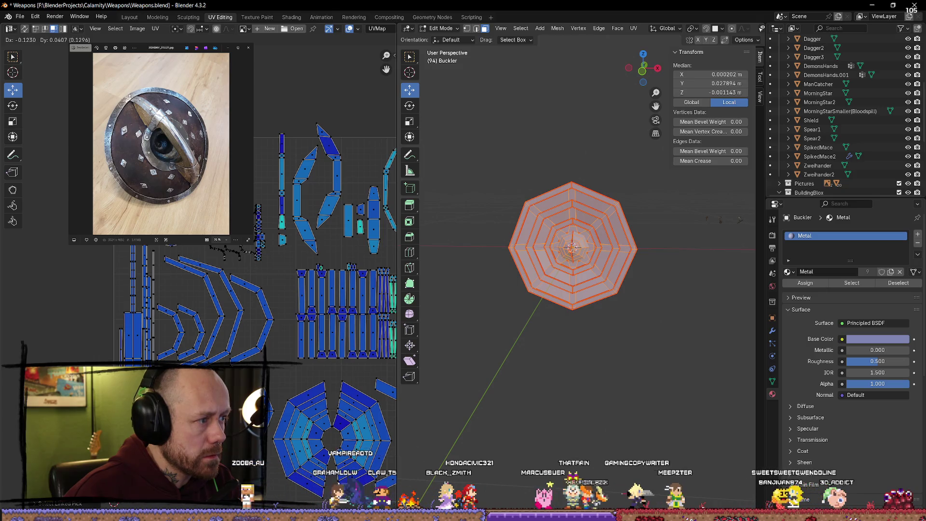
key(Return)
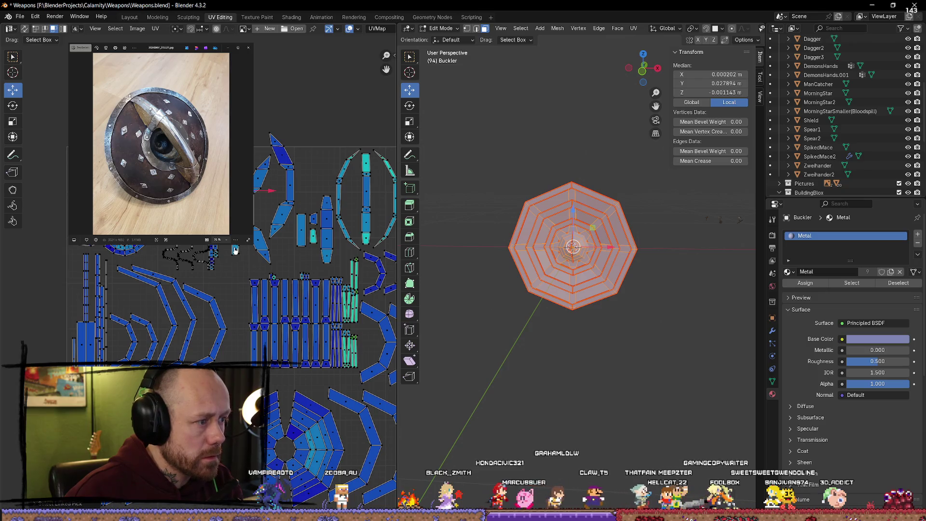
key(g)
key(Return)
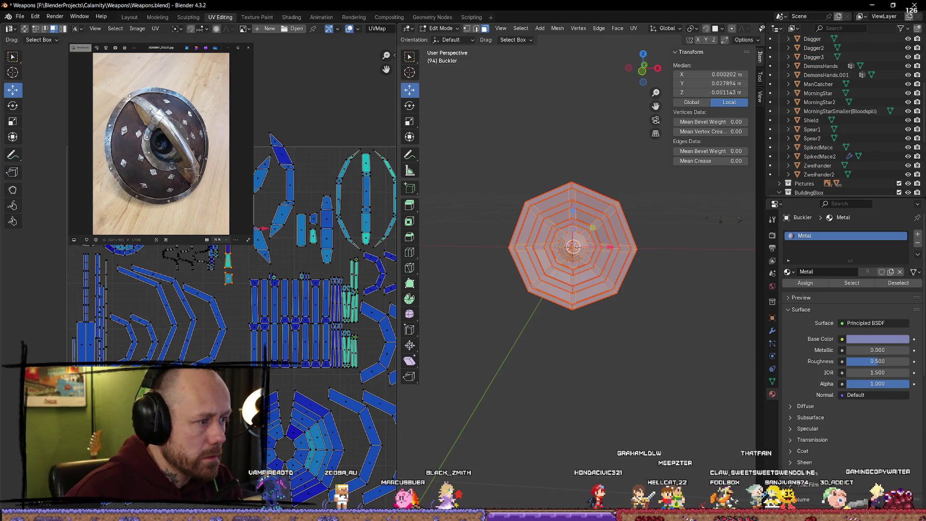
Shift a remaining island left and down, then deselect everything in the UV editor
click(255, 214)
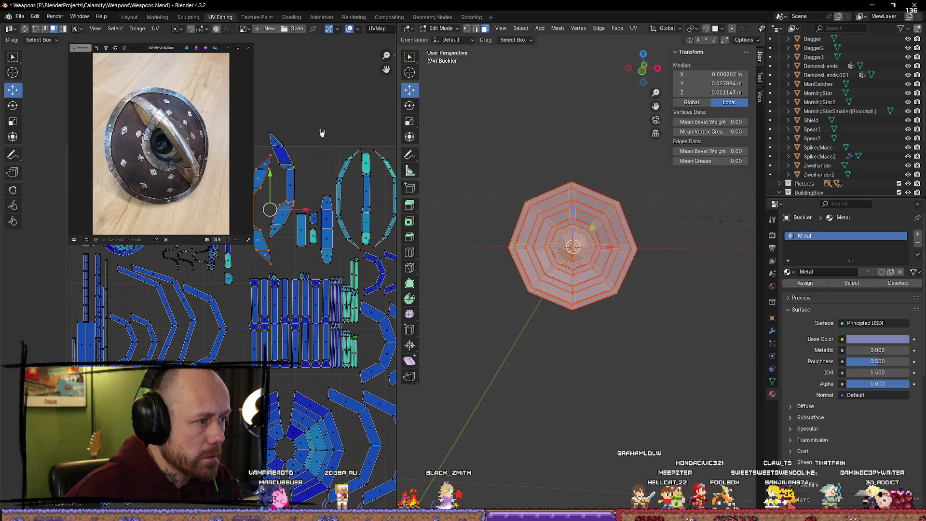
drag(269, 199, 258, 212)
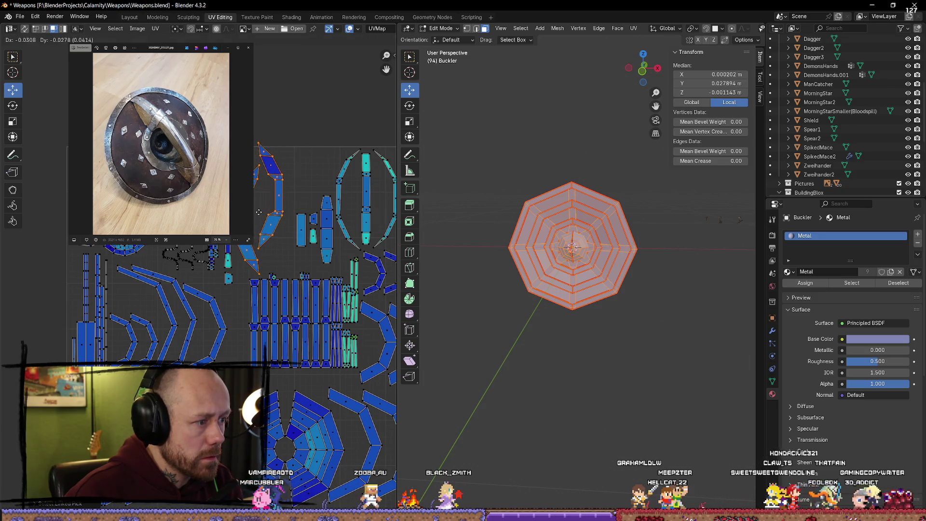
click(281, 199)
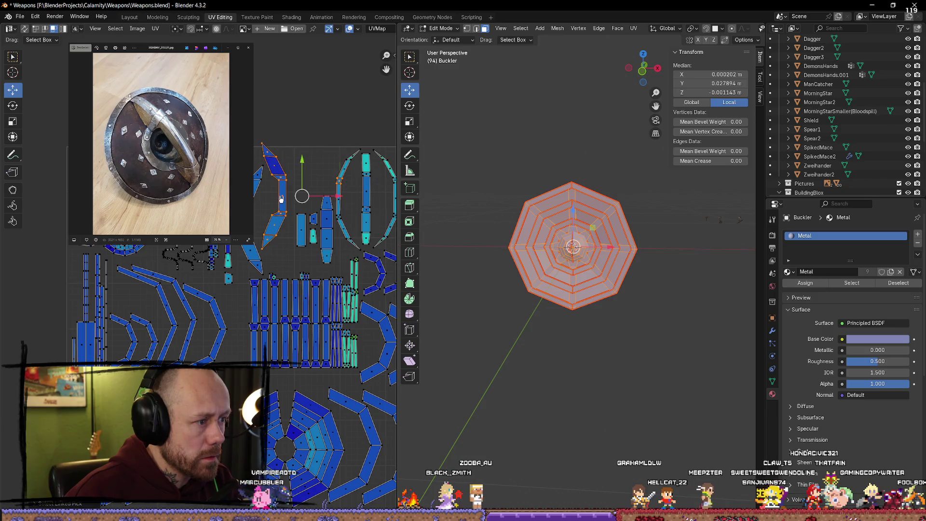
click(311, 199)
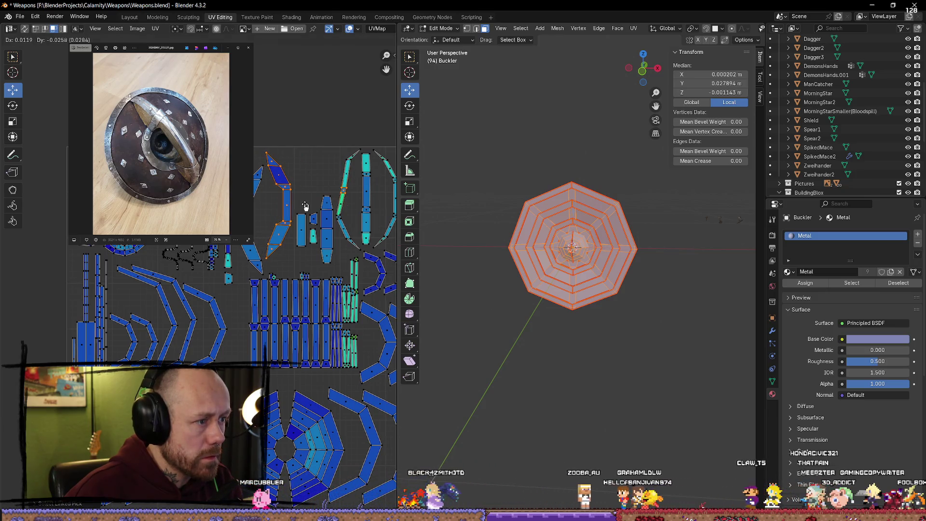
click(283, 192)
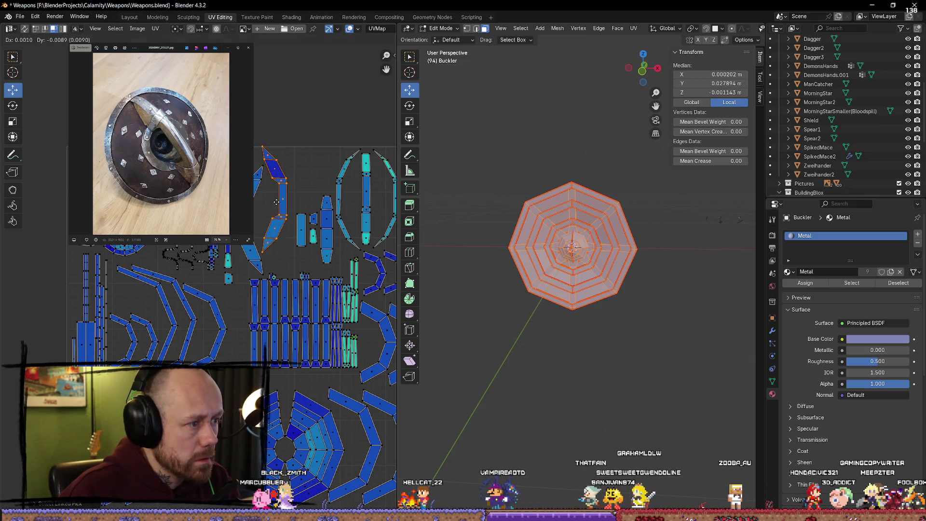
scroll(316, 152, down, 1)
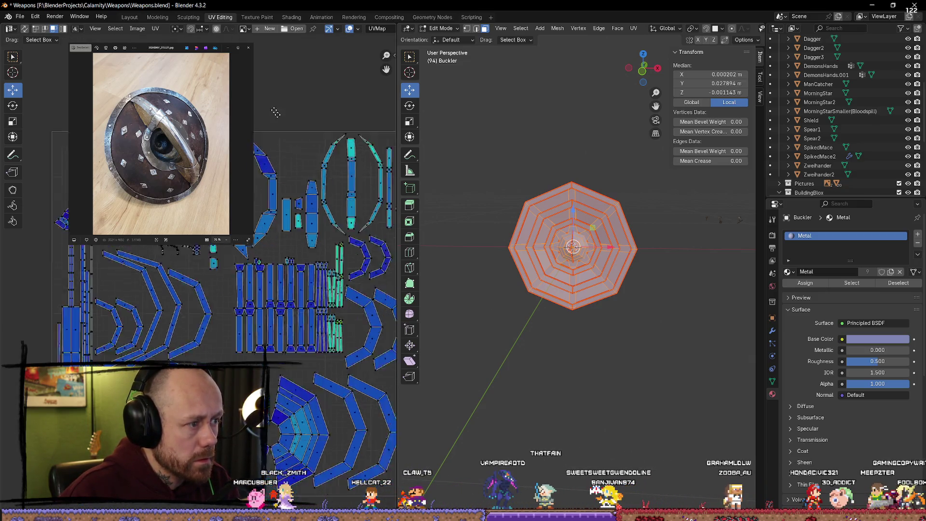
scroll(315, 153, down, 2)
scroll(314, 154, down, 1)
scroll(313, 155, down, 1)
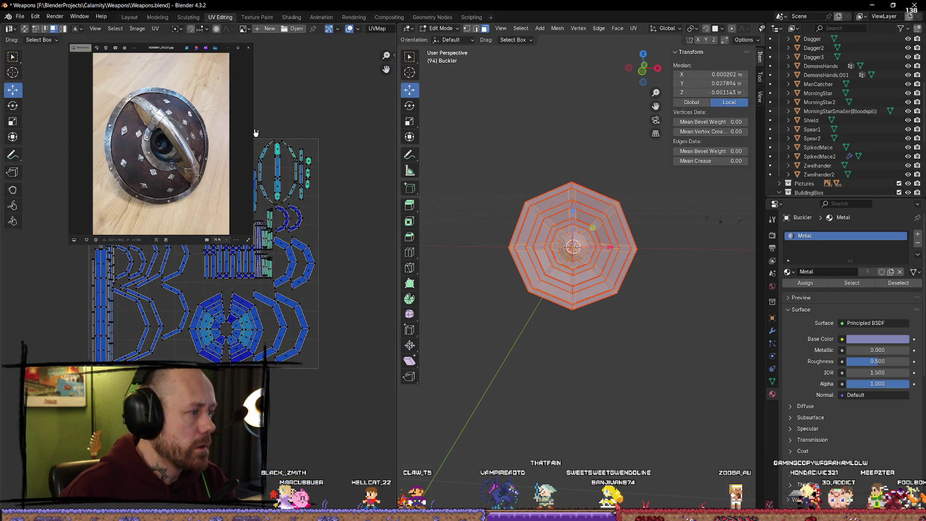
key(alt+a)
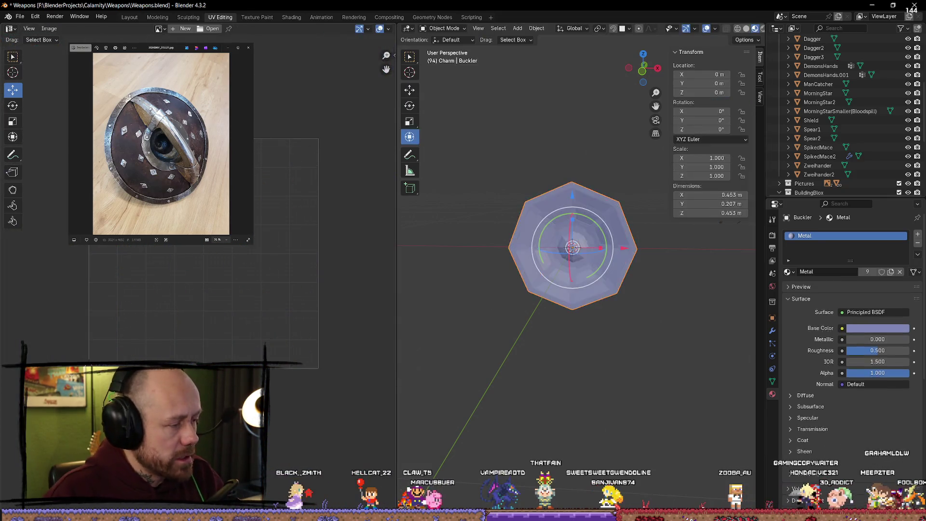
Leave edit mode and reselect the Buckler object in the outliner
key(a)
key(alt+a)
key(Tab)
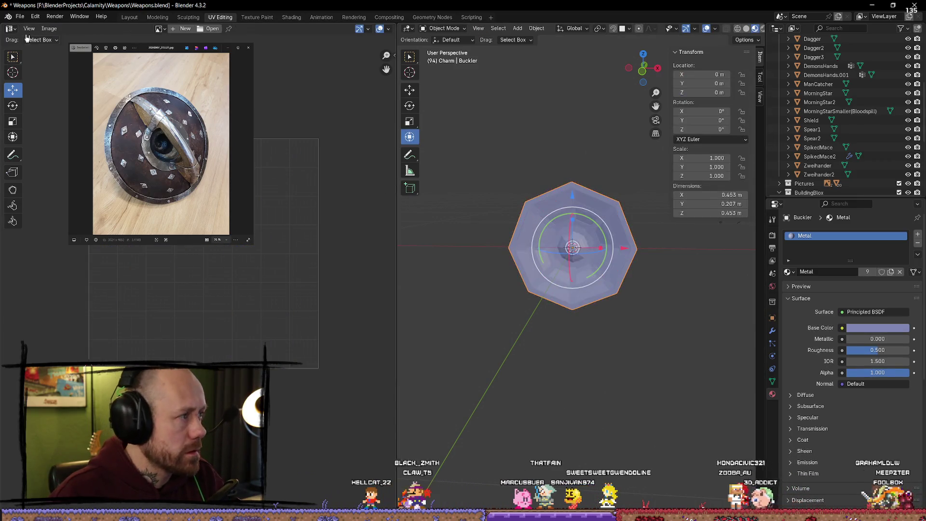
click(20, 16)
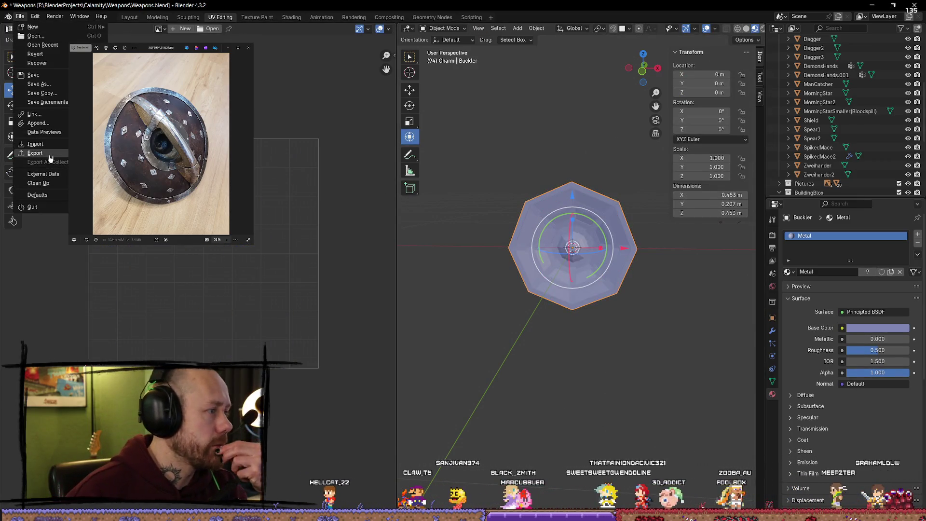
click(546, 151)
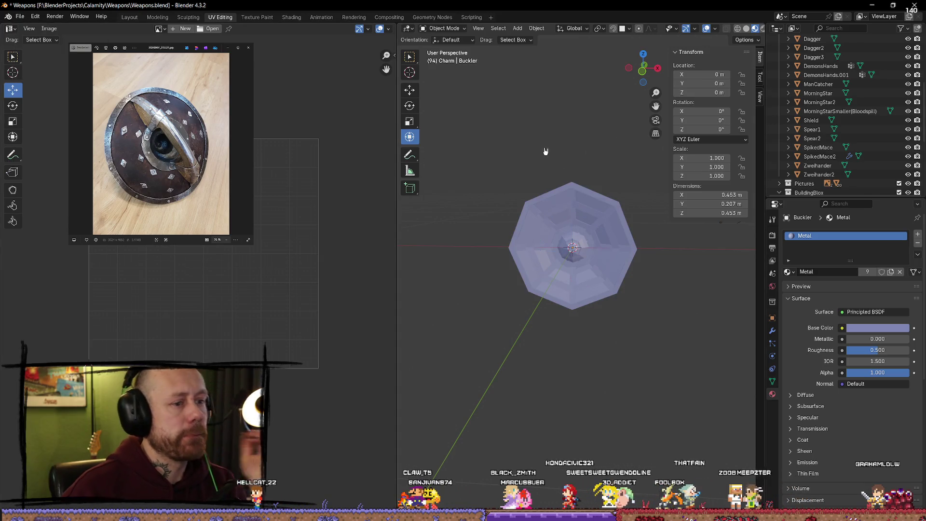
click(580, 238)
Bring up the Wavefront OBJ export browser from the File > Export menu
click(22, 17)
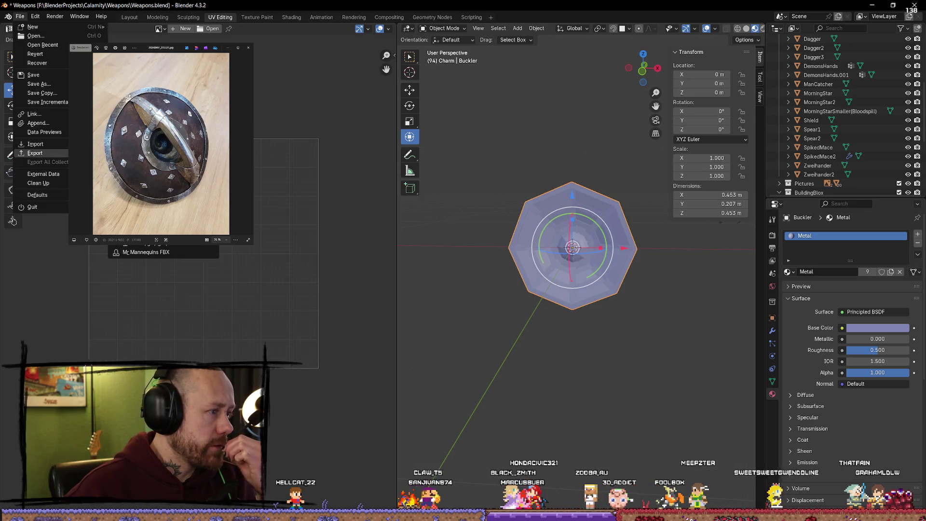
click(108, 210)
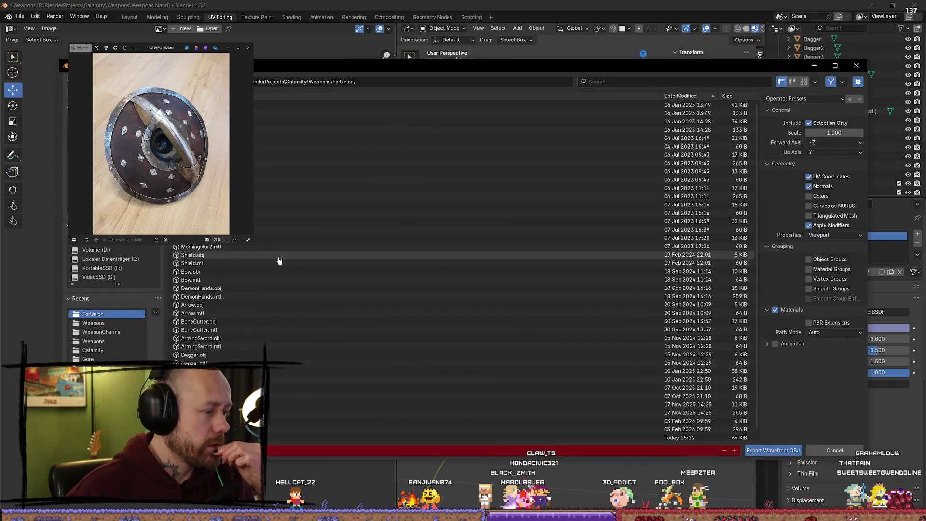
Export the Buckler as an OBJ to the ForUnion folder, then bring Union Bytes Painter forward
click(759, 449)
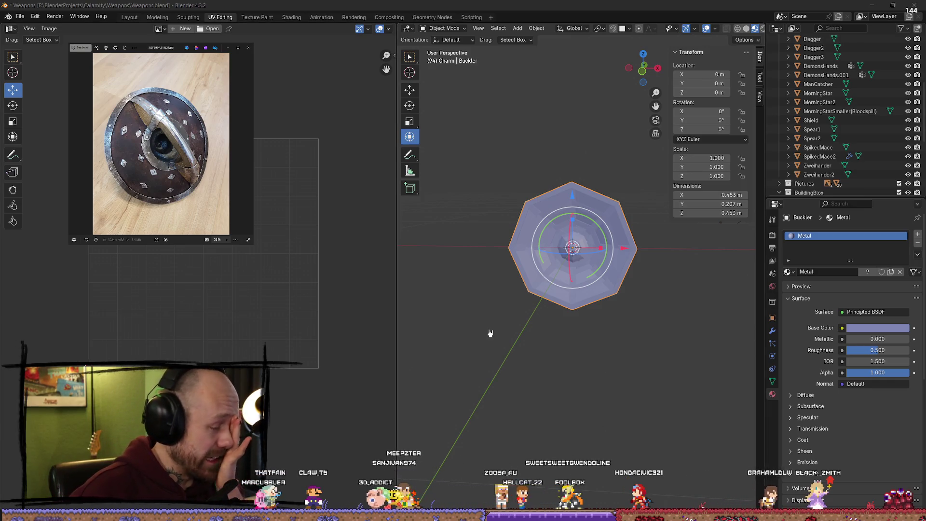
click(546, 314)
click(878, 6)
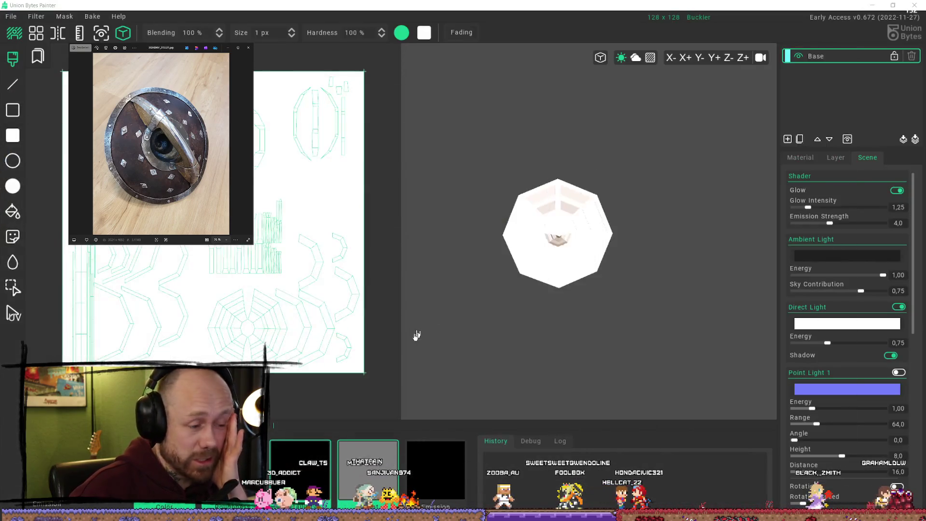
Cancel the accidental texture import and bring up the Import Mesh dialog instead
click(11, 16)
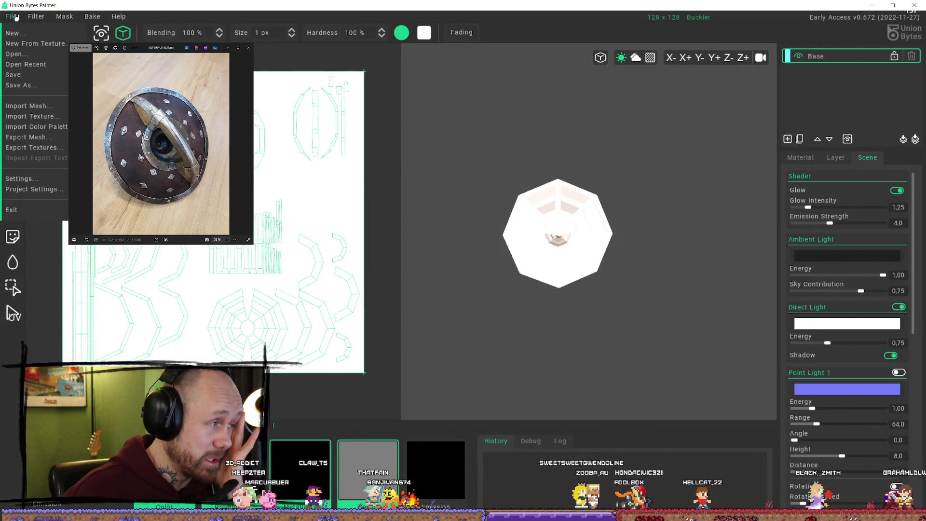
click(50, 115)
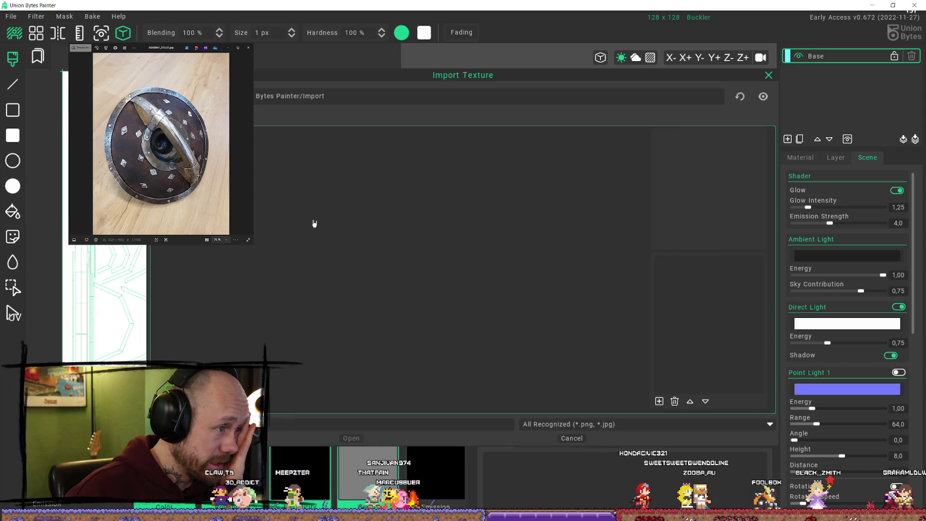
click(572, 438)
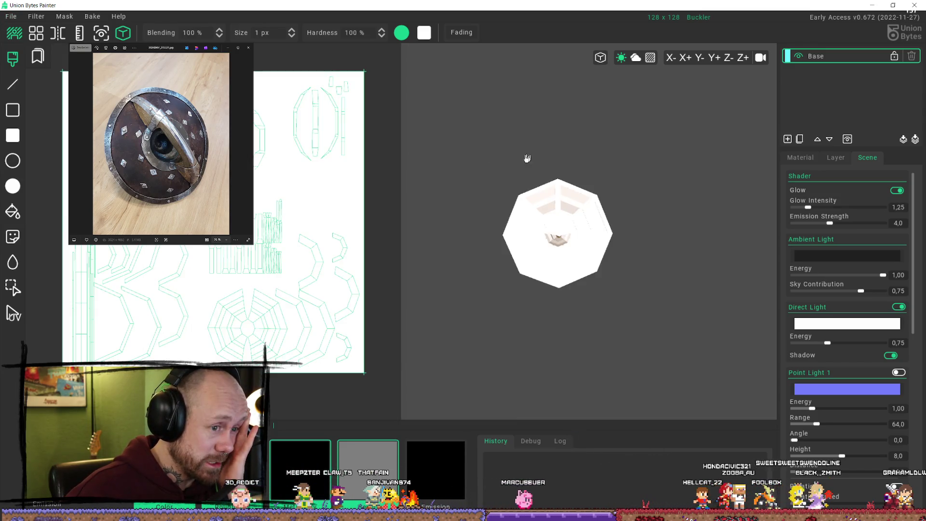
click(13, 18)
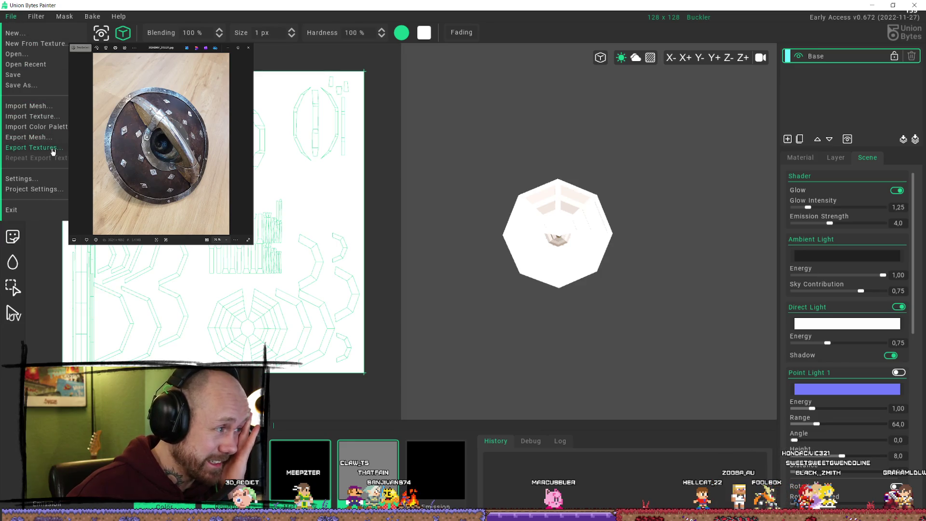
click(26, 106)
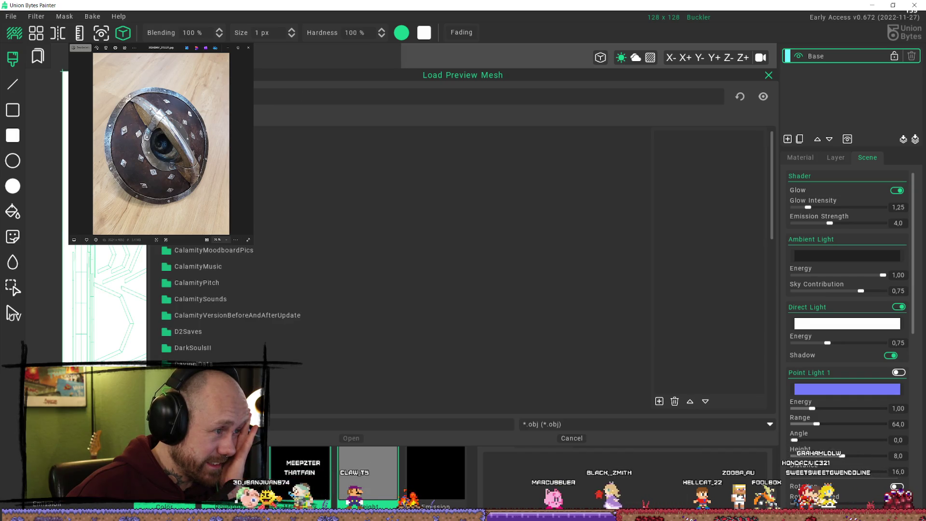
scroll(405, 271, down, 5)
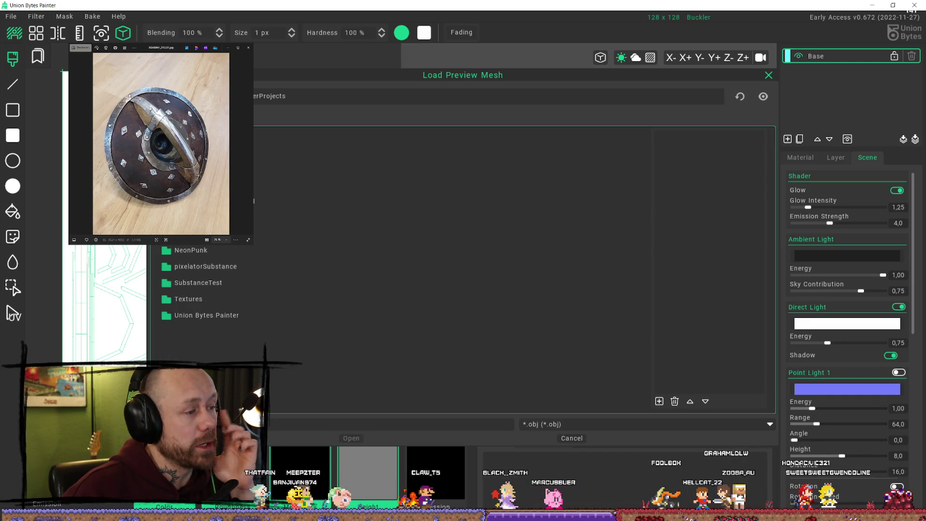
Browse to Calamity/Weapons/ForUnion and load the exported OBJ as the preview mesh
double_click(260, 186)
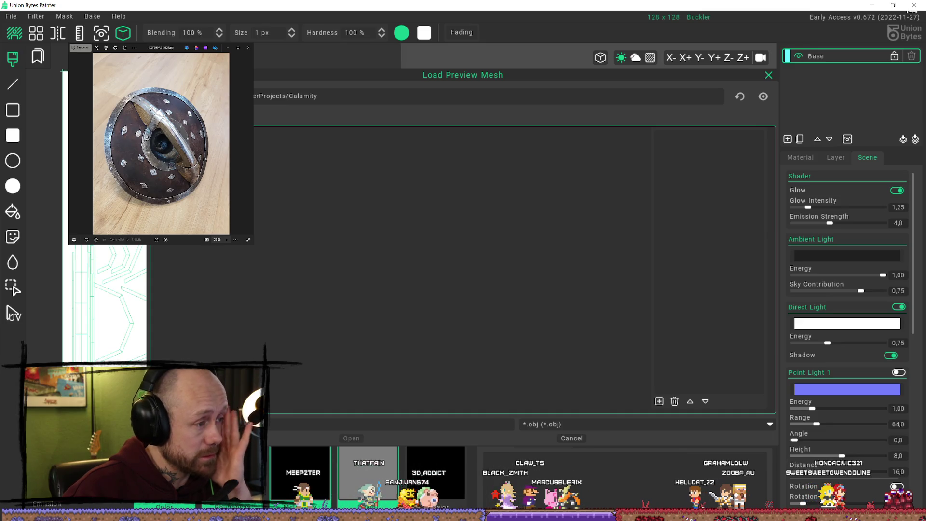
double_click(261, 135)
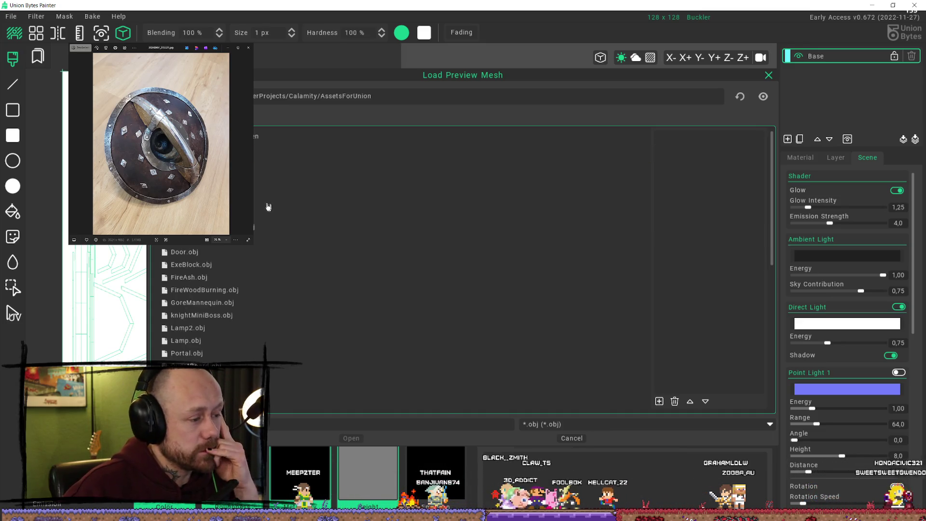
scroll(261, 333, down, 3)
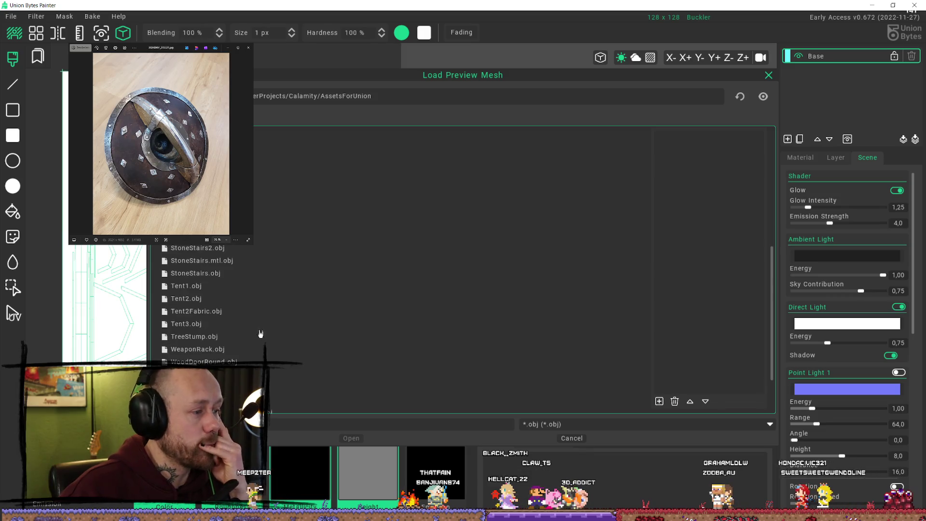
scroll(254, 346, up, 3)
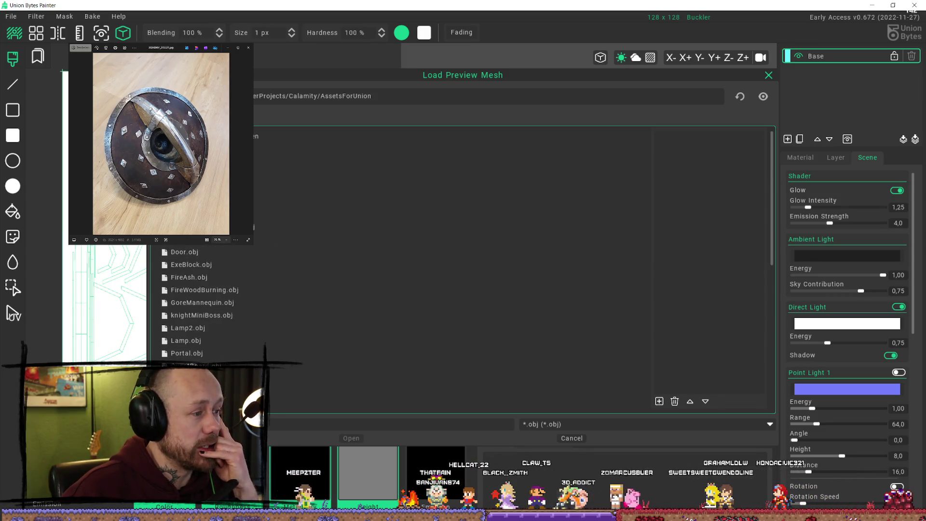
key(BackSpace)
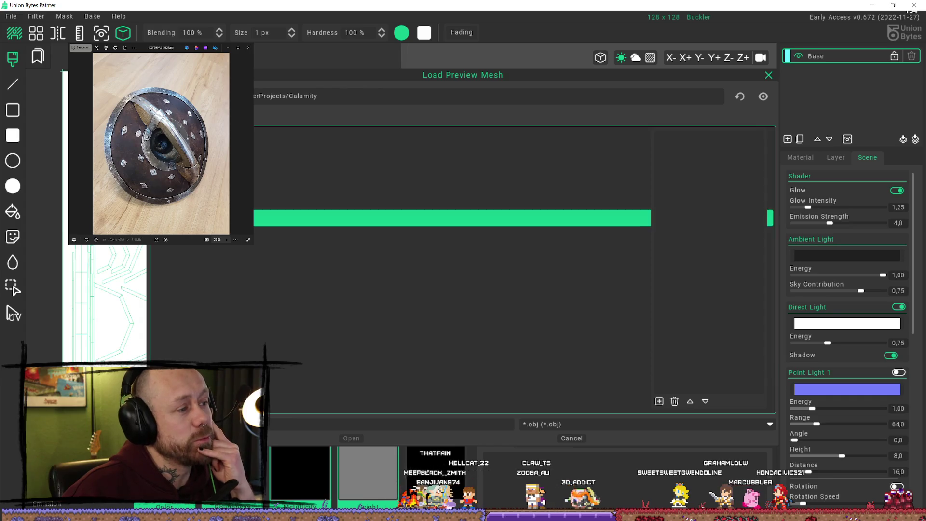
double_click(257, 218)
double_click(181, 138)
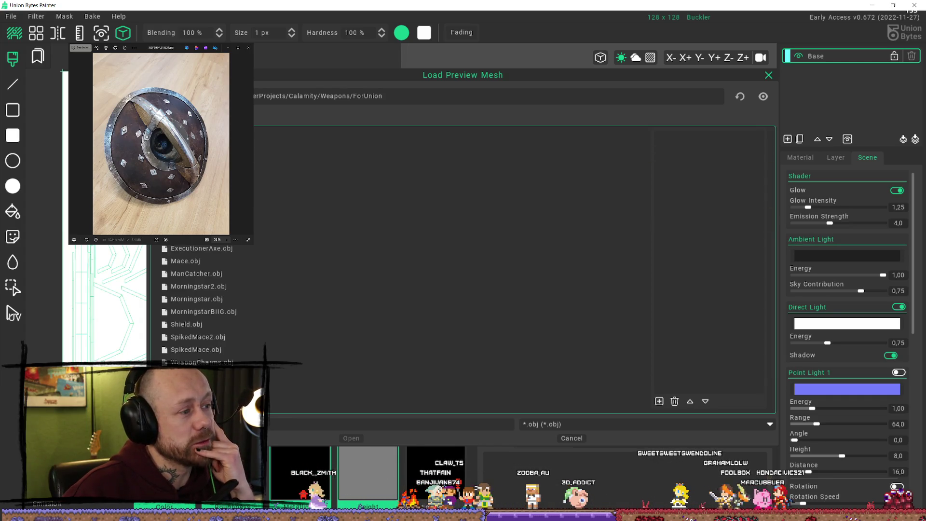
click(181, 173)
click(355, 437)
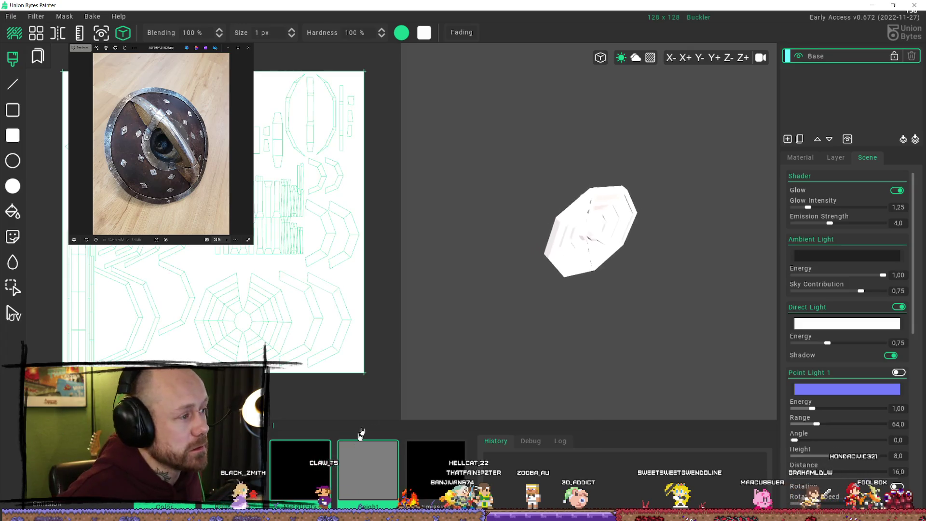
Rotate the buckler preview so its front faces the camera, then bring up the file options
right_drag(610, 258, 620, 265)
mouse_move(611, 192)
mouse_down()
mouse_move(566, 227)
mouse_move(601, 212)
mouse_up()
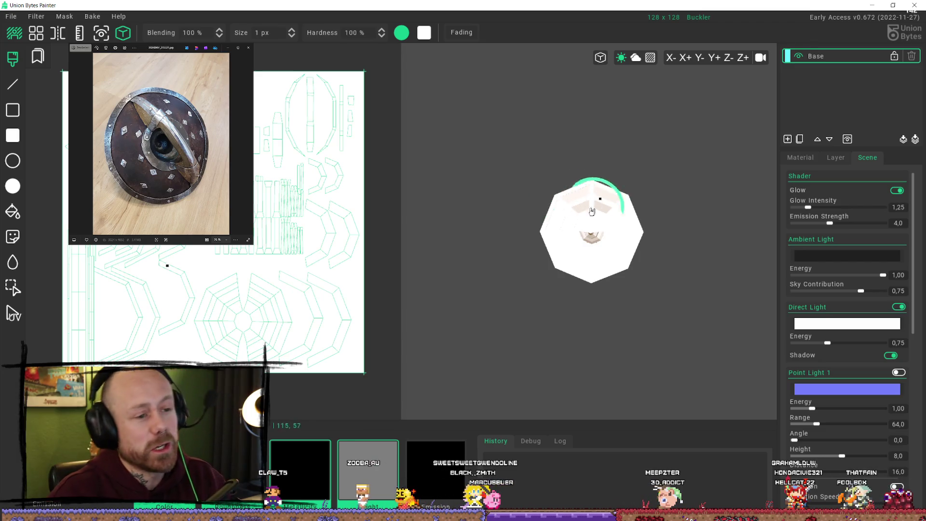
click(12, 16)
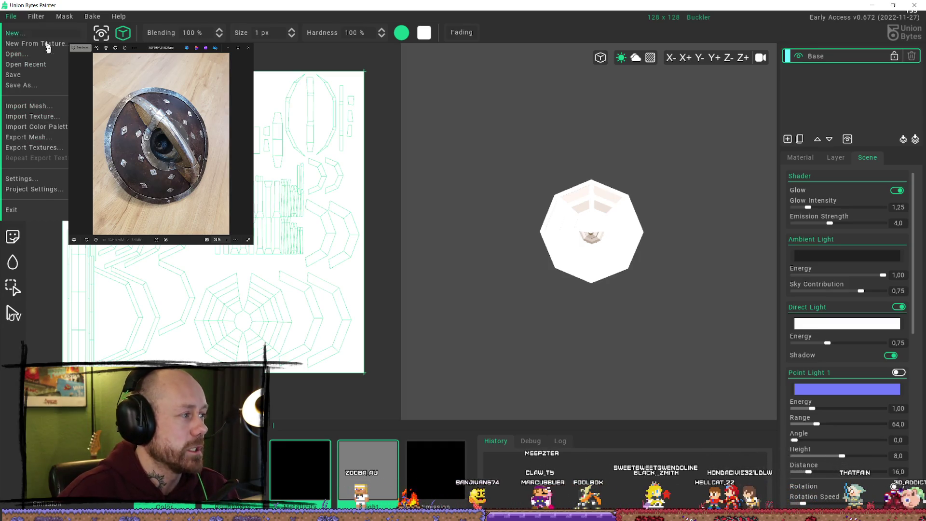
Open the Import Texture dialog and drag the screenshot window into view
click(63, 117)
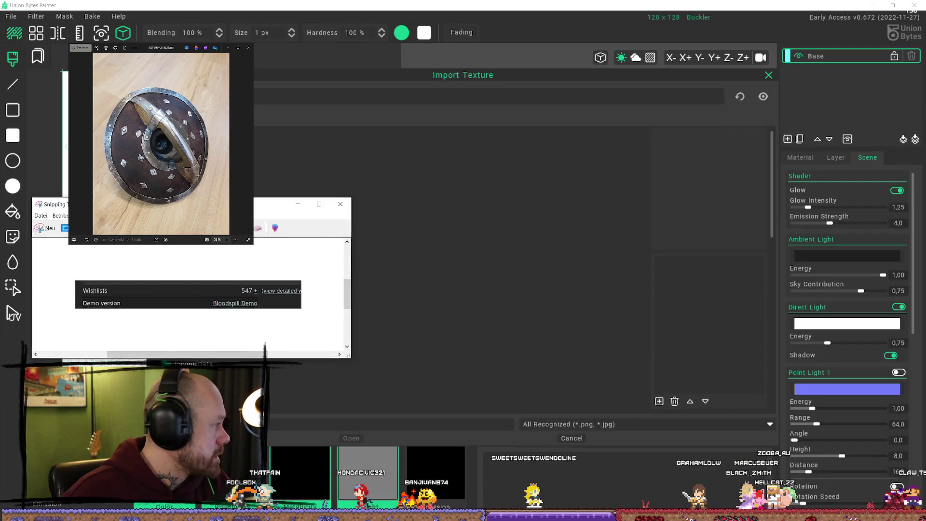
drag(0, 218, 393, 217)
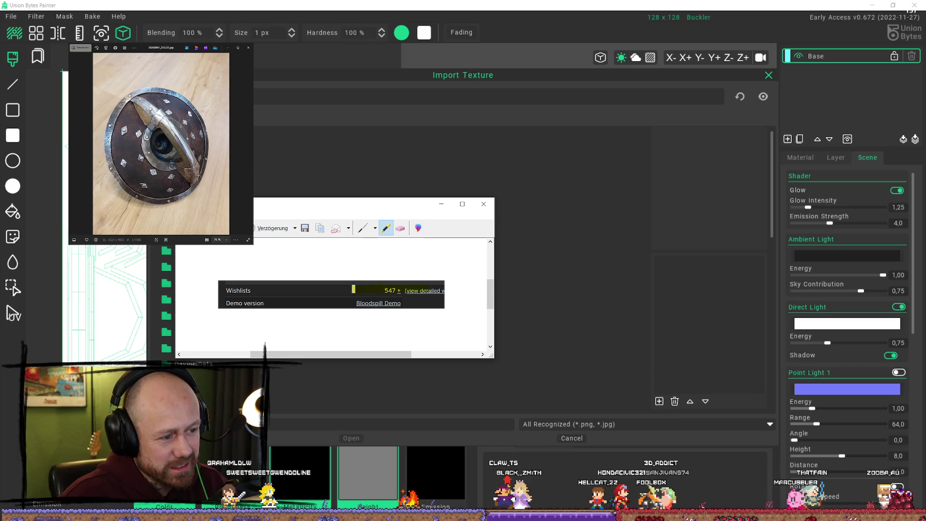
Highlight the Wishlists count row, then erase that highlight with the Eraser
drag(354, 290, 455, 290)
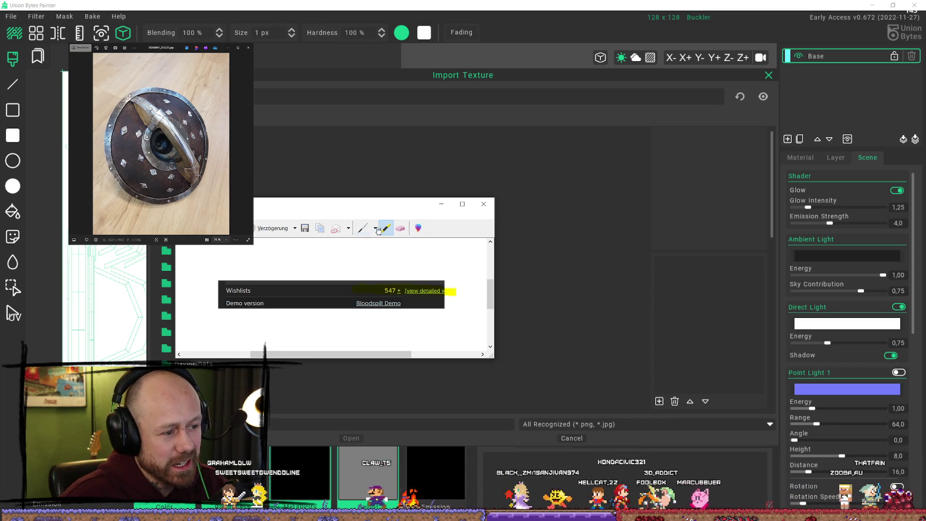
click(400, 228)
click(429, 290)
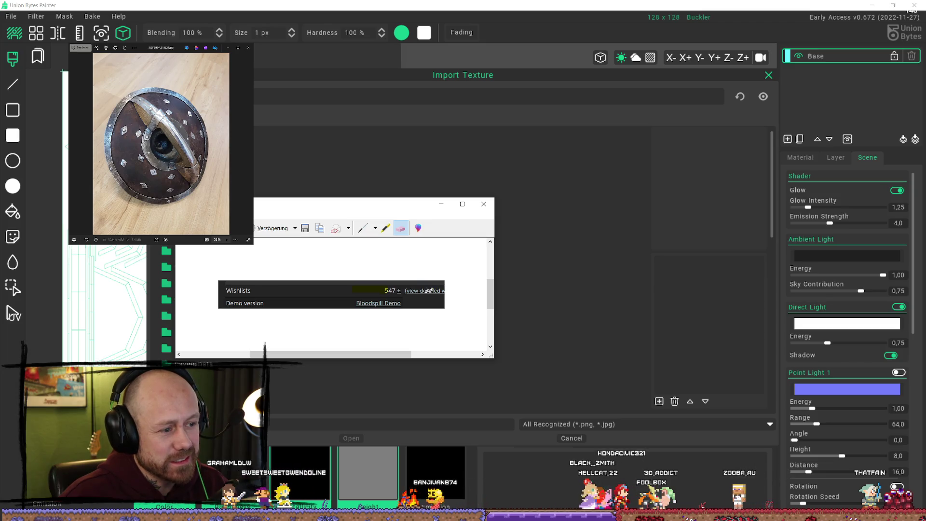
drag(429, 290, 391, 305)
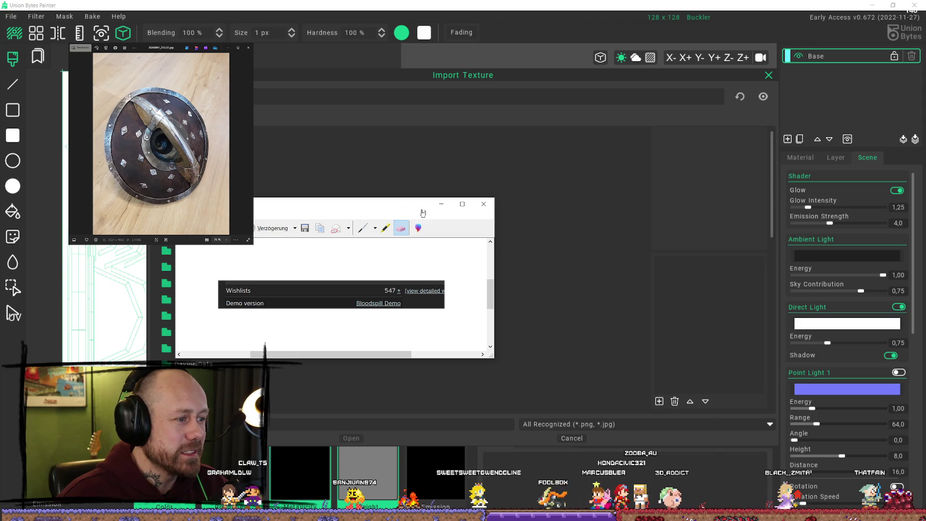
Close the Snipping Tool window and answer the save prompt
click(482, 208)
click(381, 297)
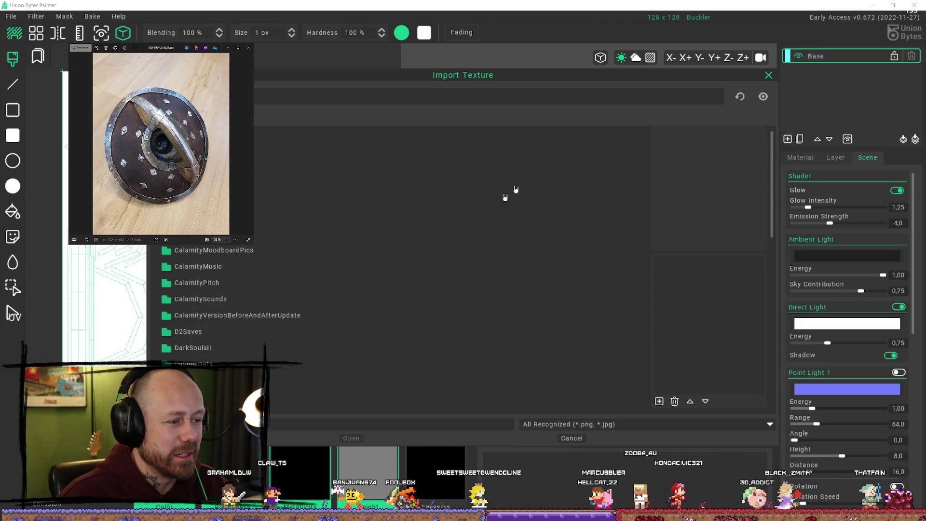
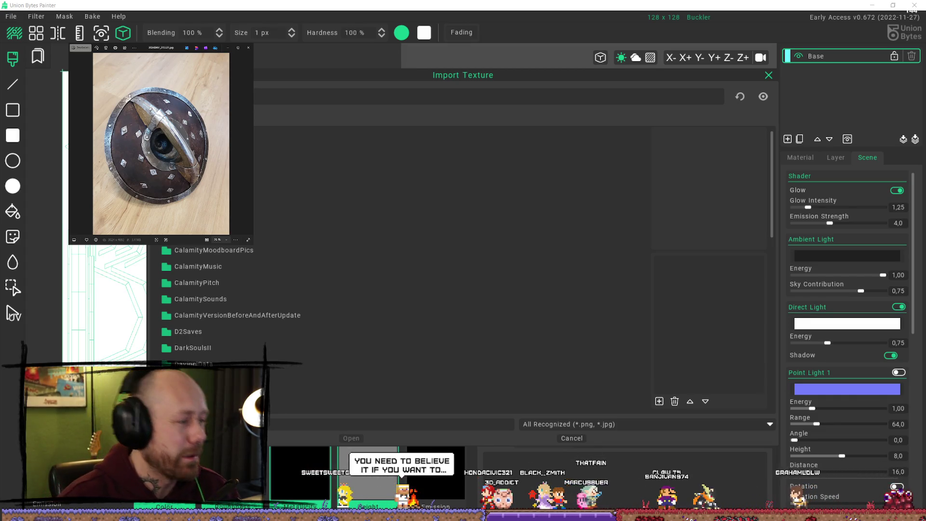
Browse through the Calamity project folders in the Import Texture dialog, then cancel without importing
double_click(287, 219)
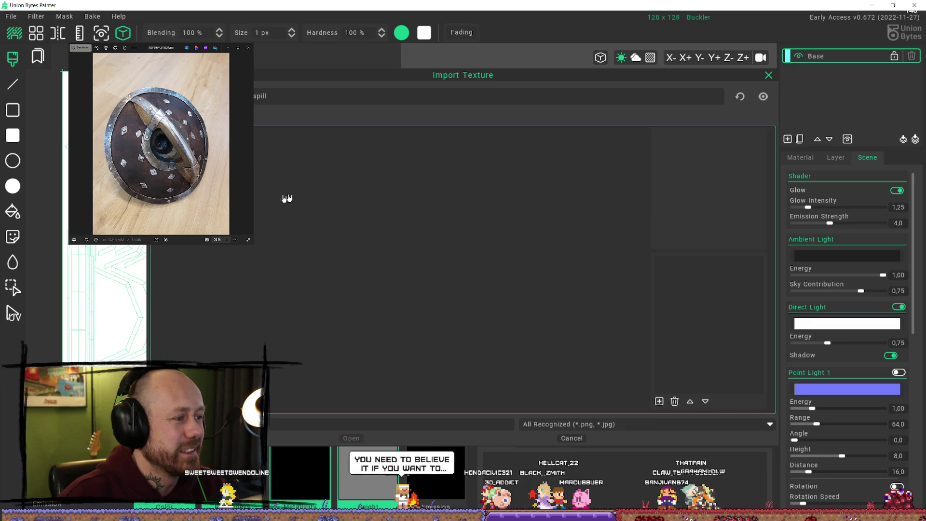
key(BackSpace)
key(BackSpace)
key(BackSpace)
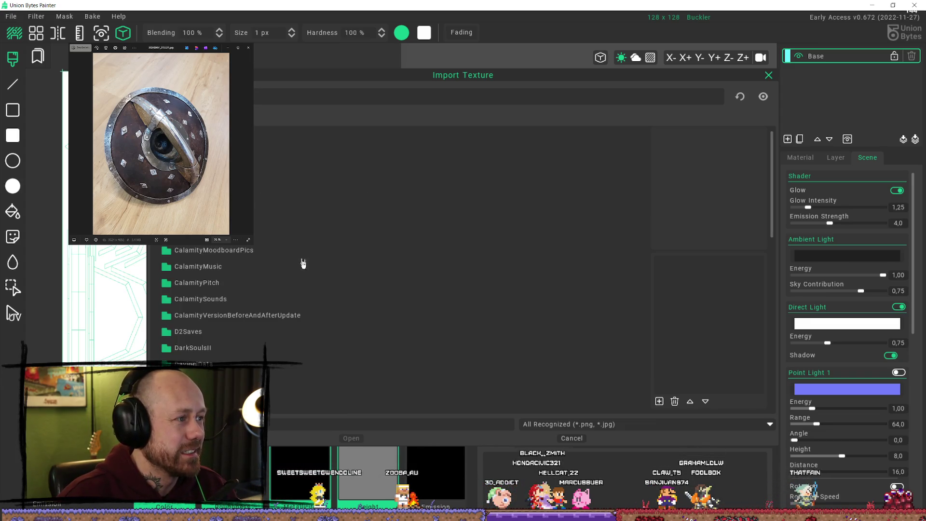
double_click(253, 201)
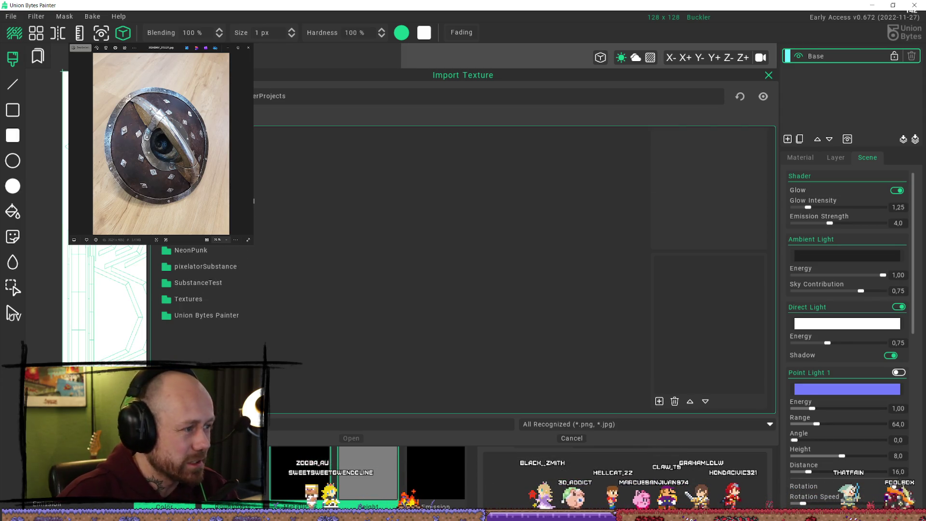
double_click(250, 185)
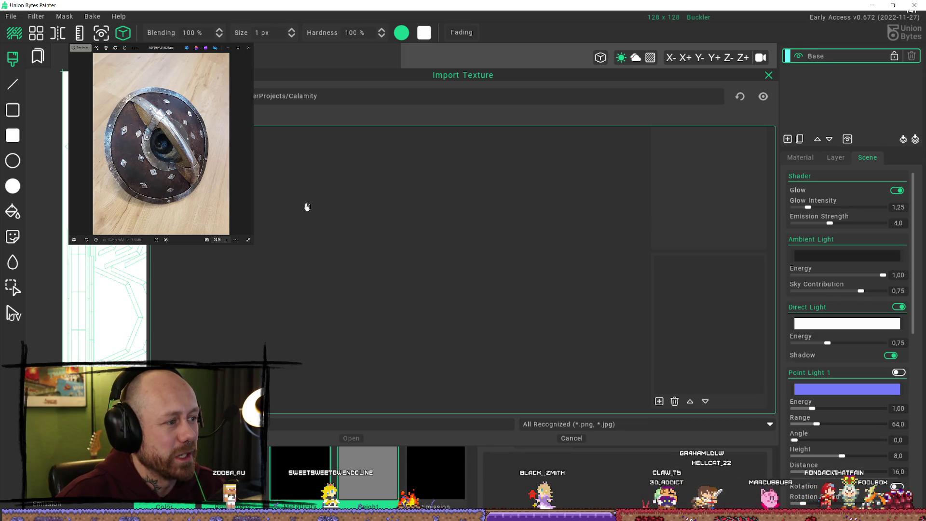
scroll(289, 289, up, 3)
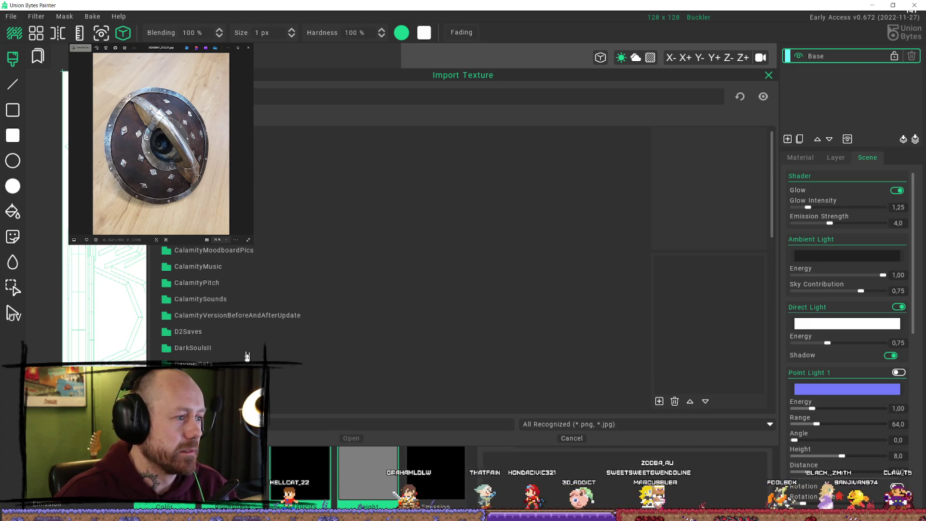
scroll(209, 268, down, 1)
scroll(209, 268, up, 1)
click(203, 283)
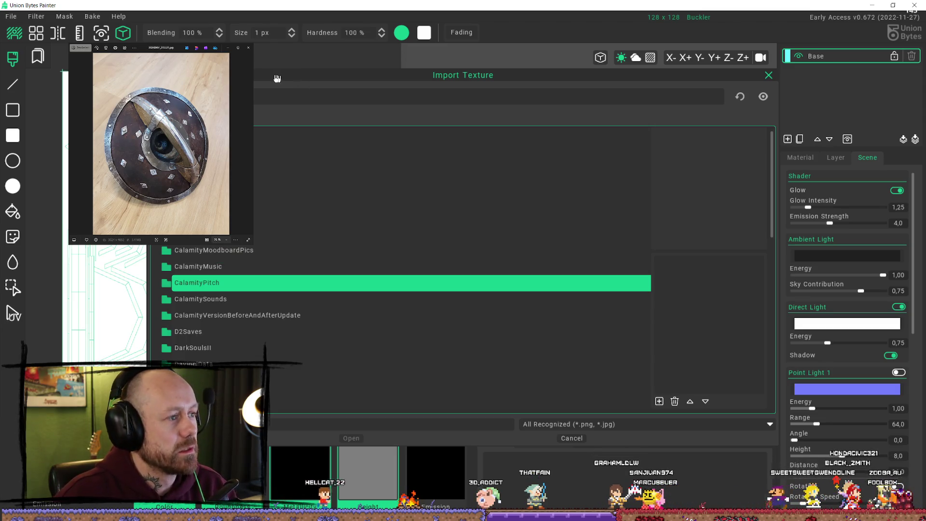
drag(267, 77, 280, 79)
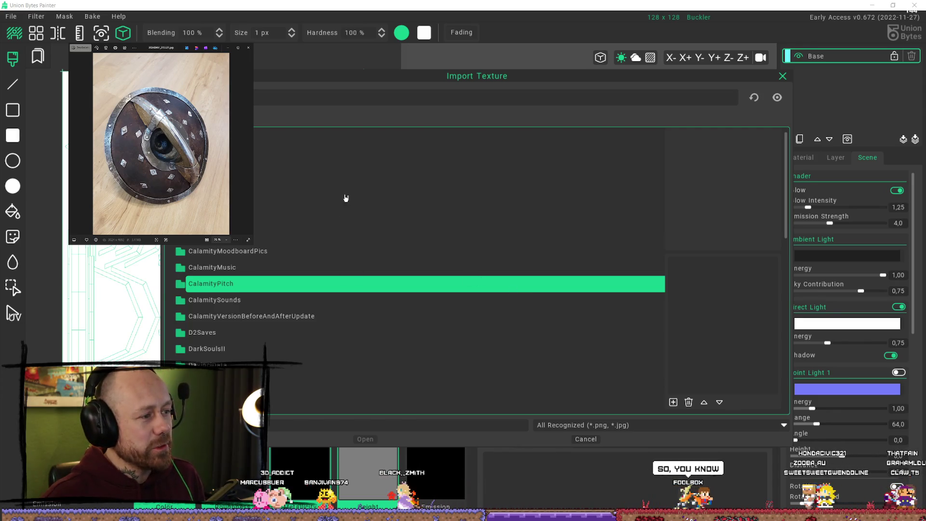
click(586, 439)
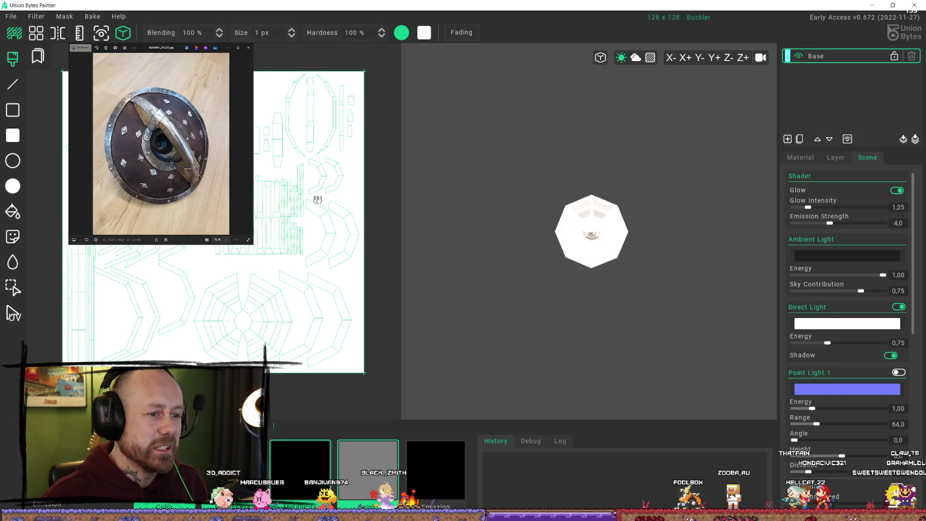
Start File > Import Texture and step into the projects folder, moving through its entries
middle_drag(564, 217, 506, 188)
scroll(469, 168, up, 2)
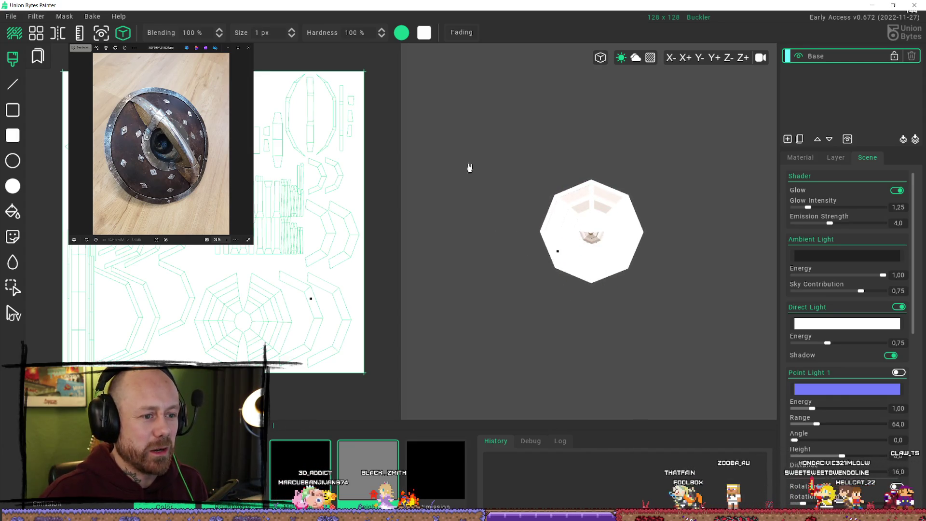
scroll(469, 168, down, 2)
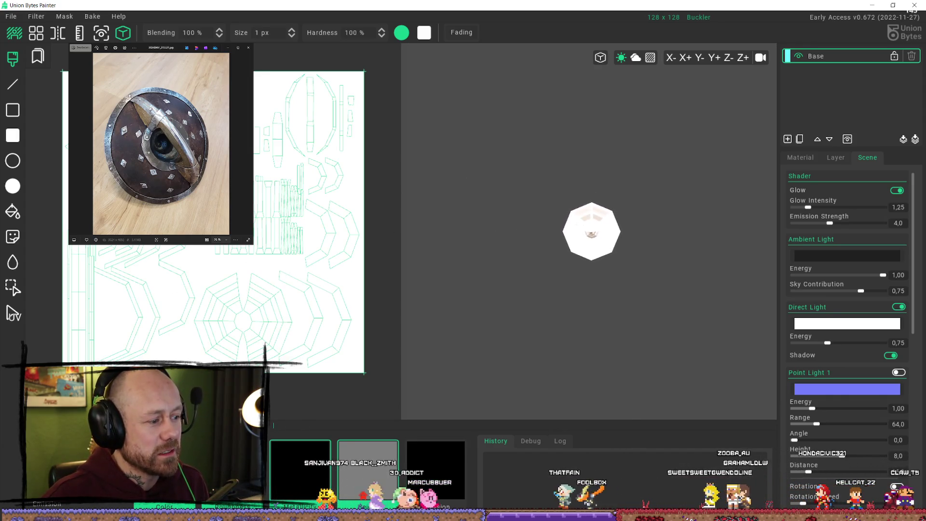
scroll(592, 232, up, 3)
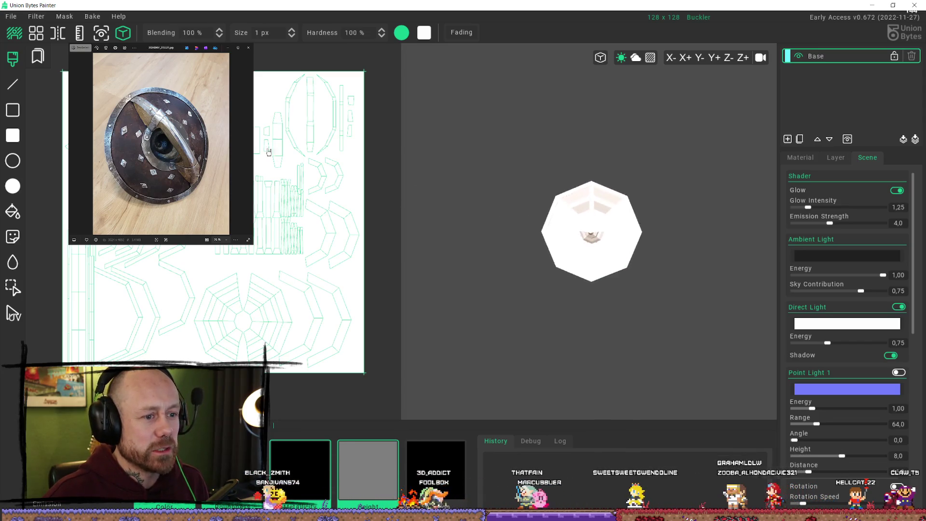
click(11, 16)
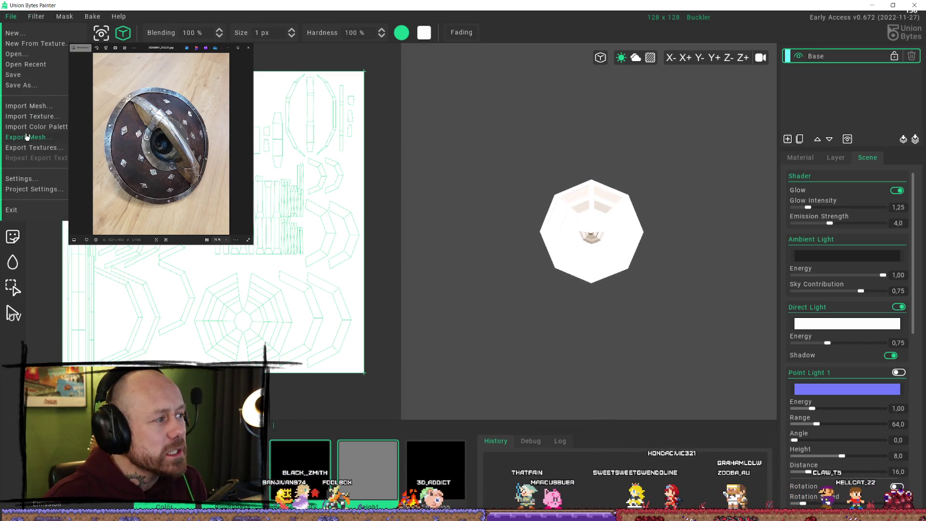
click(32, 116)
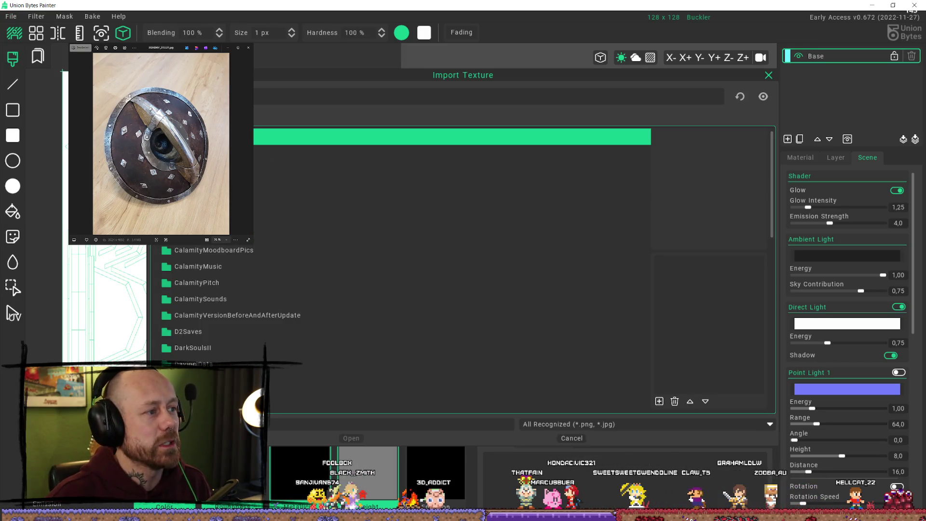
key(Return)
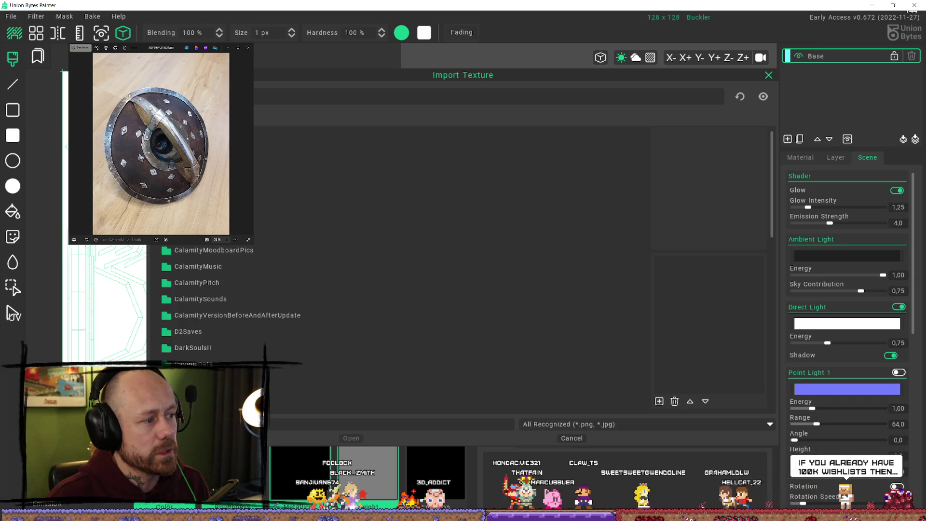
key(Down)
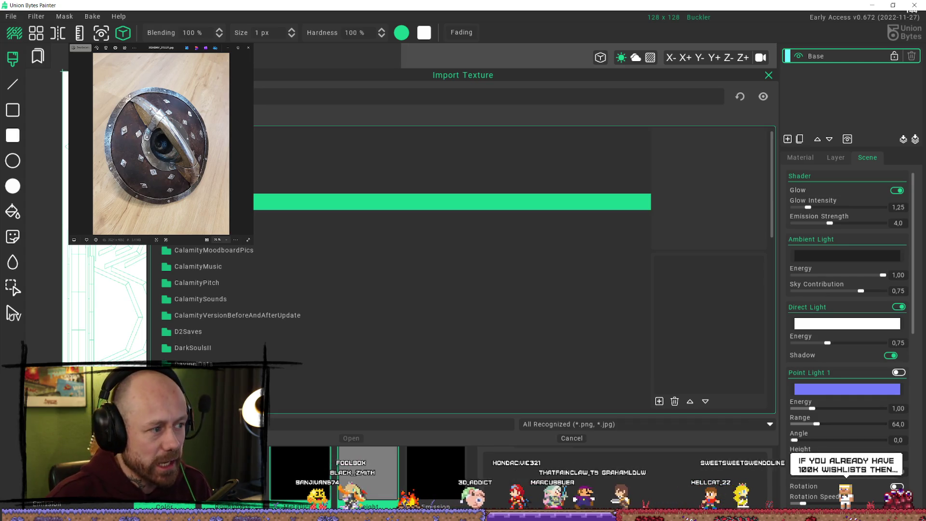
key(Return)
key(Down)
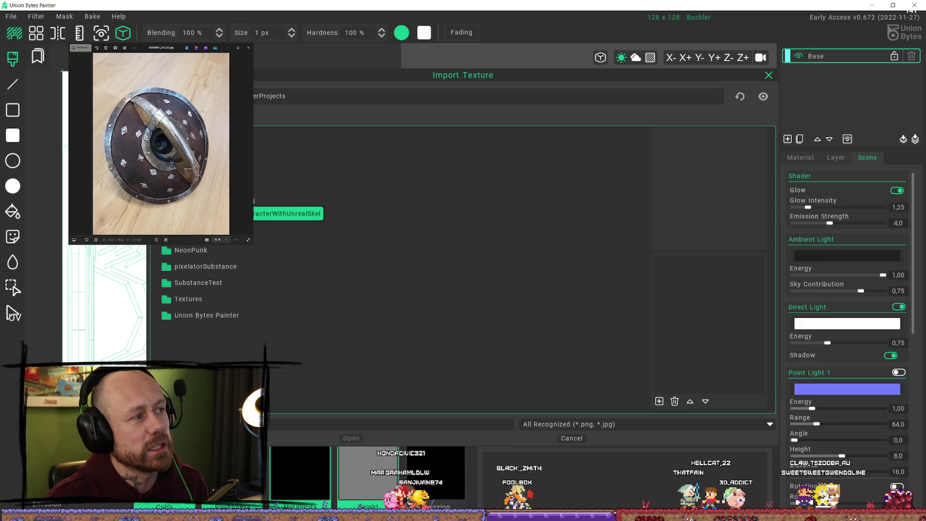
key(Down)
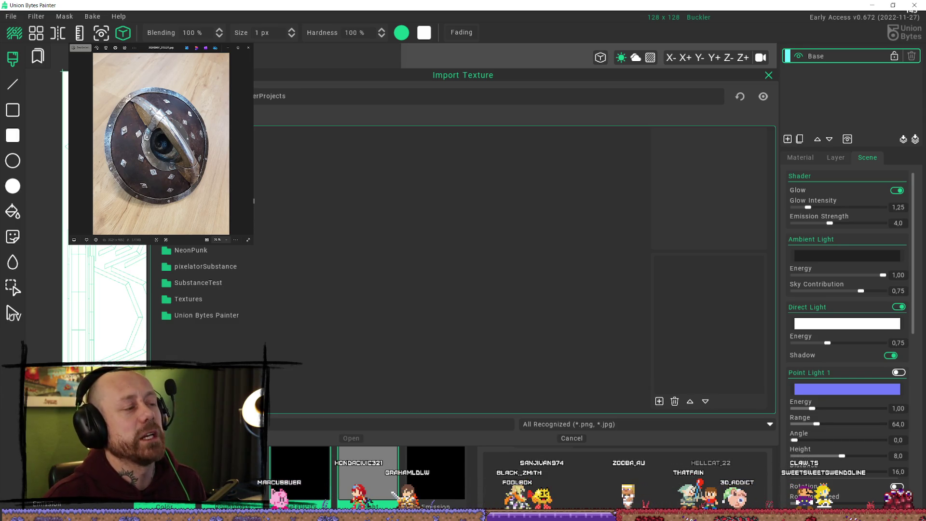
key(Down)
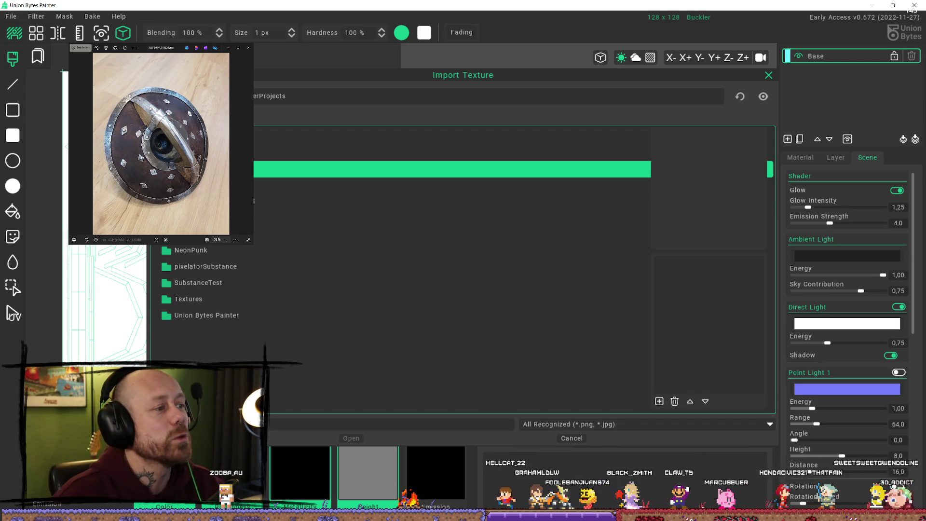
Re-navigate to the projects folder and enter its Textures folder
double_click(246, 170)
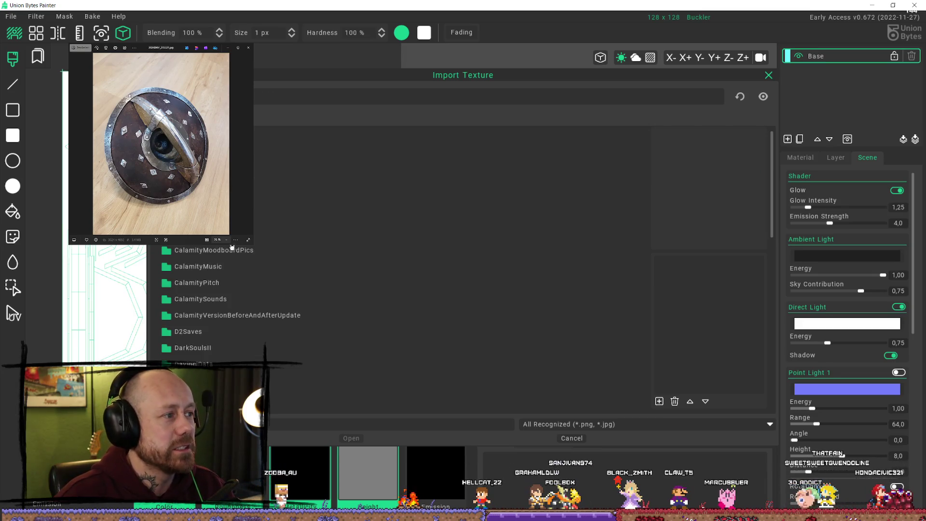
double_click(254, 200)
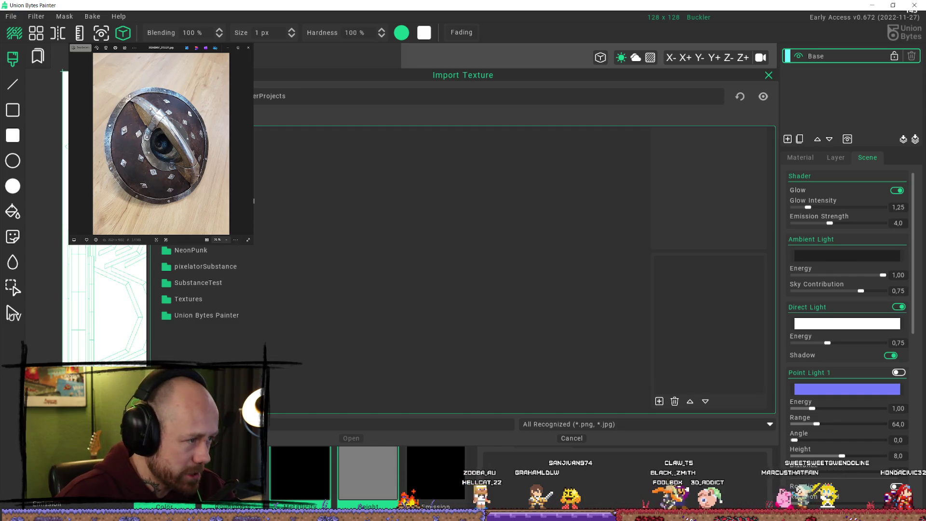
key(BackSpace)
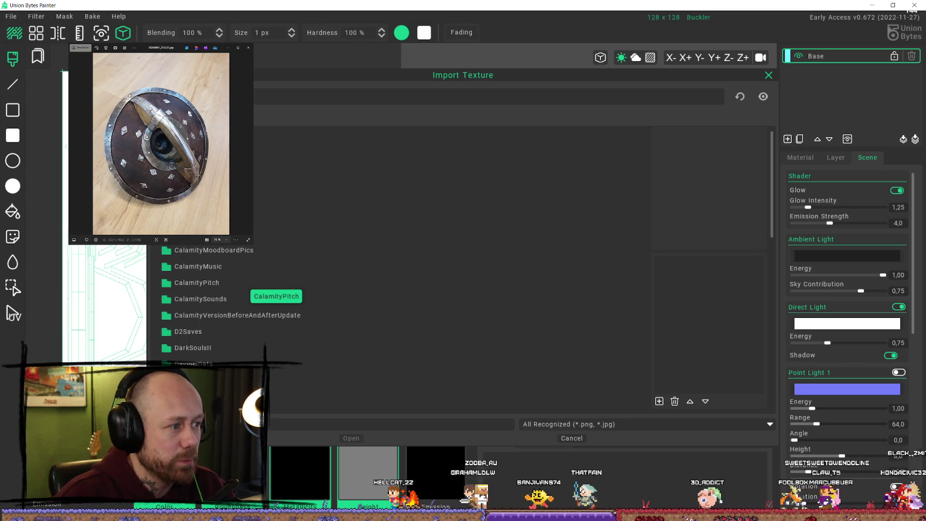
scroll(456, 290, down, 2)
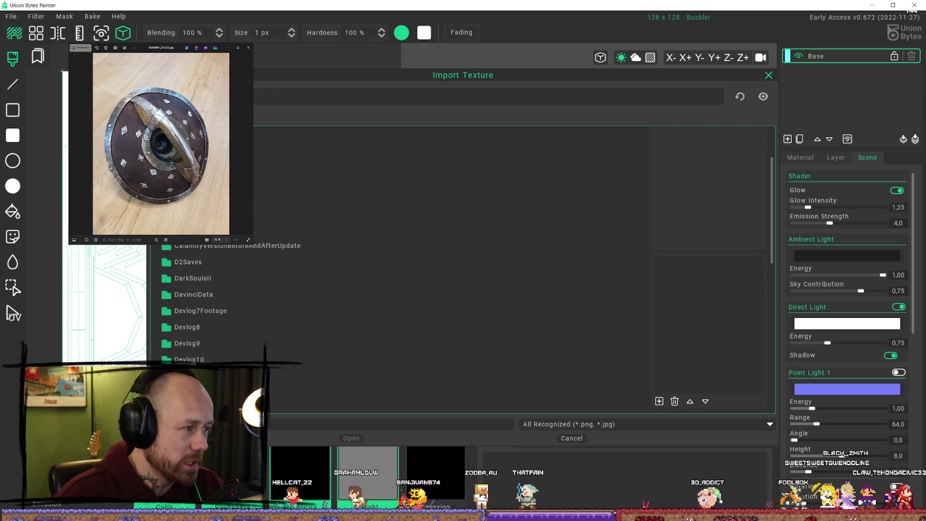
scroll(258, 296, down, 3)
scroll(258, 296, up, 5)
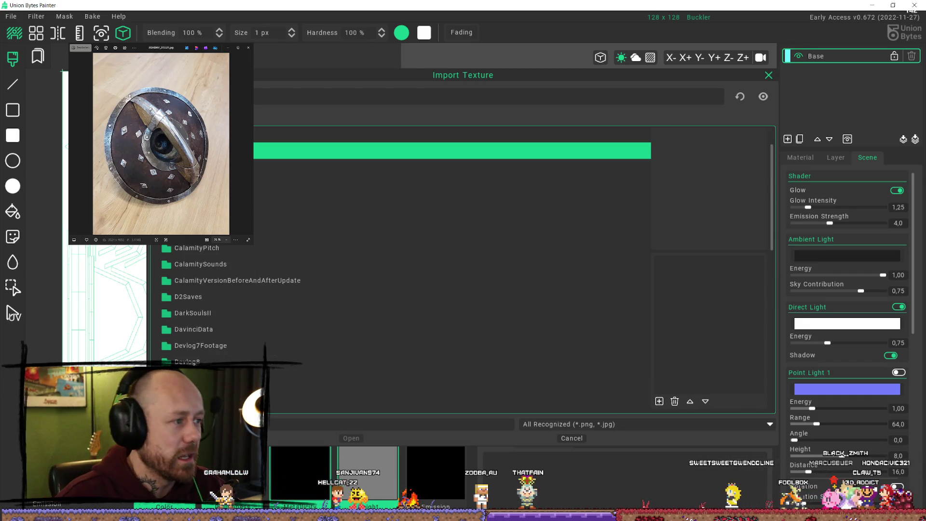
double_click(239, 151)
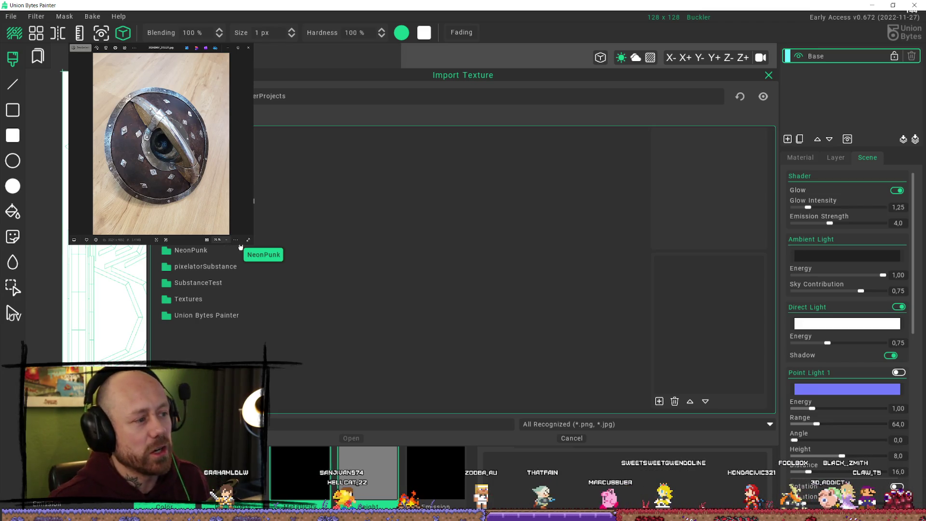
click(210, 186)
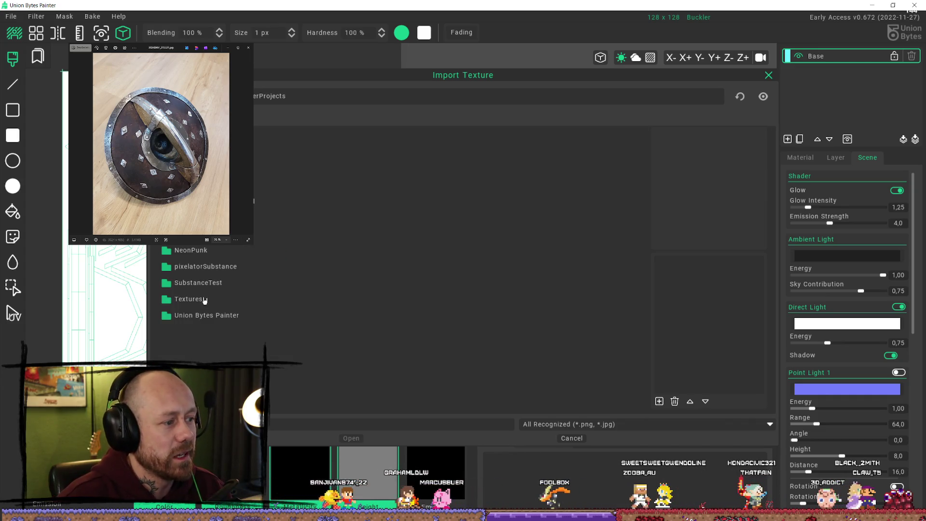
double_click(203, 299)
scroll(221, 285, down, 2)
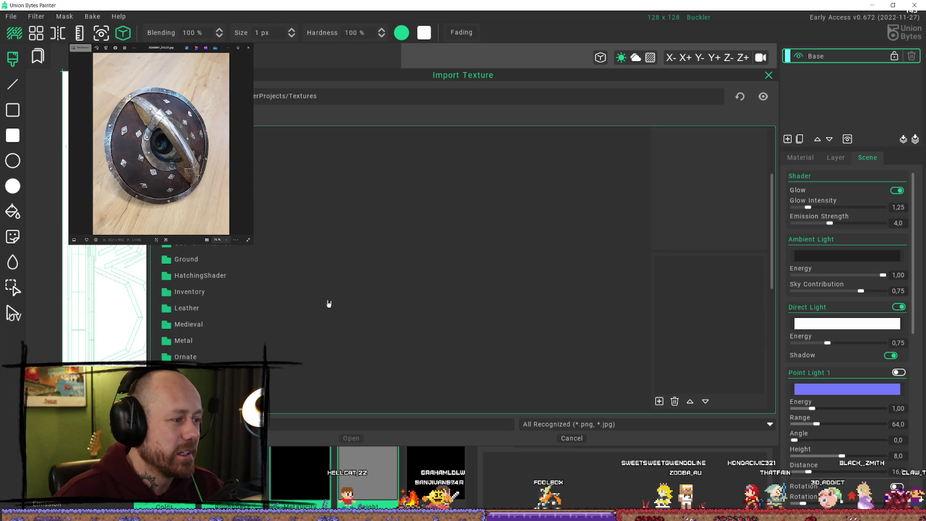
scroll(216, 301, down, 2)
Import Pixelated/Metal/WornMetal_128_albedo_nearest.png into the Color channel as a new layer
click(211, 273)
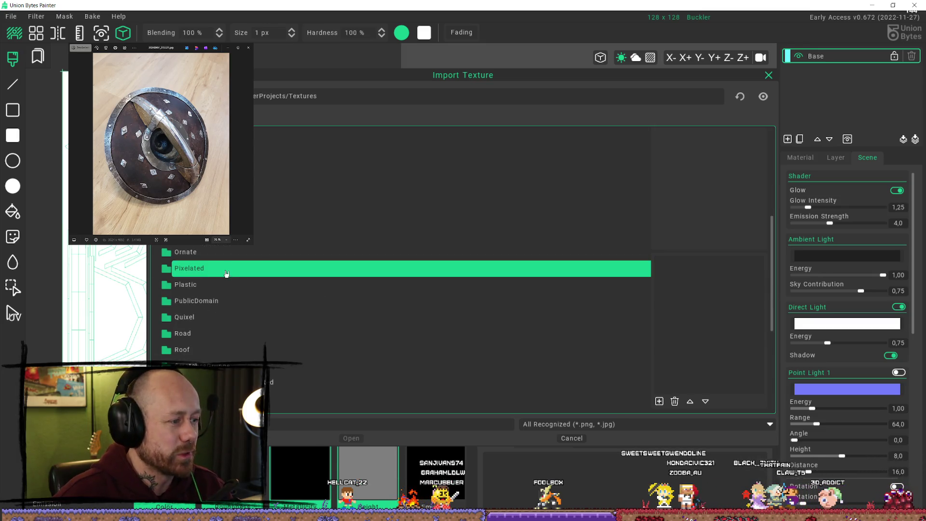
double_click(226, 273)
scroll(204, 285, down, 1)
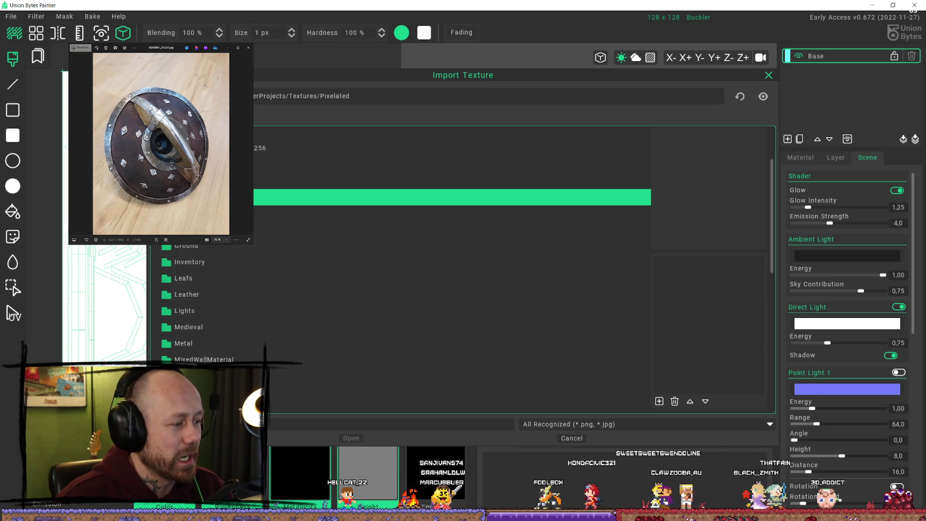
click(190, 326)
click(185, 342)
double_click(184, 343)
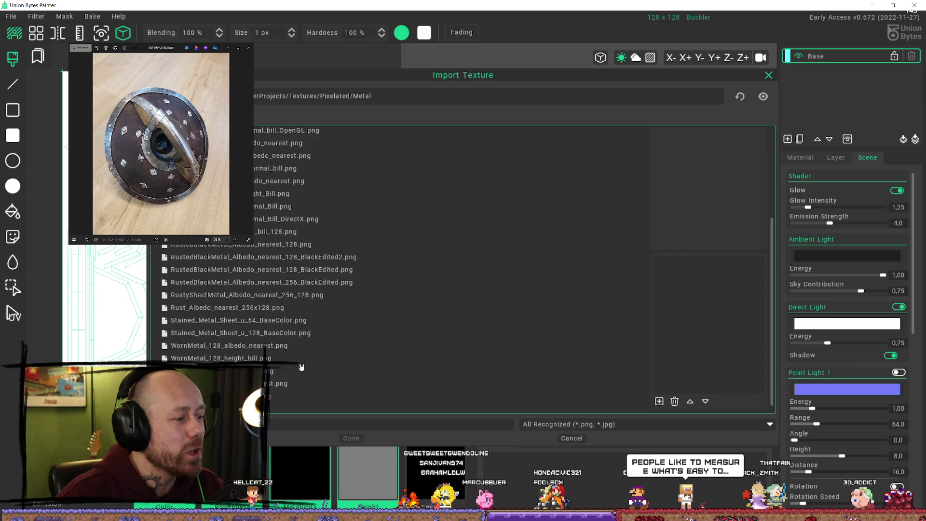
click(296, 346)
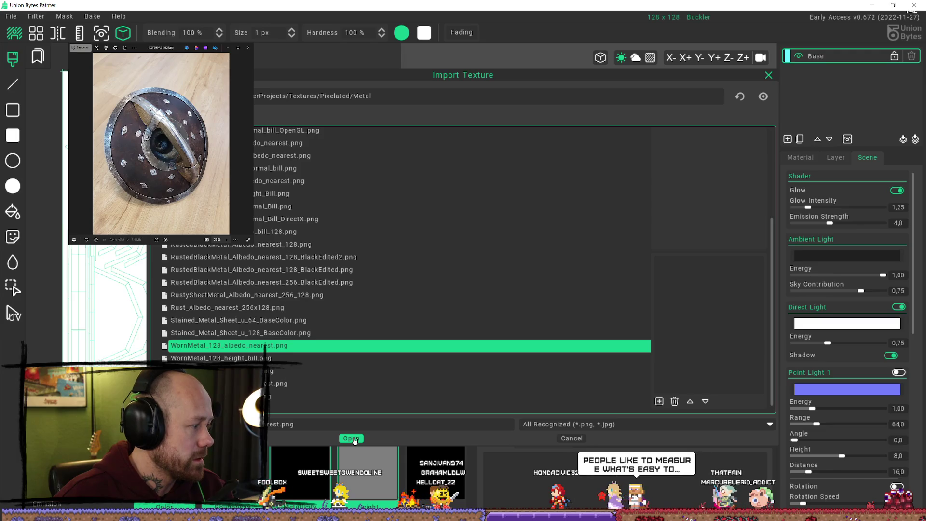
click(351, 438)
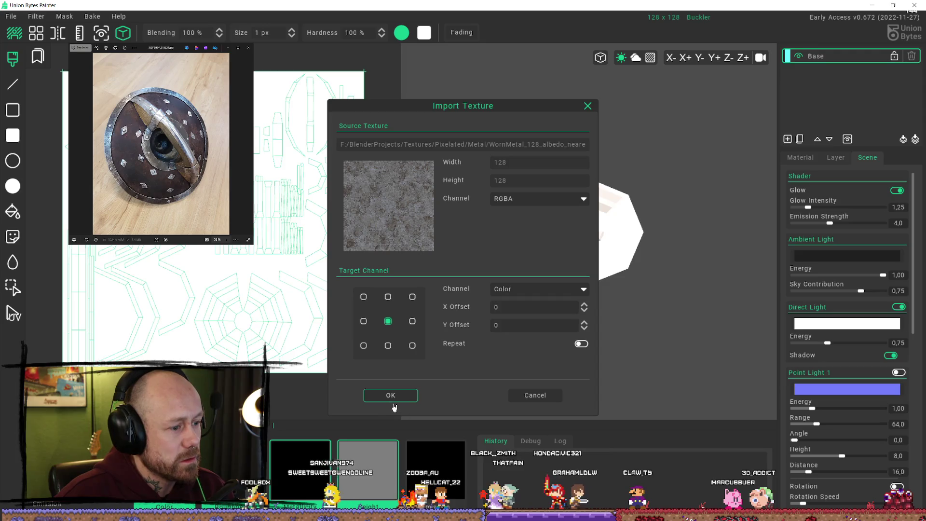
click(398, 394)
middle_drag(576, 215, 599, 172)
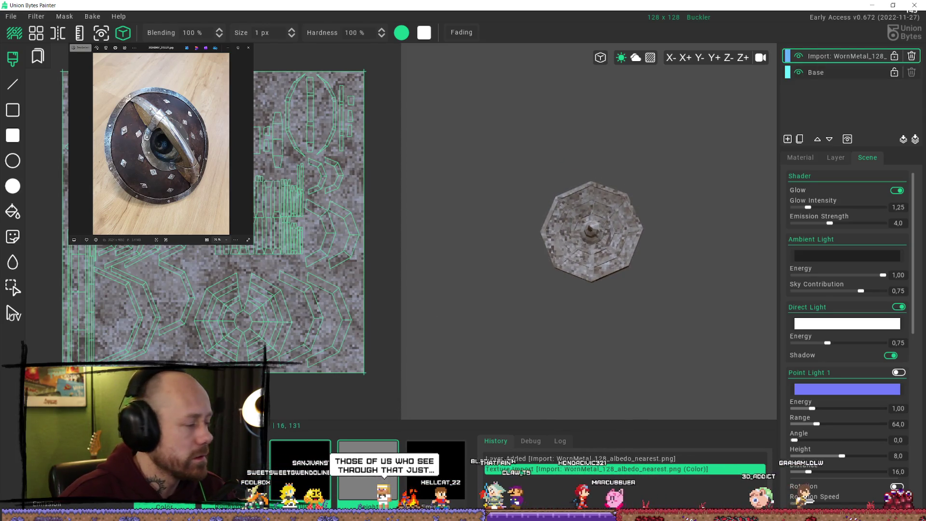
click(11, 17)
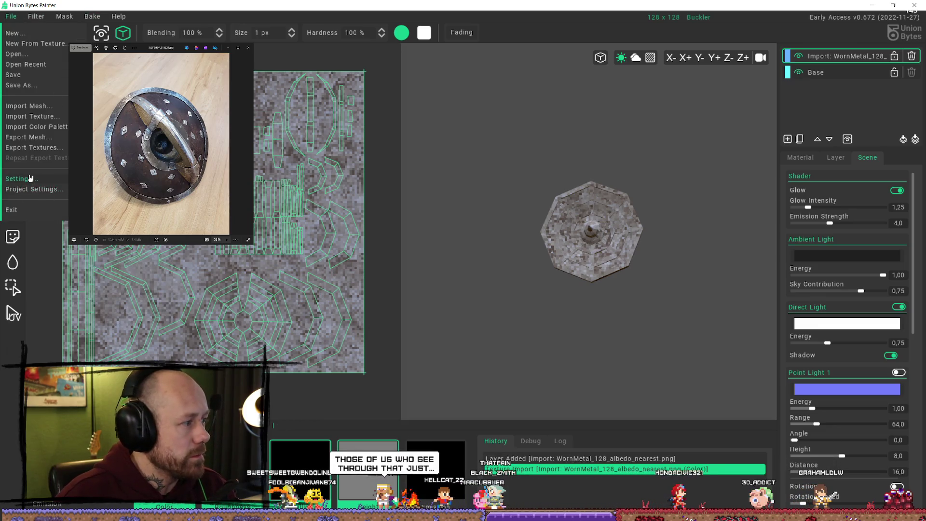
After glancing at the settings twice, set the project's Mesh Scale to 10.0 and apply it
click(30, 179)
click(542, 381)
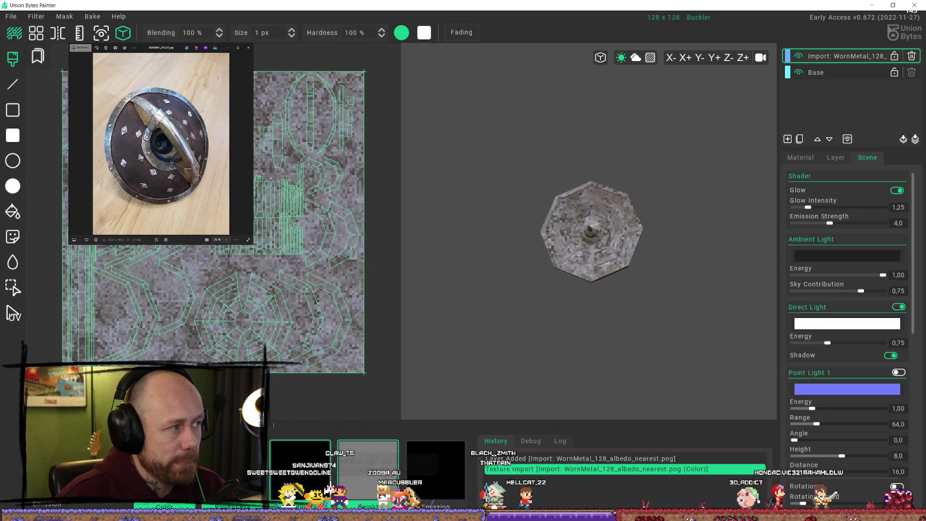
click(11, 16)
click(40, 179)
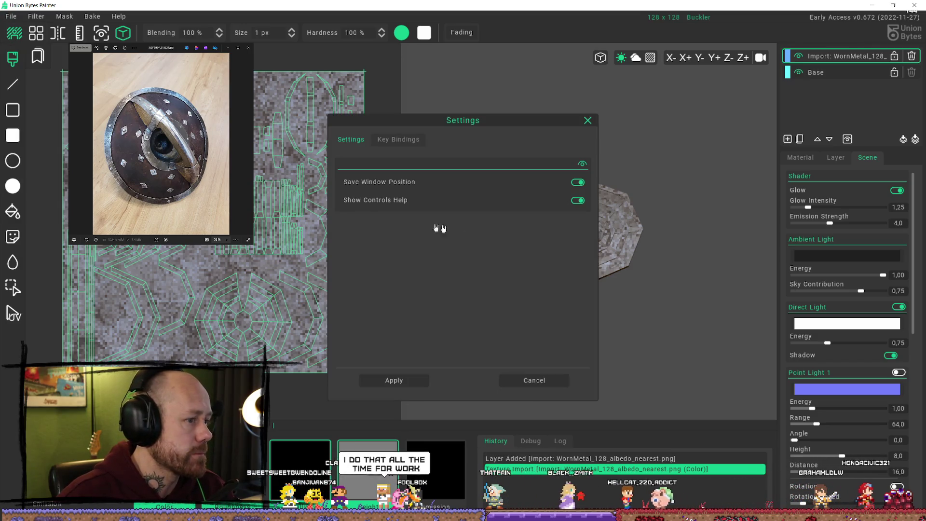
click(535, 380)
click(11, 16)
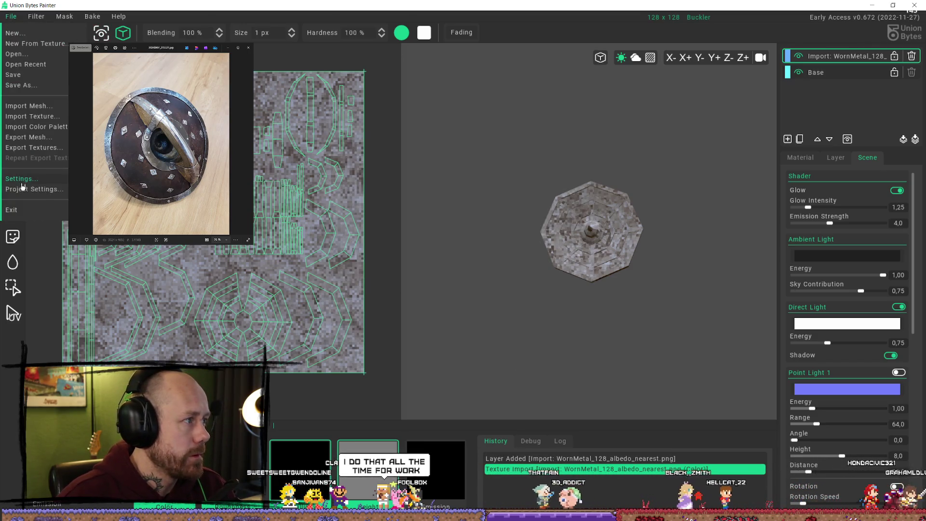
click(40, 179)
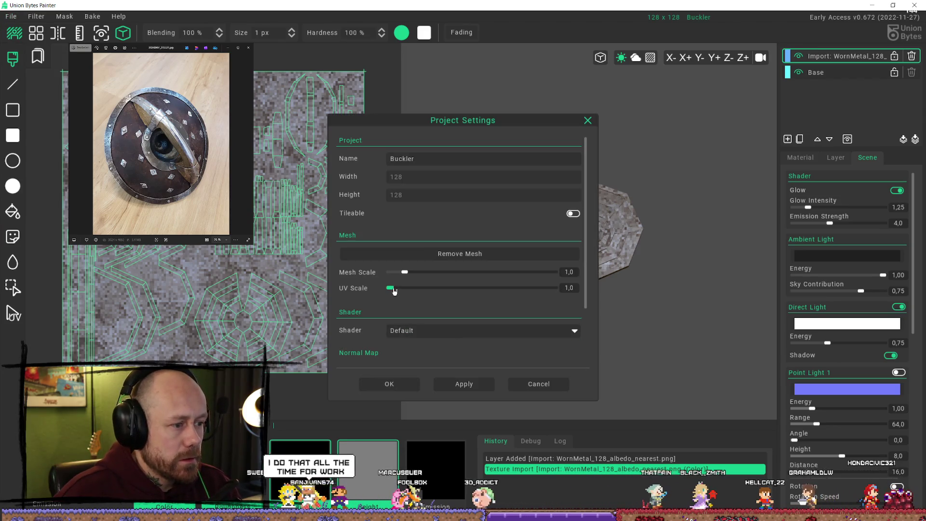
drag(469, 278, 557, 273)
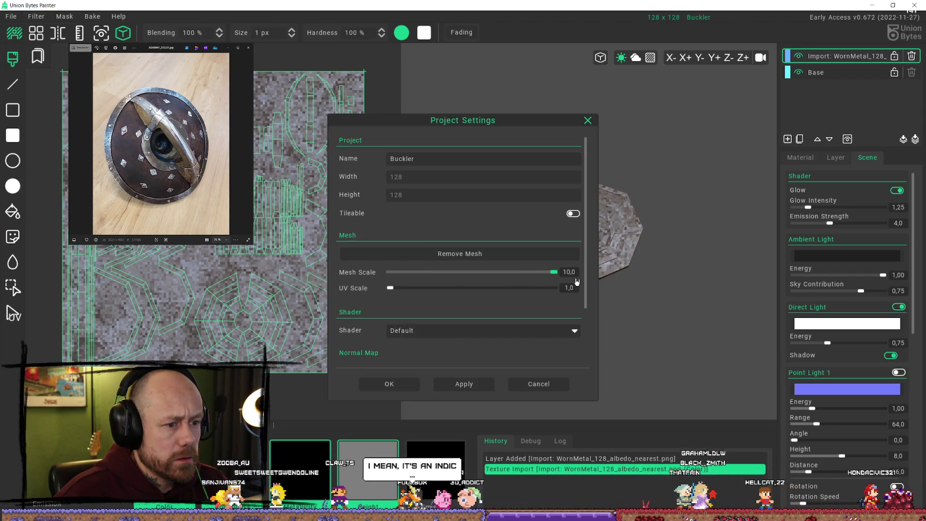
click(464, 383)
scroll(543, 273, down, 3)
mouse_move(543, 273)
right_down()
mouse_move(612, 248)
mouse_move(612, 166)
mouse_move(605, 253)
mouse_move(636, 253)
mouse_move(623, 278)
mouse_move(615, 240)
mouse_move(554, 215)
mouse_move(525, 258)
mouse_move(484, 218)
mouse_move(447, 219)
mouse_move(446, 256)
mouse_move(655, 218)
mouse_move(615, 248)
mouse_move(601, 213)
mouse_move(604, 232)
mouse_move(593, 220)
right_up()
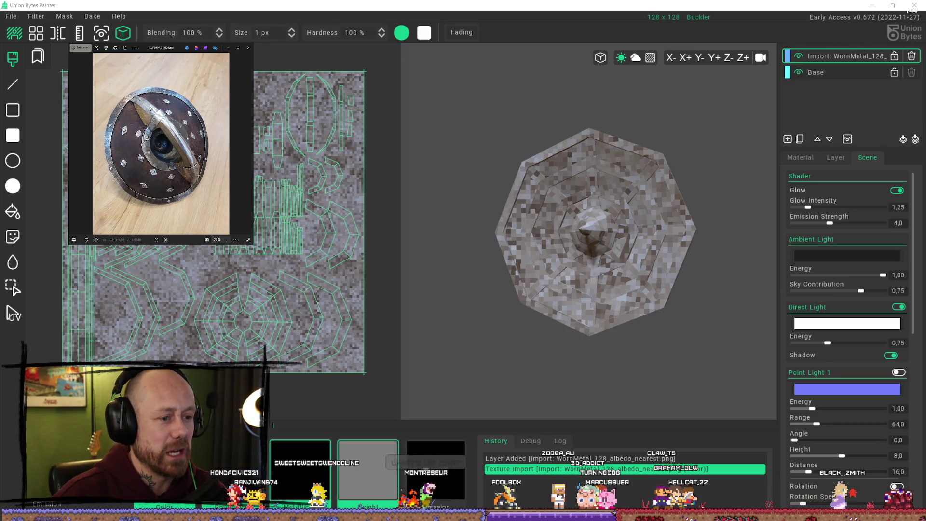
scroll(583, 324, up, 3)
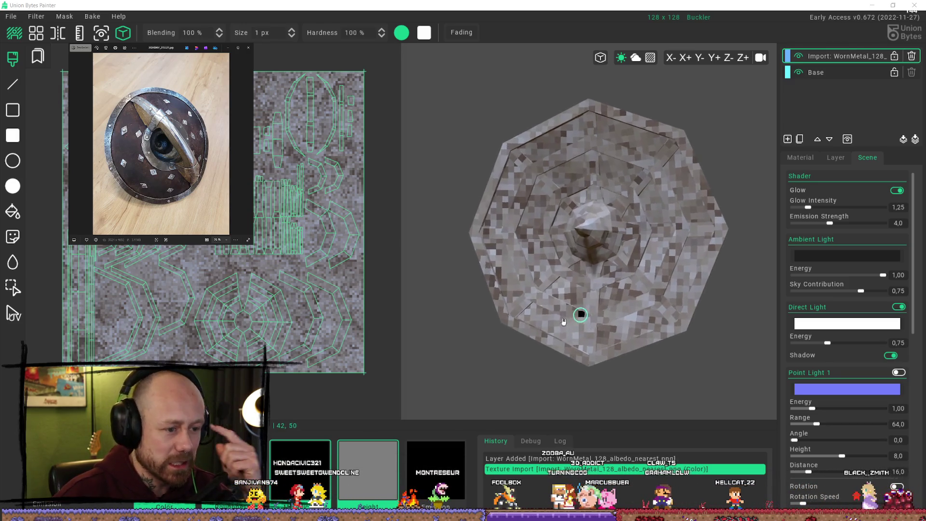
scroll(572, 328, up, 2)
right_drag(555, 331, 543, 329)
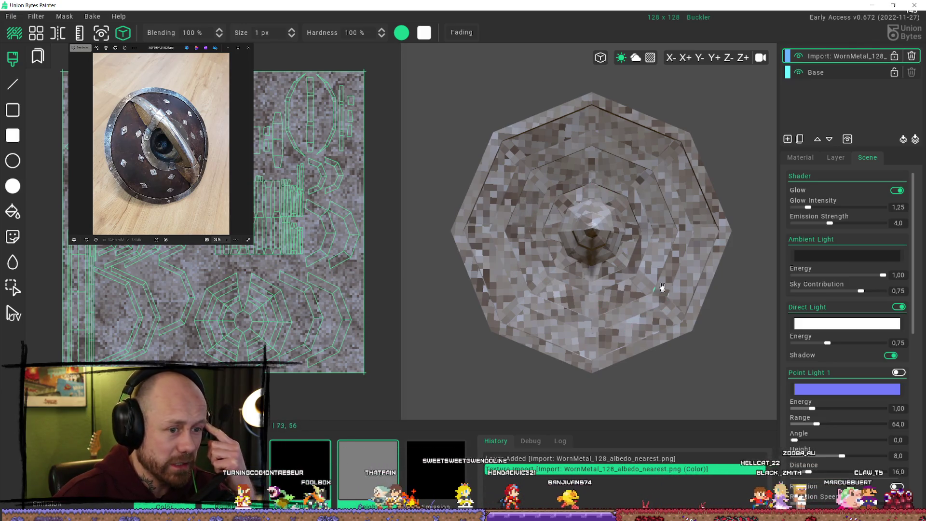
mouse_move(623, 331)
right_down()
mouse_move(645, 257)
mouse_move(609, 228)
mouse_move(585, 252)
mouse_move(628, 264)
mouse_move(642, 236)
right_up()
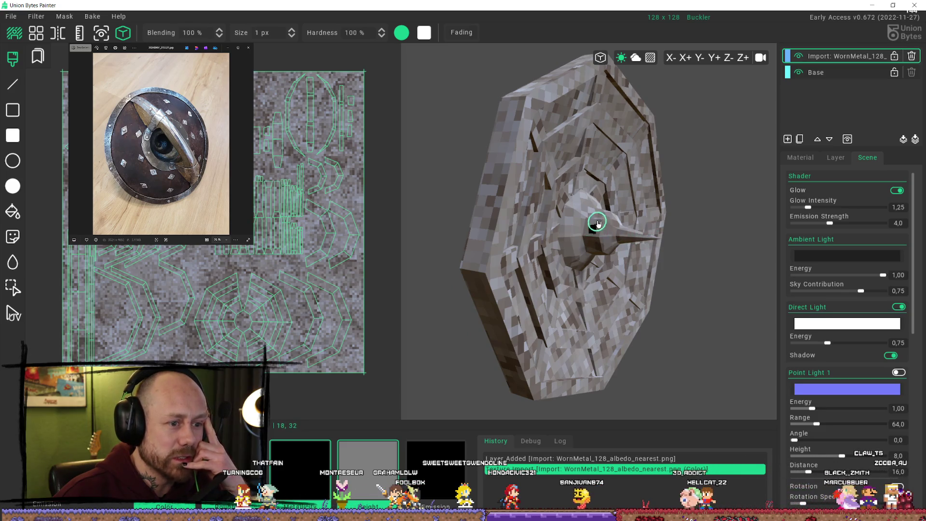
right_drag(606, 216, 549, 253)
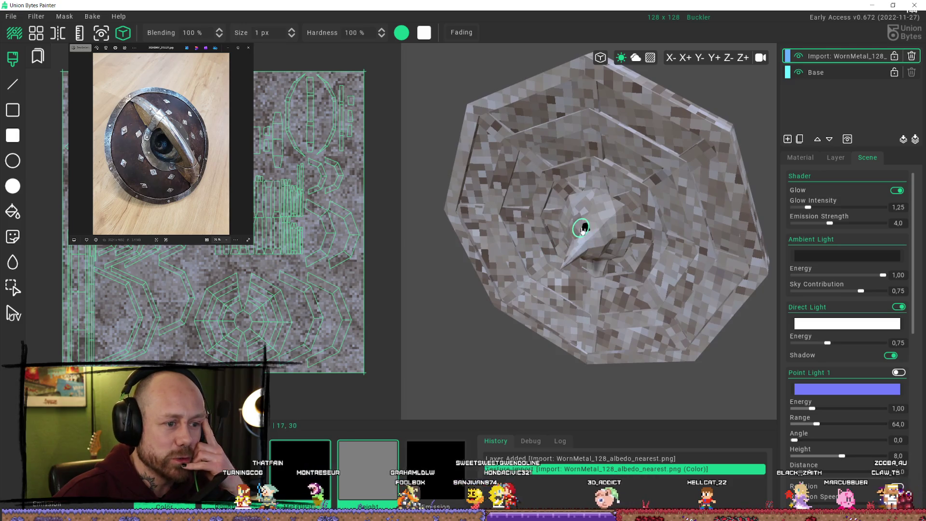
mouse_move(587, 219)
middle_down()
mouse_move(603, 192)
mouse_move(591, 174)
mouse_move(583, 196)
mouse_move(593, 217)
mouse_move(572, 176)
middle_up()
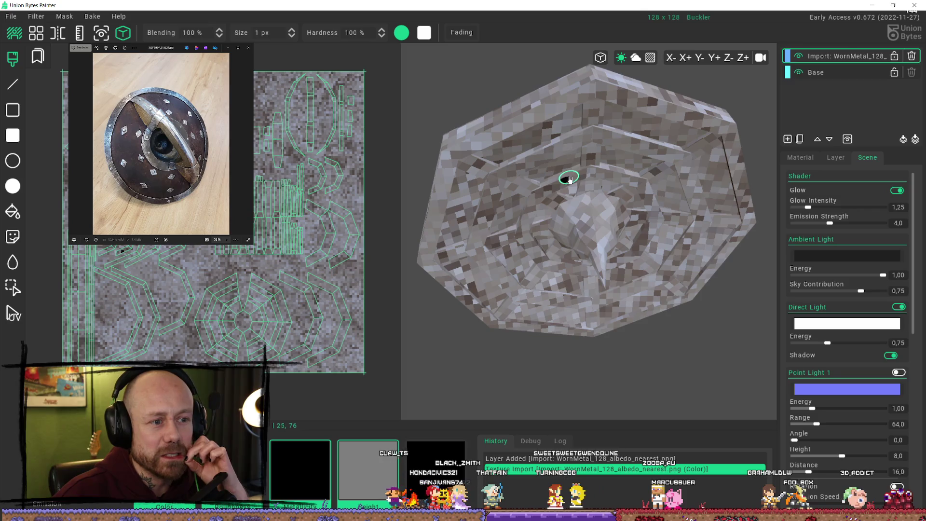
middle_drag(600, 170, 616, 176)
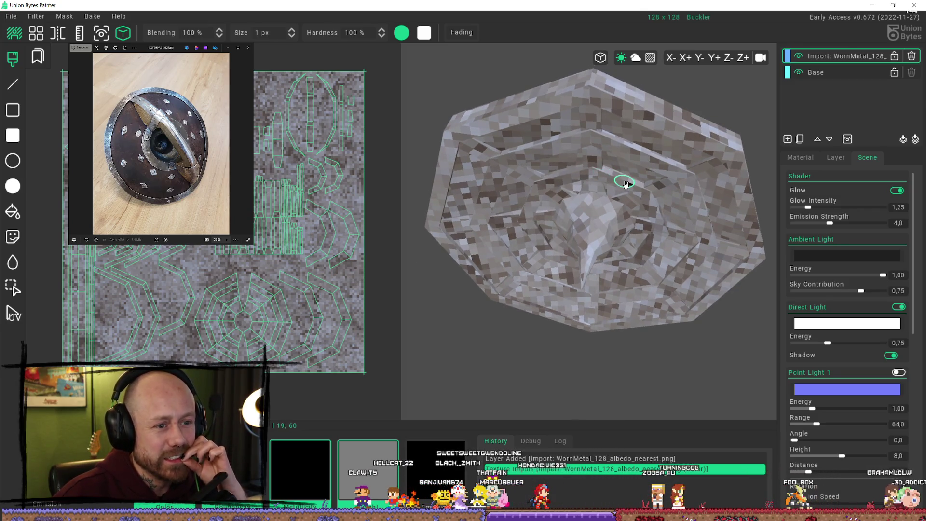
middle_drag(647, 195, 647, 209)
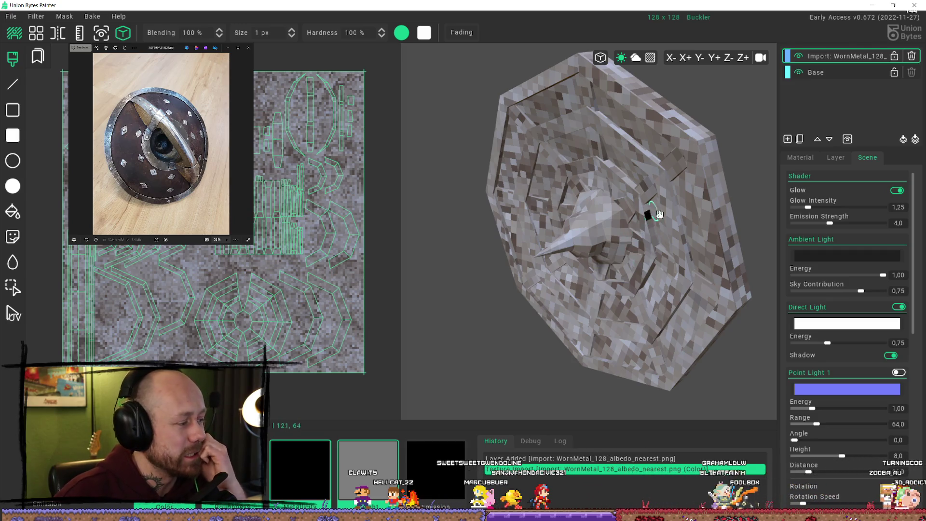
mouse_move(649, 219)
middle_down()
mouse_move(655, 202)
mouse_move(682, 194)
mouse_move(641, 217)
mouse_move(667, 211)
mouse_move(631, 186)
mouse_move(718, 179)
mouse_move(647, 213)
middle_up()
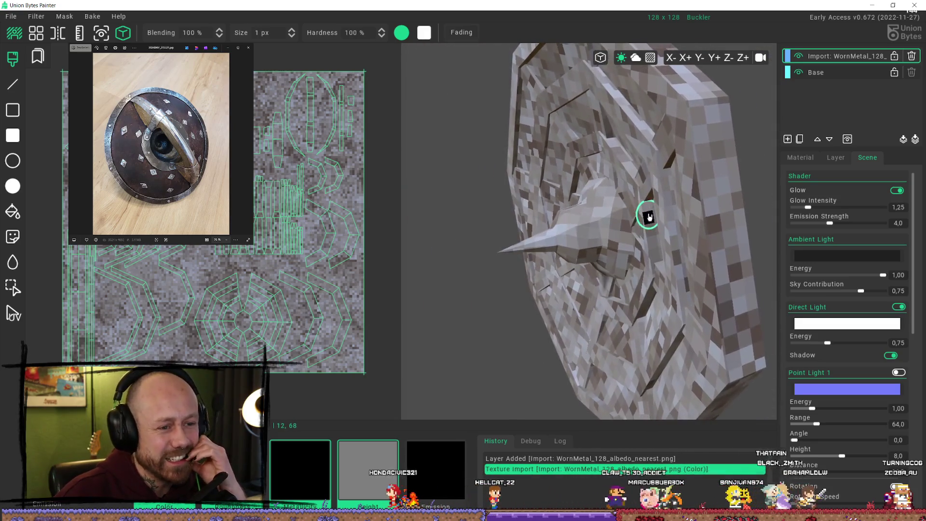
middle_drag(269, 269, 246, 296)
scroll(247, 295, up, 2)
scroll(323, 269, up, 2)
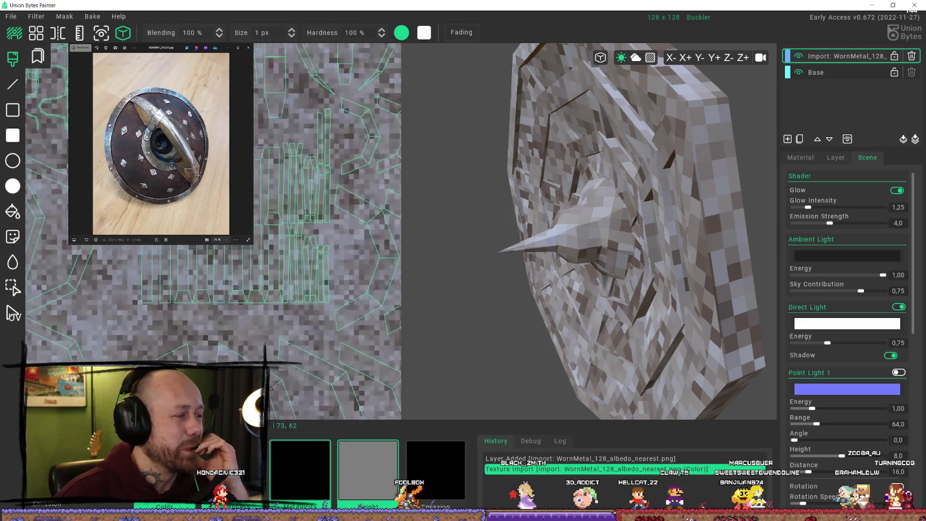
scroll(322, 269, up, 2)
click(326, 217)
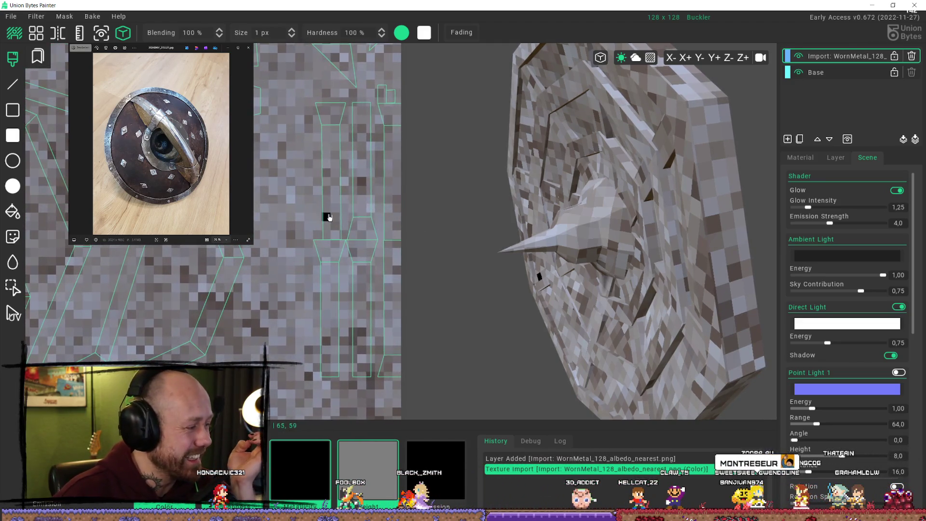
mouse_move(543, 238)
middle_down()
mouse_move(619, 217)
mouse_move(583, 265)
mouse_move(558, 213)
mouse_move(532, 239)
mouse_move(533, 290)
mouse_move(542, 296)
mouse_move(523, 320)
mouse_move(504, 314)
mouse_move(545, 263)
mouse_move(593, 268)
mouse_move(569, 227)
mouse_move(626, 216)
mouse_move(623, 273)
mouse_move(678, 231)
mouse_move(687, 174)
mouse_move(696, 192)
mouse_move(557, 224)
mouse_move(564, 217)
middle_up()
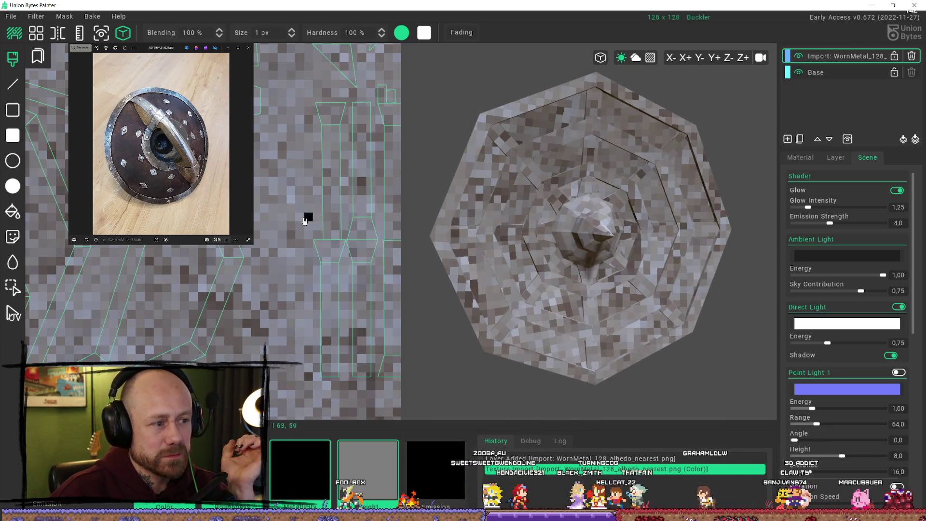
scroll(306, 215, down, 2)
scroll(261, 203, down, 2)
scroll(264, 346, down, 2)
scroll(268, 336, down, 1)
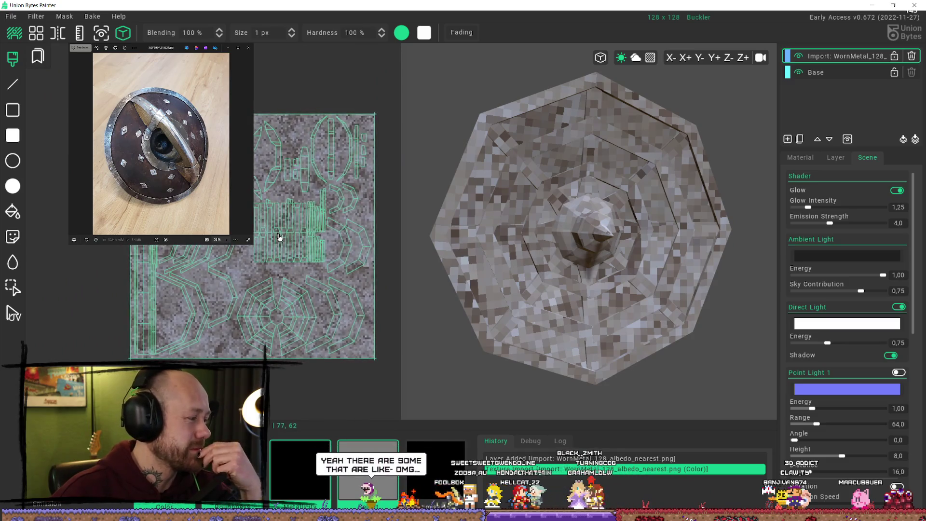
scroll(263, 270, up, 1)
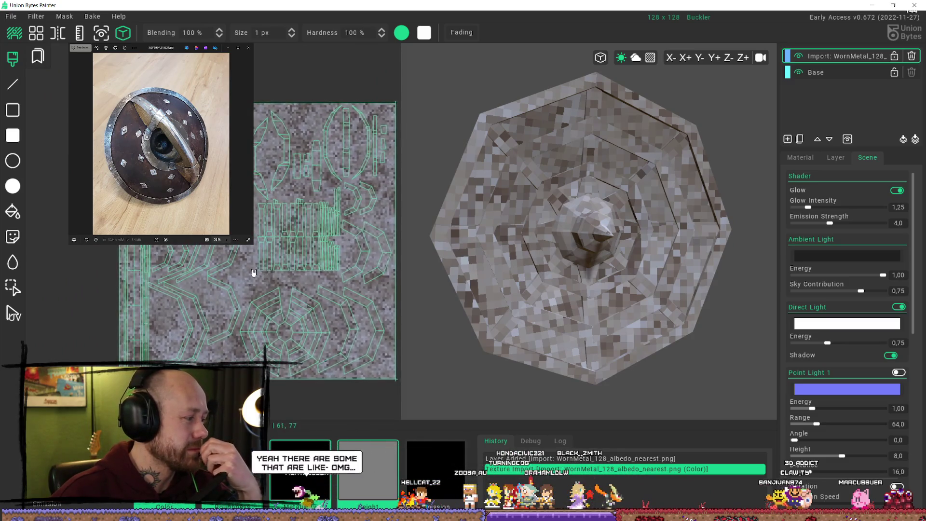
middle_drag(253, 271, 217, 235)
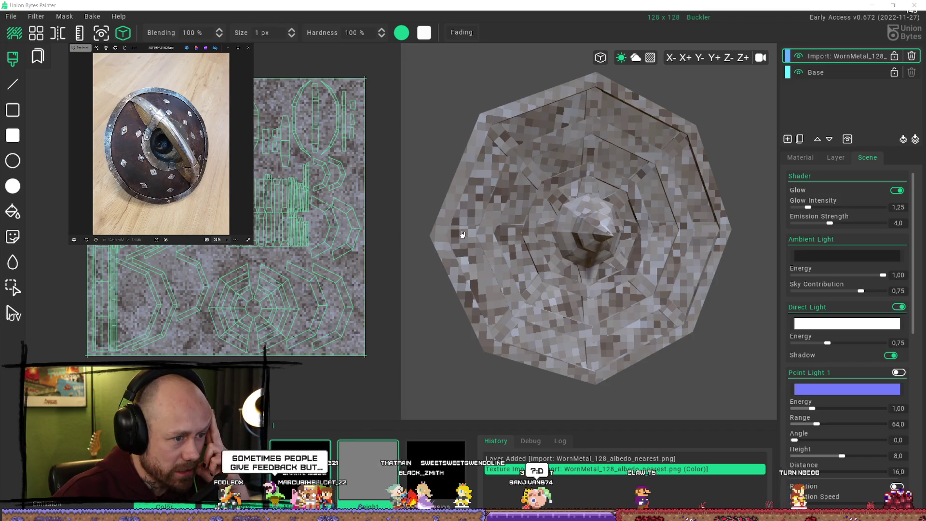
middle_drag(462, 236, 468, 236)
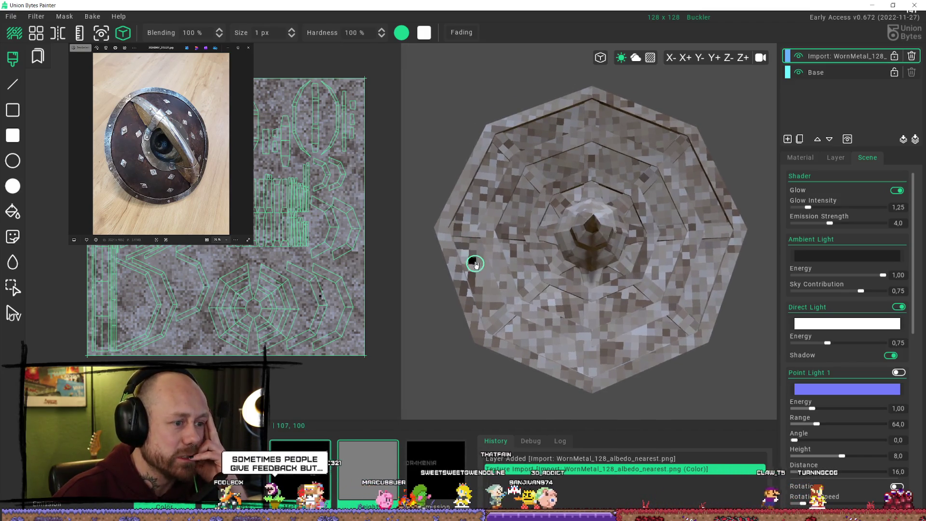
scroll(470, 234, up, 3)
scroll(424, 244, up, 3)
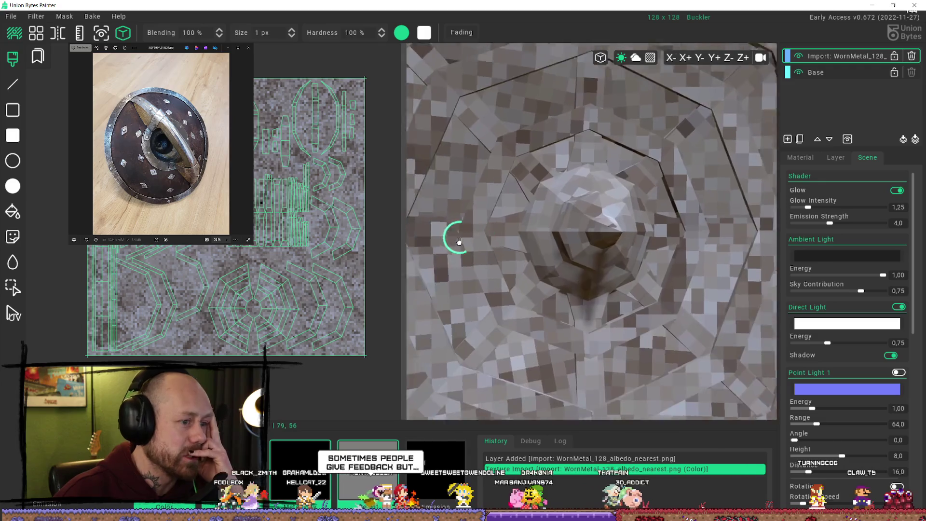
Stamp a rectangle over the web frame area and place several 1 px test marks on the white UV area
mouse_move(456, 234)
middle_down()
mouse_move(491, 252)
mouse_move(455, 247)
middle_up()
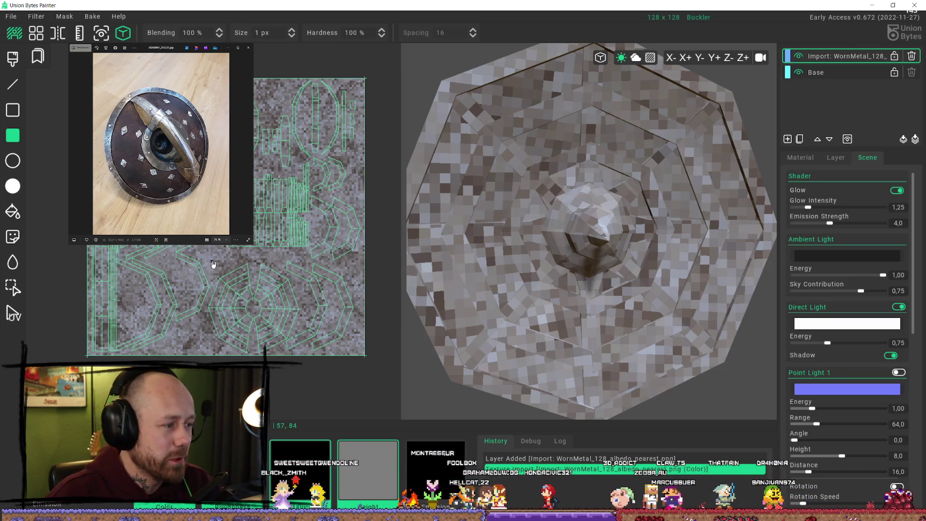
drag(210, 259, 369, 380)
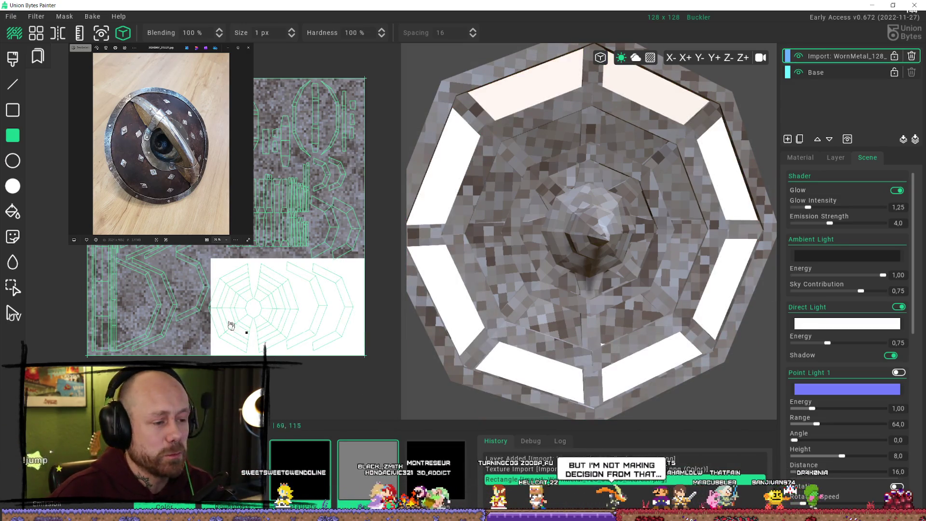
drag(214, 302, 210, 316)
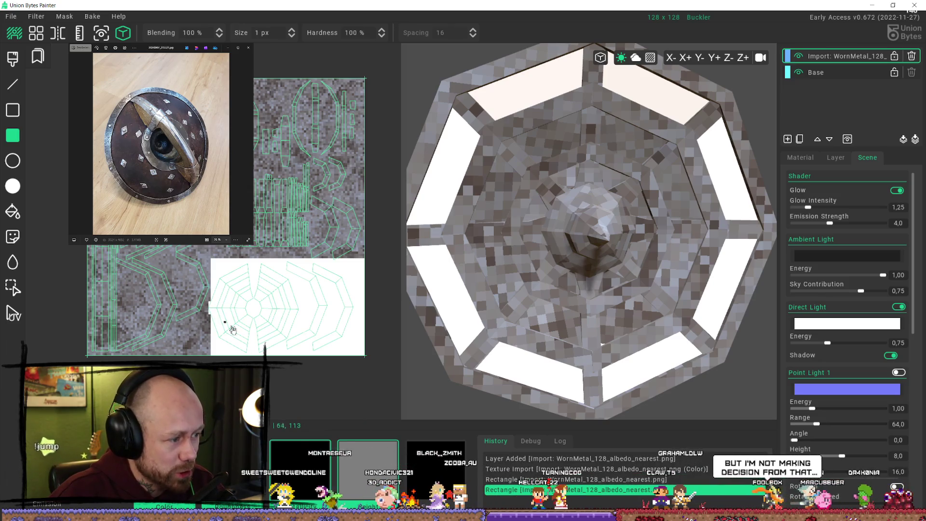
scroll(221, 318, up, 1)
scroll(221, 319, up, 1)
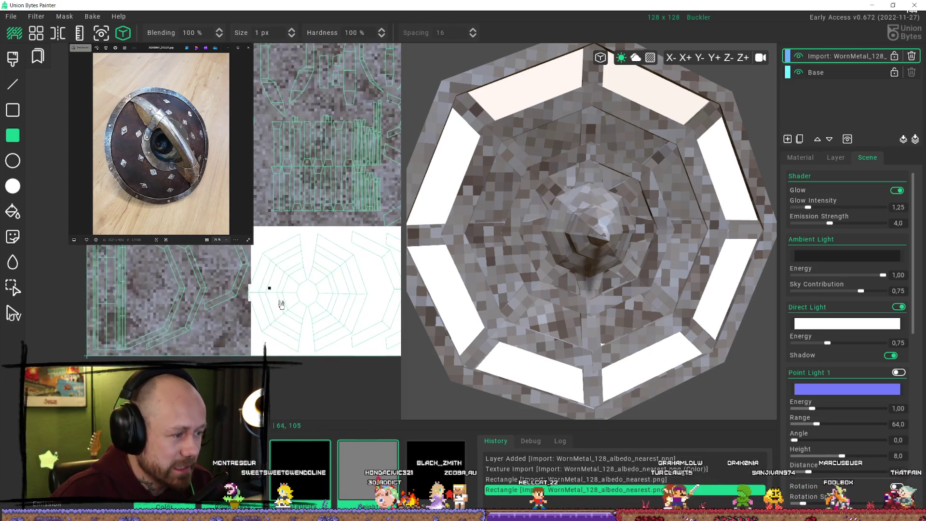
scroll(264, 289, up, 1)
scroll(269, 275, up, 1)
scroll(219, 268, up, 1)
click(225, 286)
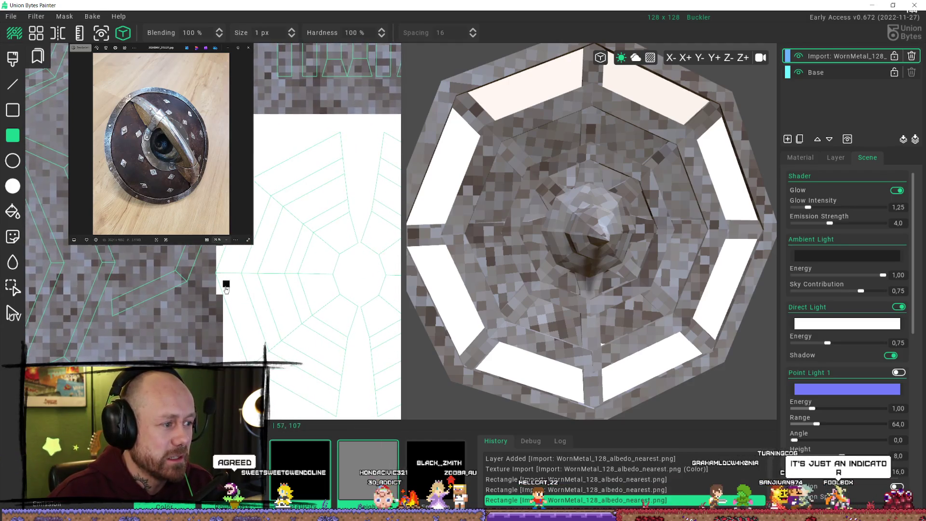
drag(216, 282, 213, 284)
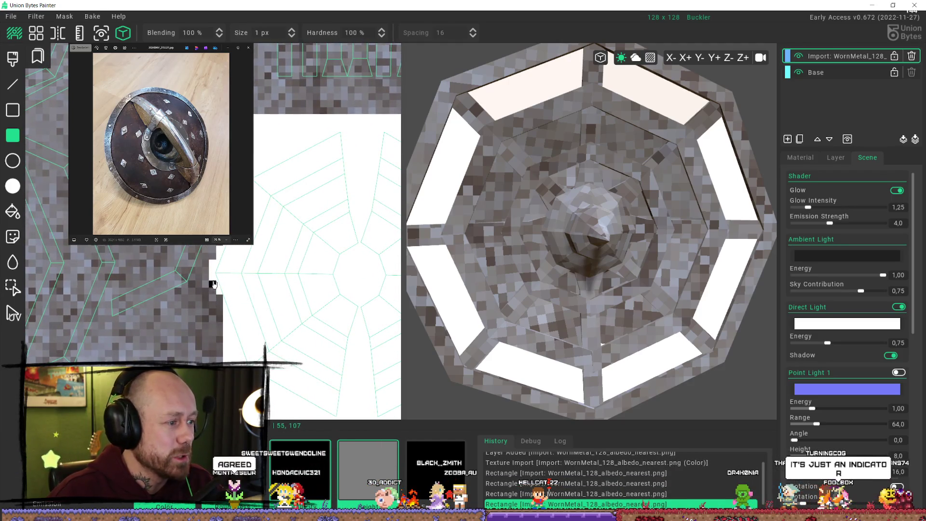
click(219, 301)
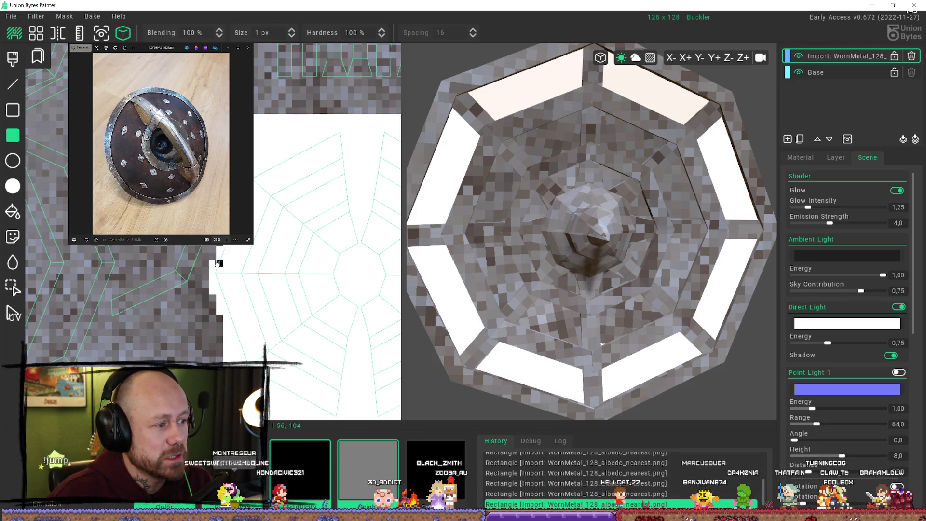
scroll(259, 262, down, 3)
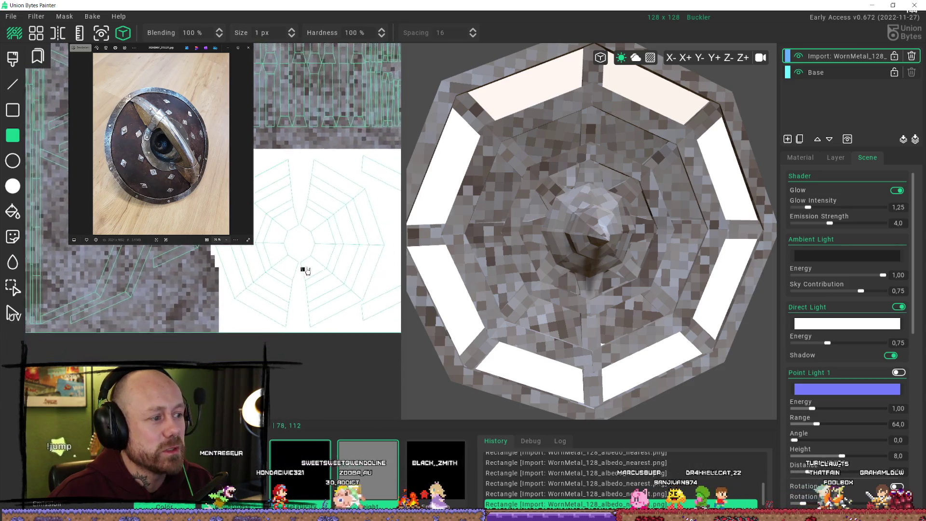
mouse_move(268, 300)
middle_down()
mouse_move(304, 268)
mouse_move(248, 261)
middle_up()
scroll(300, 263, up, 2)
middle_drag(264, 200, 262, 197)
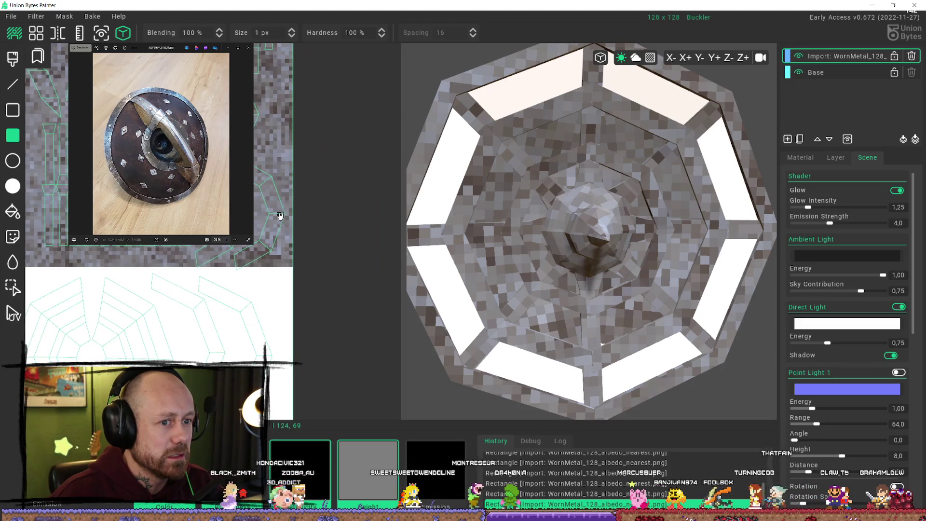
scroll(286, 201, down, 2)
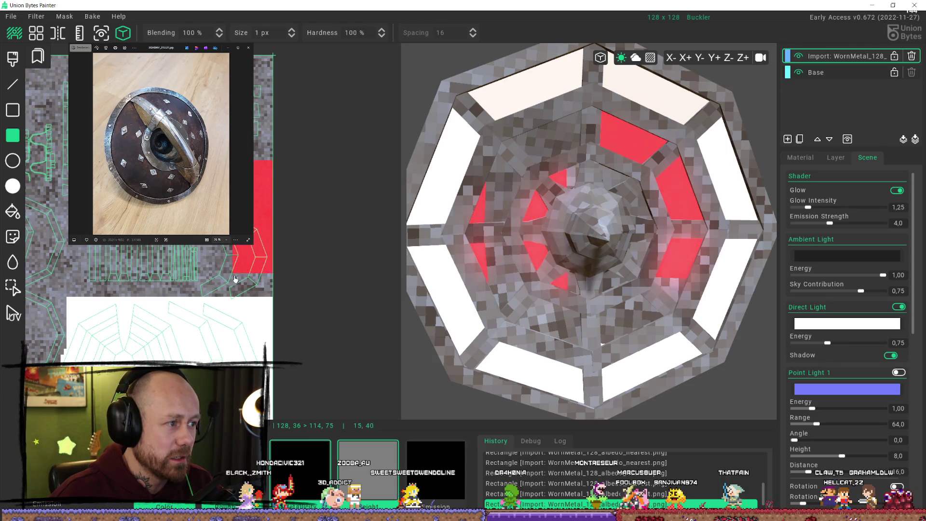
Fill a red block over the inner panel UVs, undo it, and after viewing the back start another red block there
drag(257, 185, 205, 310)
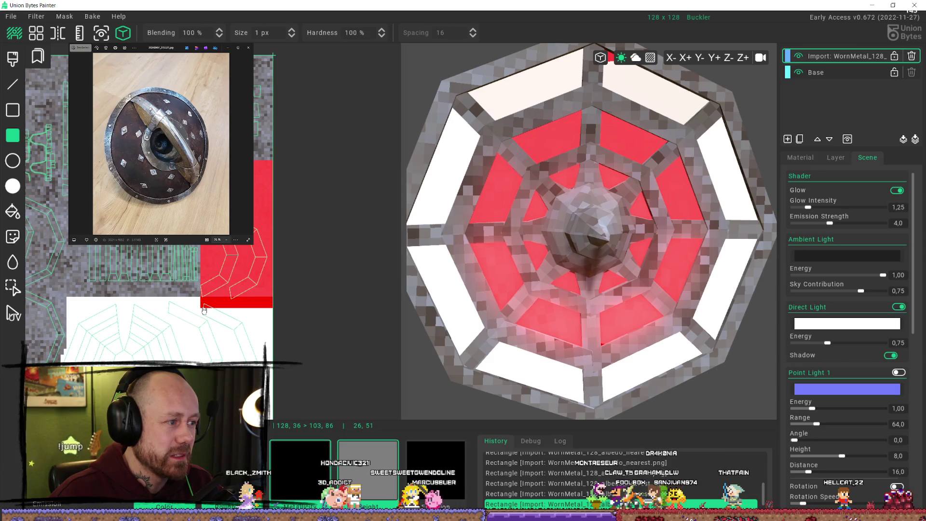
key(ctrl+z)
mouse_move(434, 263)
middle_down()
mouse_move(623, 245)
mouse_move(612, 213)
mouse_move(697, 193)
middle_up()
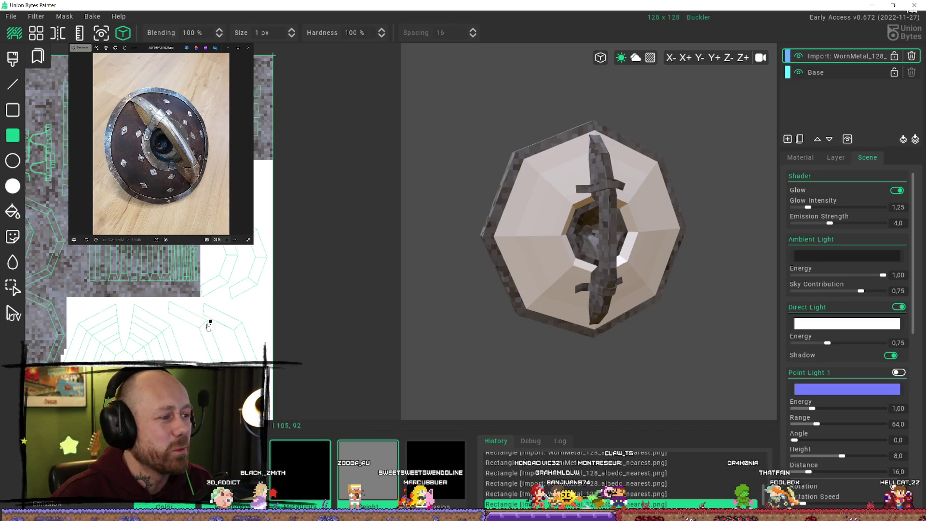
mouse_move(209, 326)
middle_down()
mouse_move(248, 280)
mouse_move(393, 265)
middle_up()
mouse_move(662, 190)
middle_down()
mouse_move(618, 234)
mouse_move(605, 217)
mouse_move(593, 239)
mouse_move(490, 238)
mouse_move(623, 244)
mouse_move(610, 240)
middle_up()
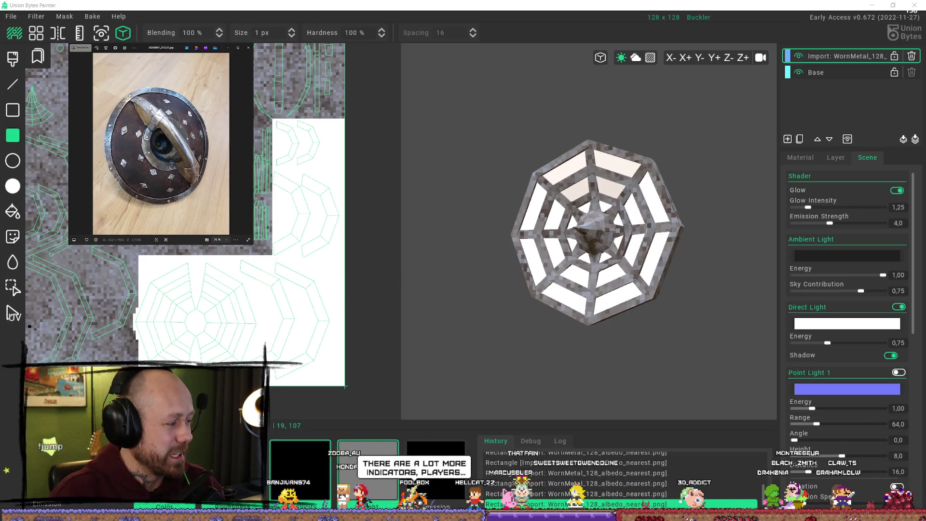
mouse_move(450, 254)
middle_down()
mouse_move(646, 239)
mouse_move(590, 229)
middle_up()
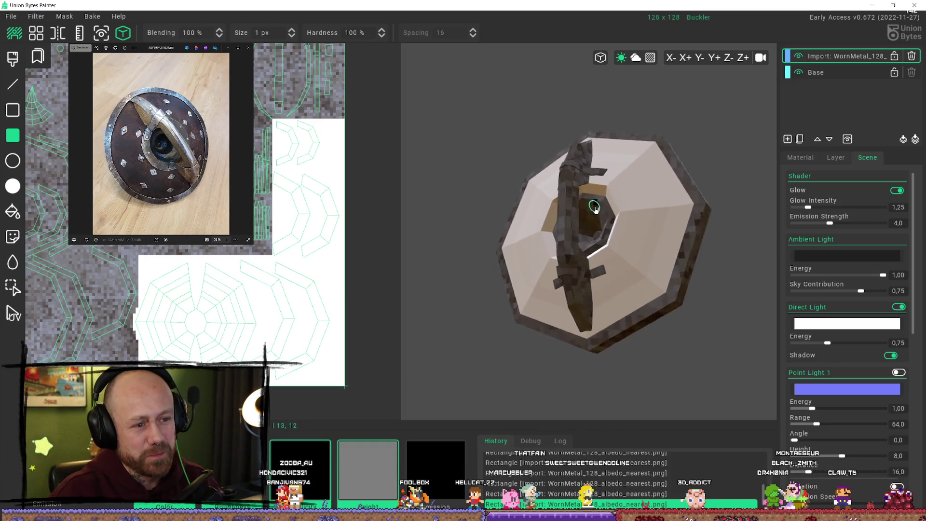
scroll(590, 229, up, 3)
scroll(256, 217, up, 5)
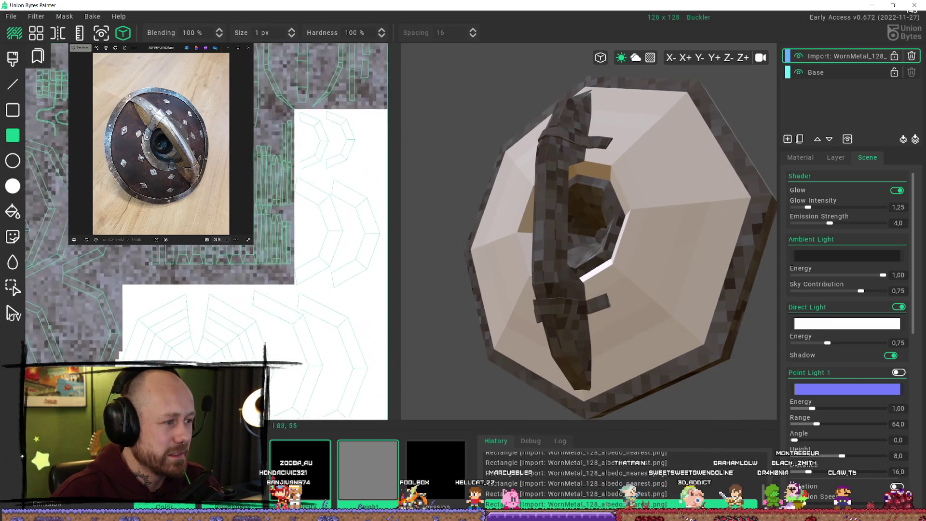
drag(151, 124, 340, 316)
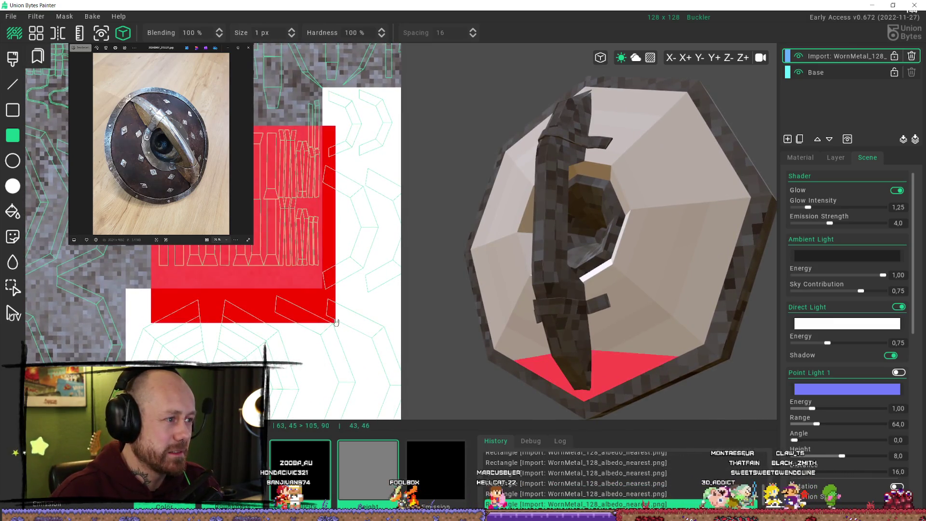
Undo the red block, draw a white rectangle beside the face UVs, and check the shield edge-on and three-quarter
key(ctrl+z)
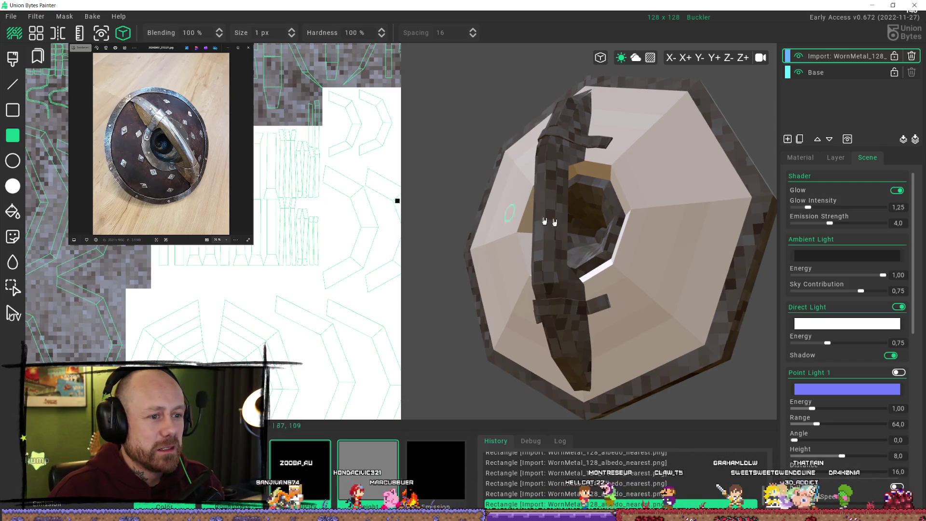
mouse_move(434, 217)
middle_down()
mouse_move(459, 236)
mouse_move(543, 237)
mouse_move(687, 270)
mouse_move(744, 259)
mouse_move(699, 258)
mouse_move(733, 249)
mouse_move(773, 257)
middle_up()
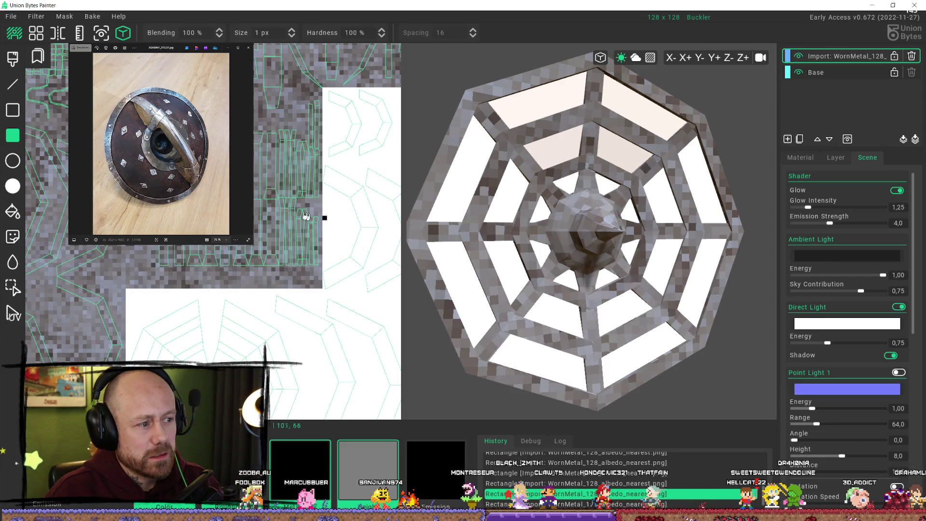
scroll(310, 213, down, 1)
scroll(314, 267, down, 1)
scroll(315, 229, down, 1)
middle_drag(315, 230, 317, 237)
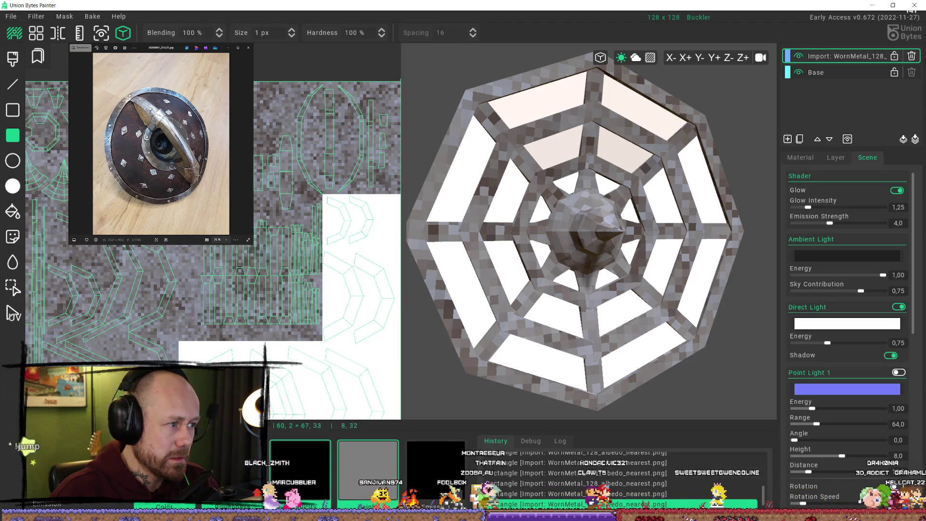
mouse_move(188, 87)
mouse_down()
mouse_move(329, 218)
mouse_move(310, 183)
mouse_move(293, 211)
mouse_up()
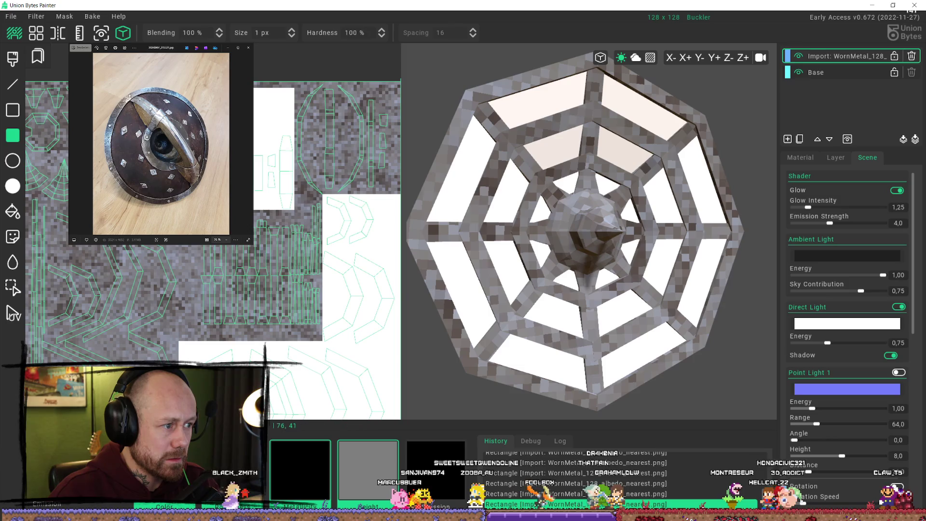
scroll(563, 208, down, 4)
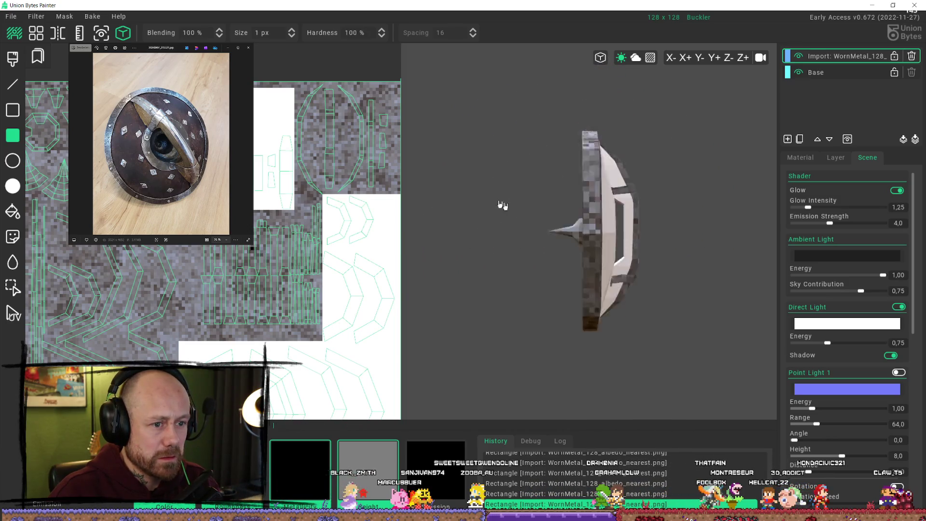
right_drag(563, 209, 609, 206)
scroll(610, 205, down, 2)
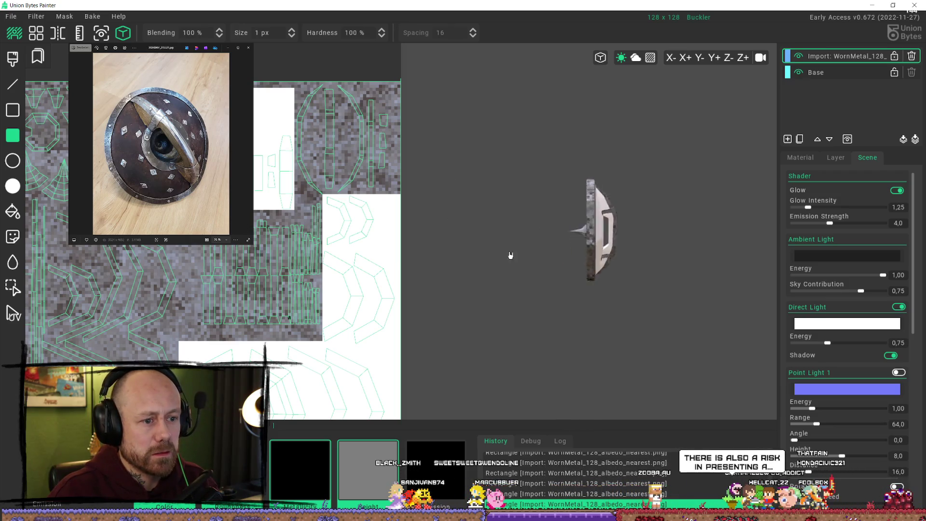
scroll(589, 210, up, 3)
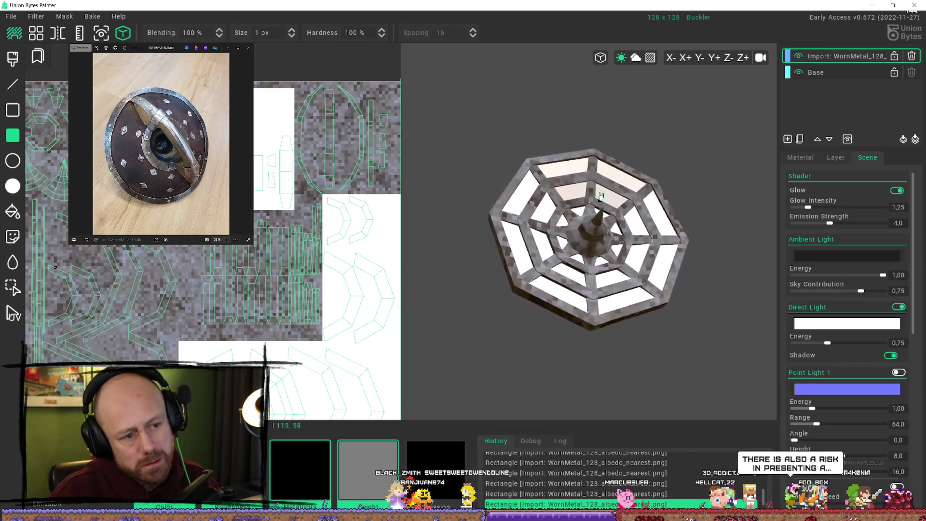
mouse_move(588, 210)
right_down()
mouse_move(555, 272)
mouse_move(607, 278)
mouse_move(581, 289)
mouse_move(588, 238)
mouse_move(635, 263)
mouse_move(714, 254)
mouse_move(657, 201)
mouse_move(599, 239)
mouse_move(582, 271)
right_up()
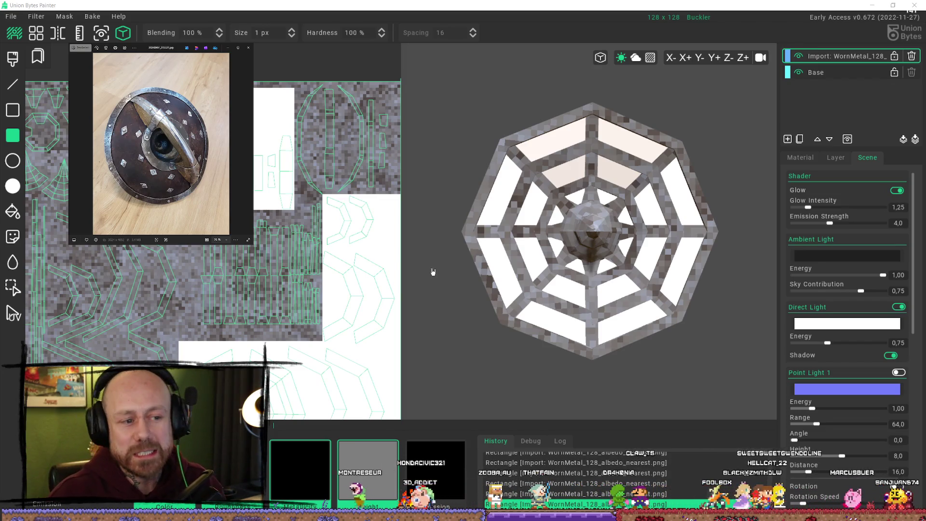
Tilt the shield sideways to check the worn-metal web frame and rim
mouse_move(432, 269)
right_down()
mouse_move(574, 225)
mouse_move(496, 216)
right_up()
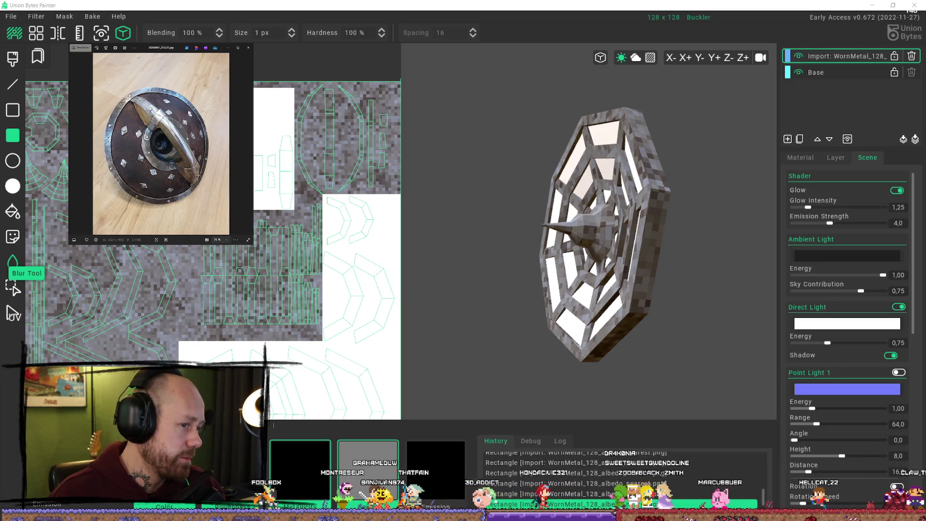
Snap to a front view, then orbit around the shield's back and front to inspect the metal frame
key(KP_1)
middle_drag(608, 300, 558, 217)
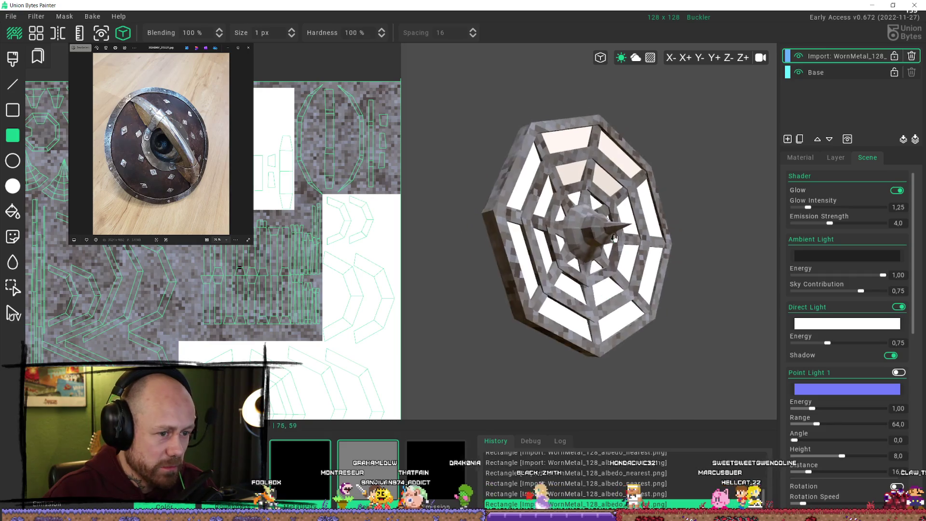
scroll(557, 217, up, 3)
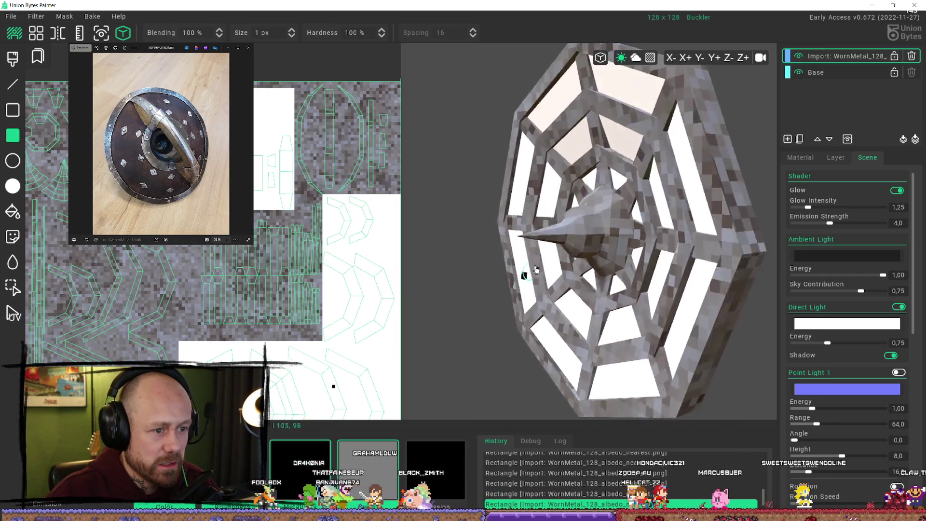
mouse_move(558, 217)
middle_down()
mouse_move(599, 233)
mouse_move(571, 241)
mouse_move(506, 291)
mouse_move(465, 280)
mouse_move(669, 289)
mouse_move(635, 213)
mouse_move(654, 190)
middle_up()
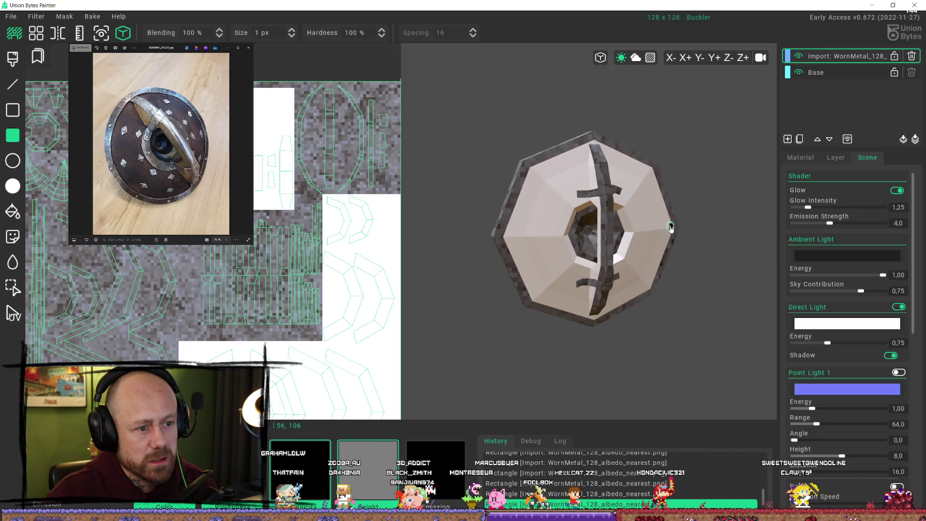
middle_drag(618, 279, 745, 202)
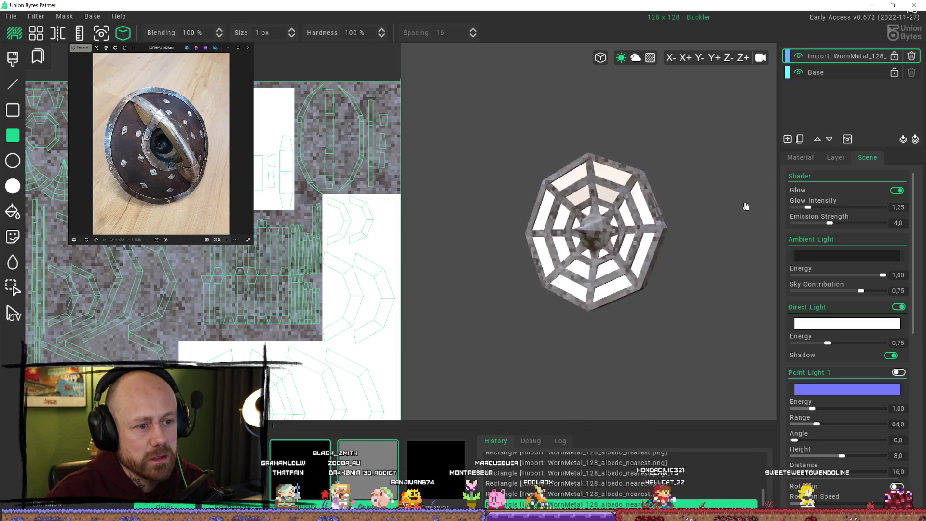
scroll(641, 161, up, 2)
middle_drag(642, 161, 634, 192)
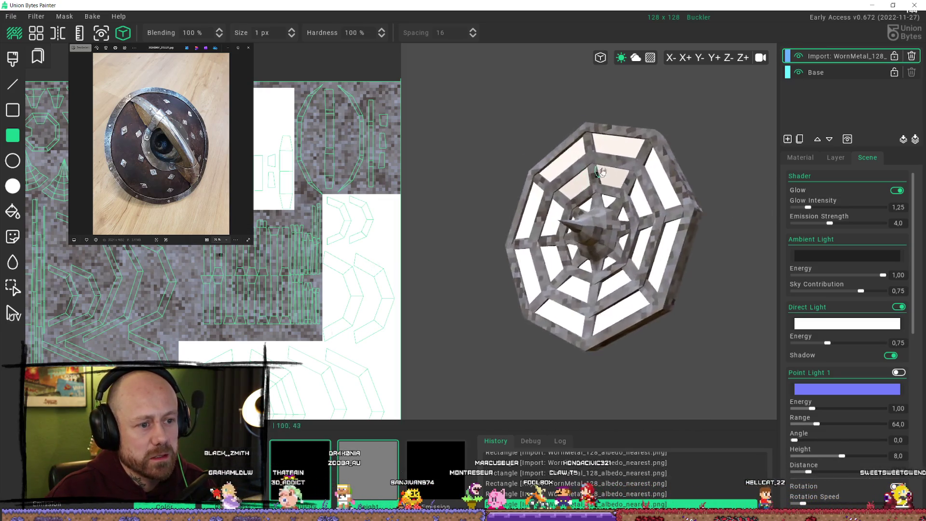
scroll(633, 190, down, 2)
scroll(652, 215, down, 2)
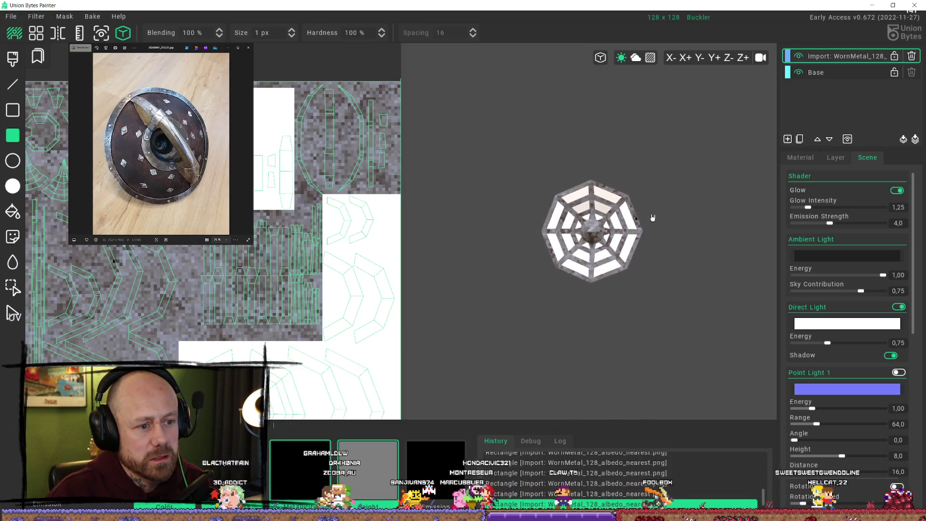
scroll(654, 215, up, 1)
scroll(617, 231, up, 2)
scroll(617, 231, up, 1)
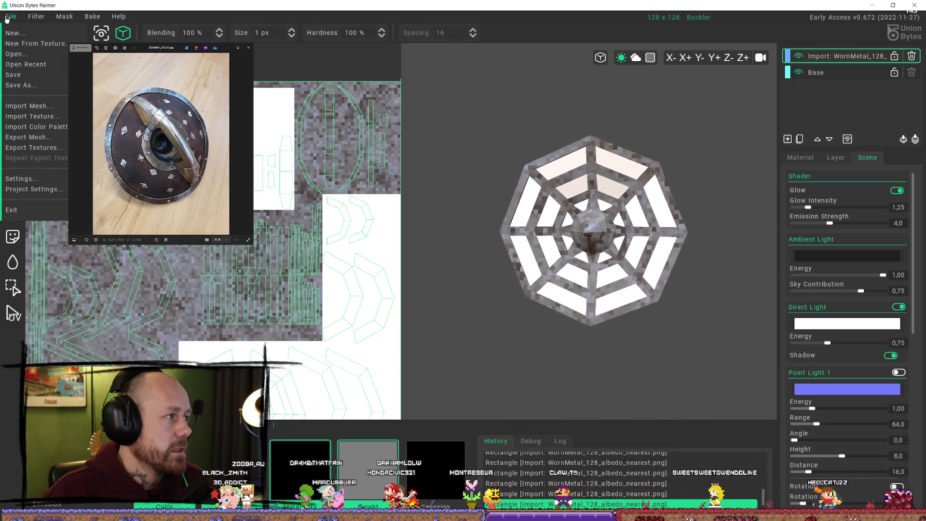
Bring up File > Save As, browse a folder, then close the Save Project File dialog without saving
click(11, 16)
click(20, 85)
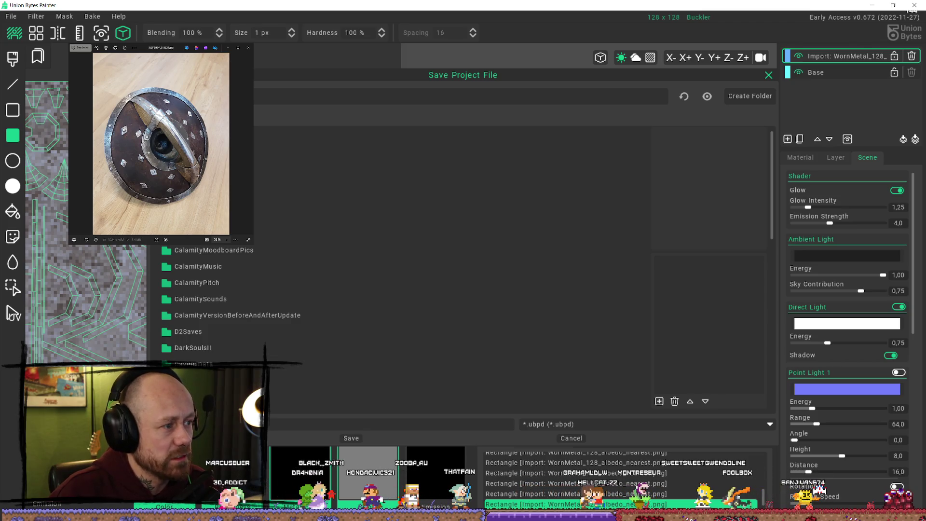
click(452, 219)
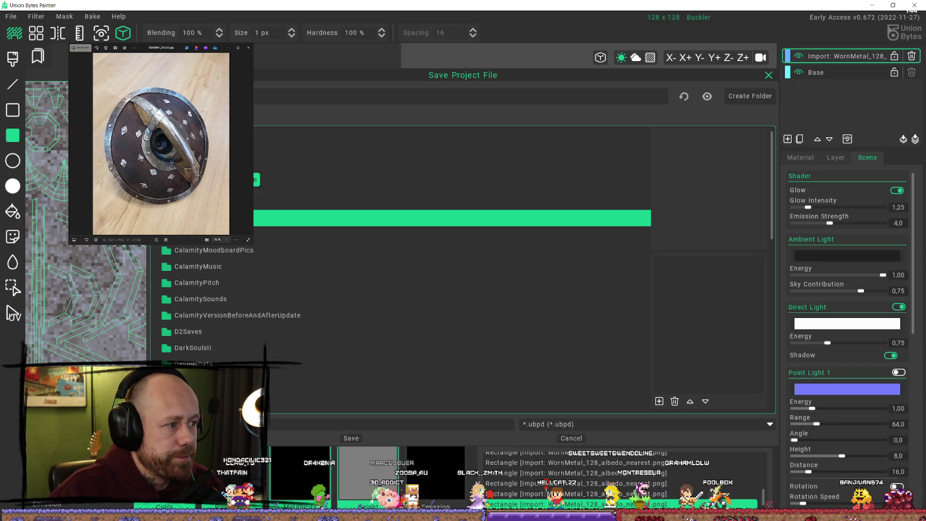
click(768, 74)
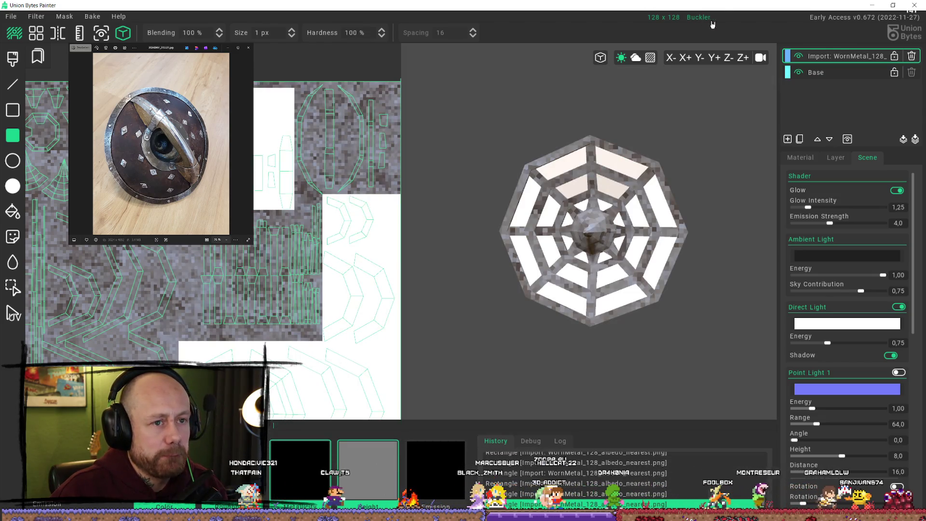
scroll(675, 145, down, 3)
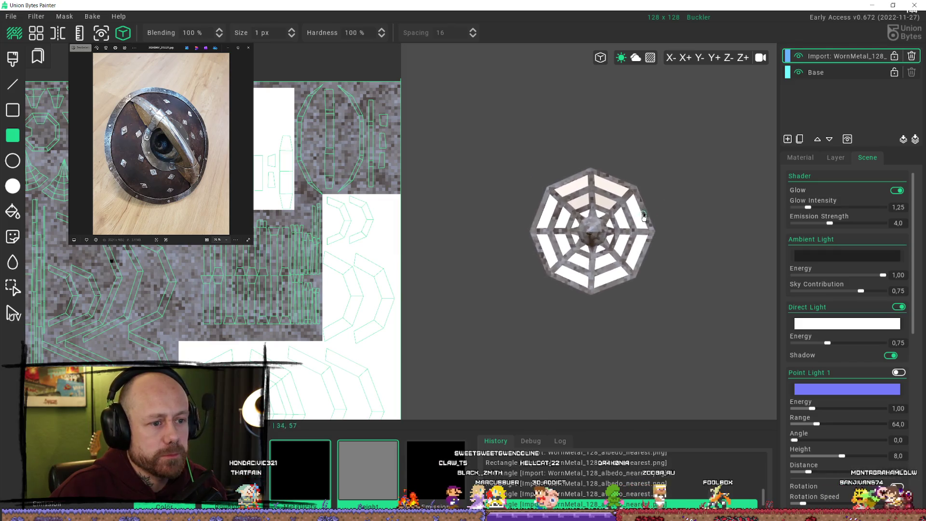
mouse_move(653, 213)
right_down()
mouse_move(614, 210)
mouse_move(633, 195)
right_up()
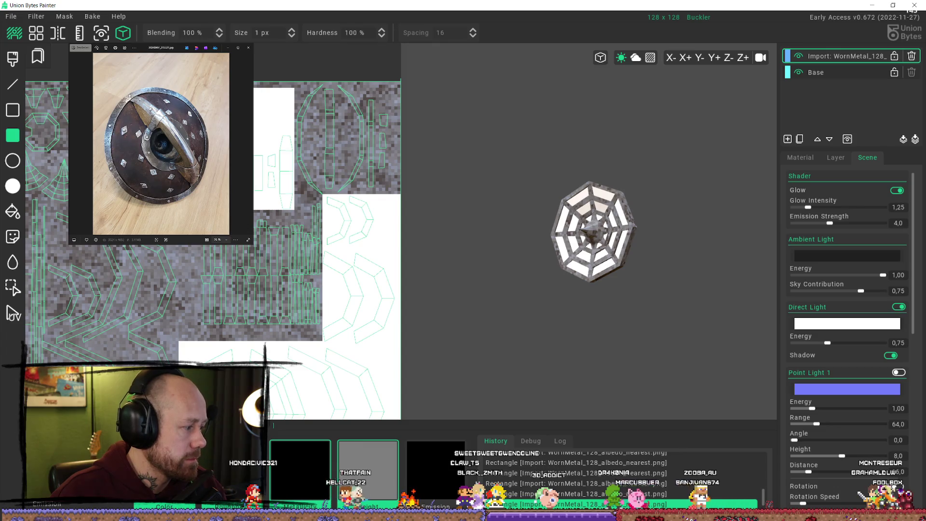
scroll(631, 268, up, 1)
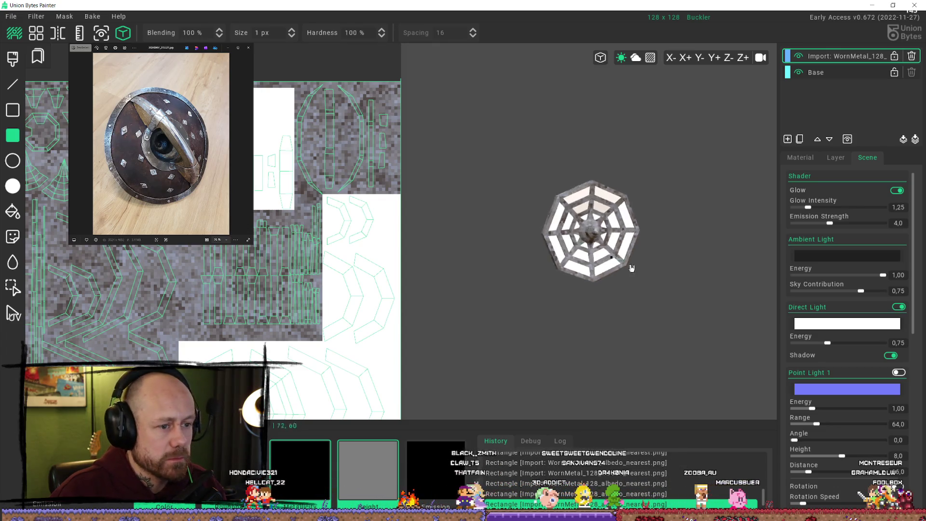
mouse_move(631, 268)
right_down()
mouse_move(616, 258)
mouse_move(485, 303)
right_up()
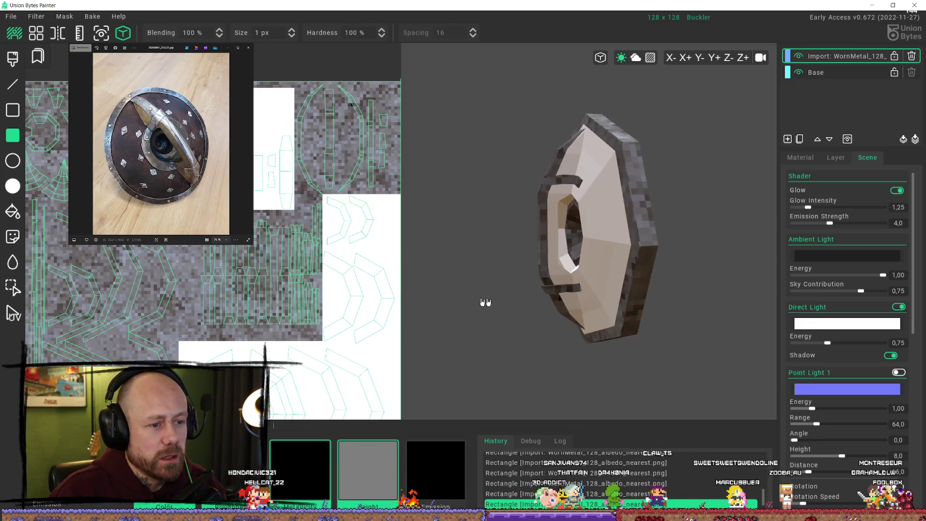
scroll(326, 290, down, 1)
scroll(326, 290, down, 1)
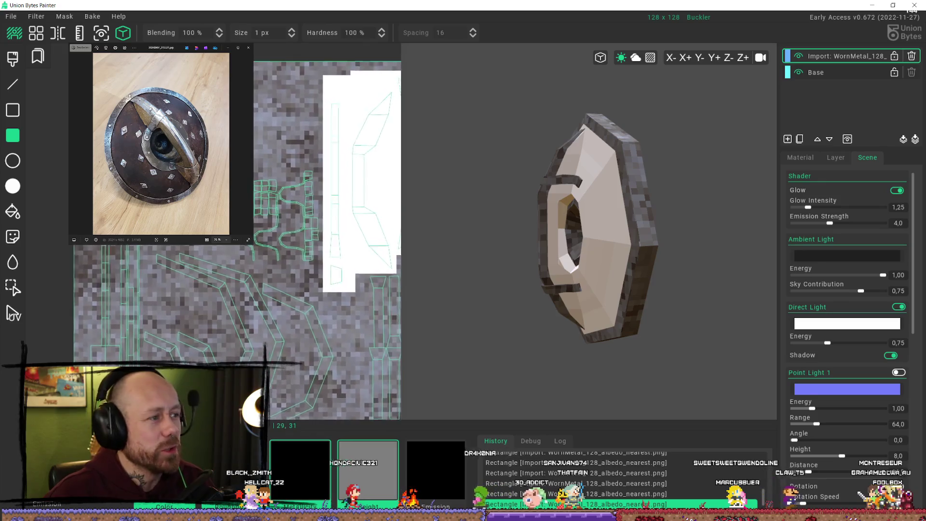
middle_drag(280, 216, 339, 130)
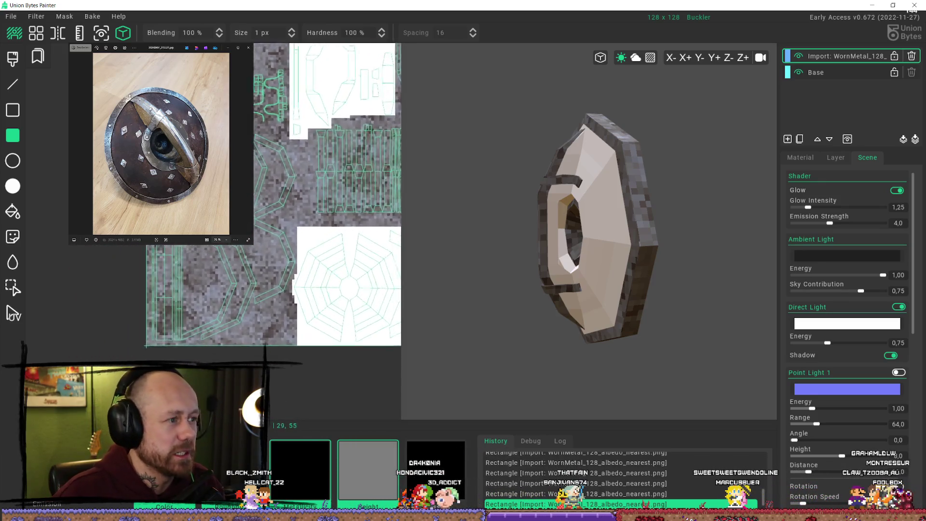
scroll(227, 232, up, 2)
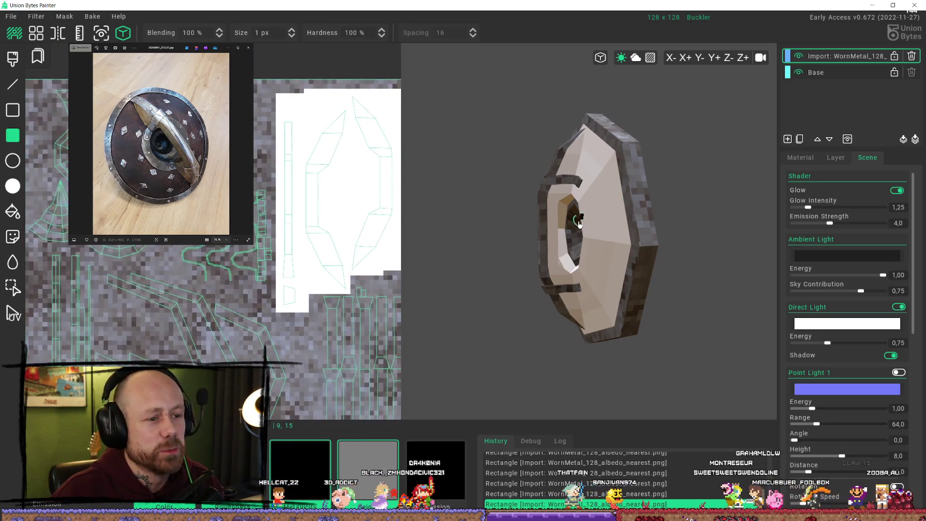
mouse_move(578, 222)
middle_down()
mouse_move(656, 198)
mouse_move(678, 213)
middle_up()
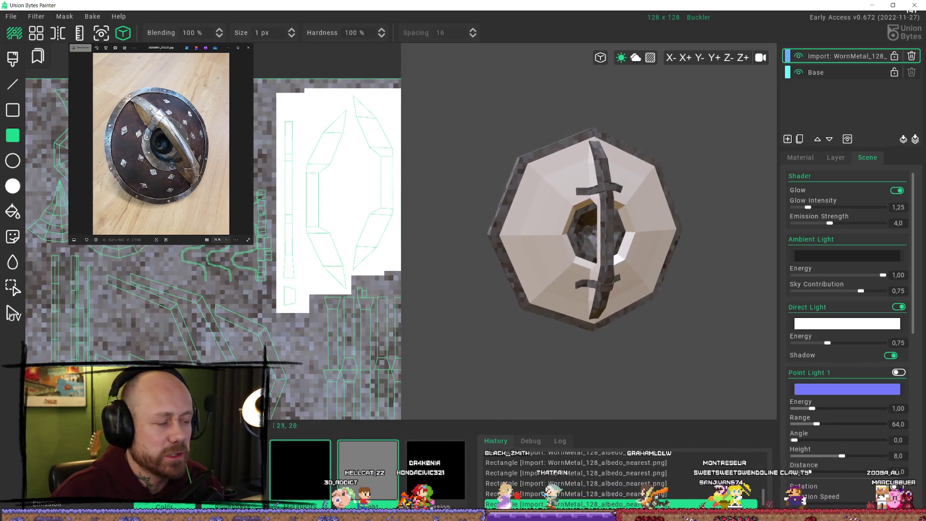
scroll(326, 319, down, 2)
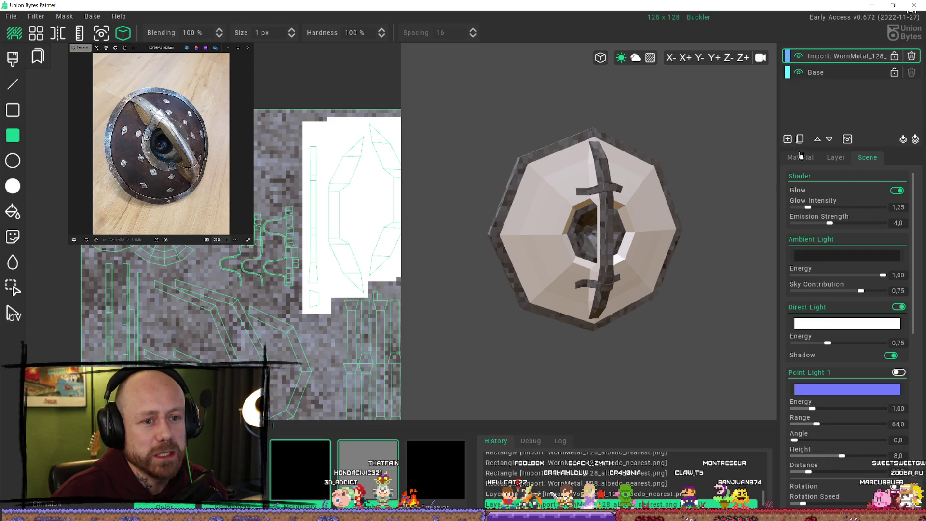
Add an empty Layer 2 above the worn-metal layer and review its layer and lighting settings
click(799, 138)
click(836, 156)
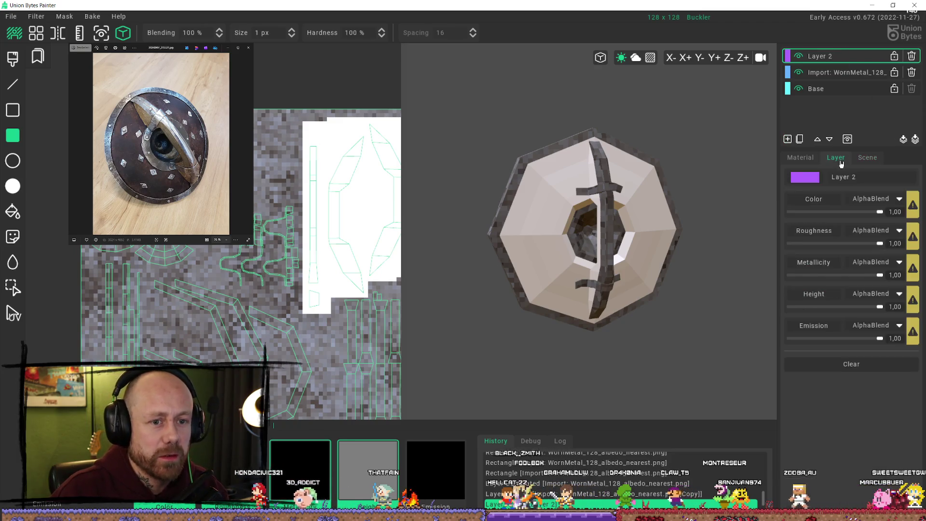
click(867, 157)
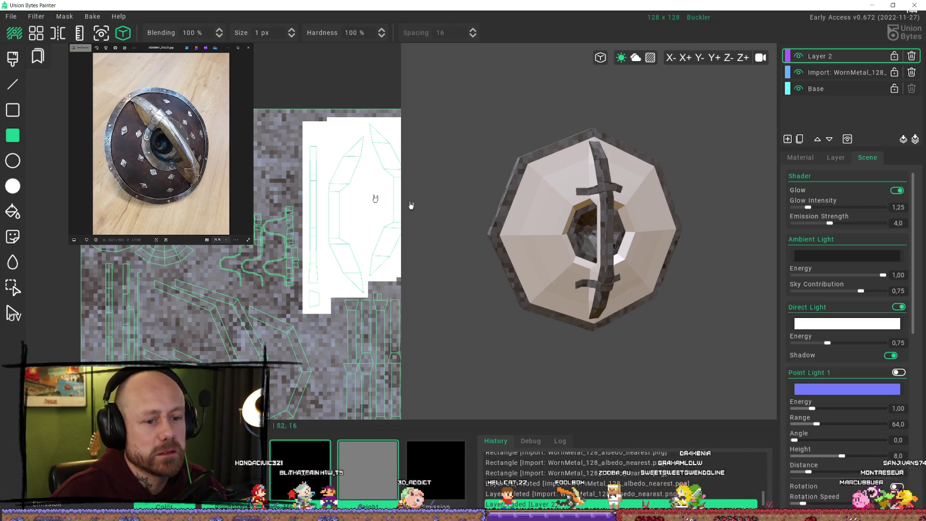
click(835, 158)
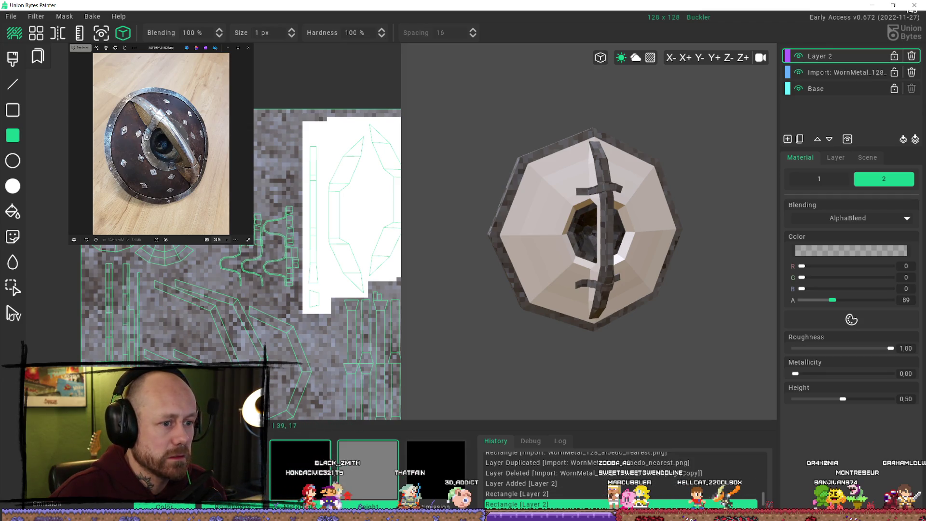
scroll(239, 260, up, 1)
Paint rectangles on Layer 2 and orbit the shield back toward a front view
mouse_move(579, 217)
middle_down()
mouse_move(605, 174)
mouse_move(668, 198)
mouse_move(676, 241)
mouse_move(661, 263)
mouse_move(553, 216)
middle_up()
scroll(675, 241, down, 3)
scroll(666, 253, up, 3)
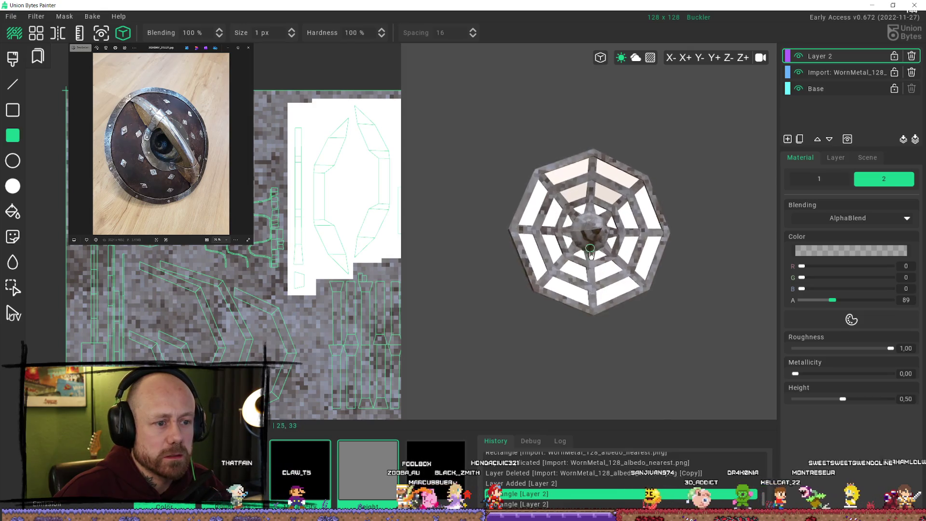
mouse_move(554, 216)
middle_down()
mouse_move(599, 174)
mouse_move(534, 208)
mouse_move(600, 220)
middle_up()
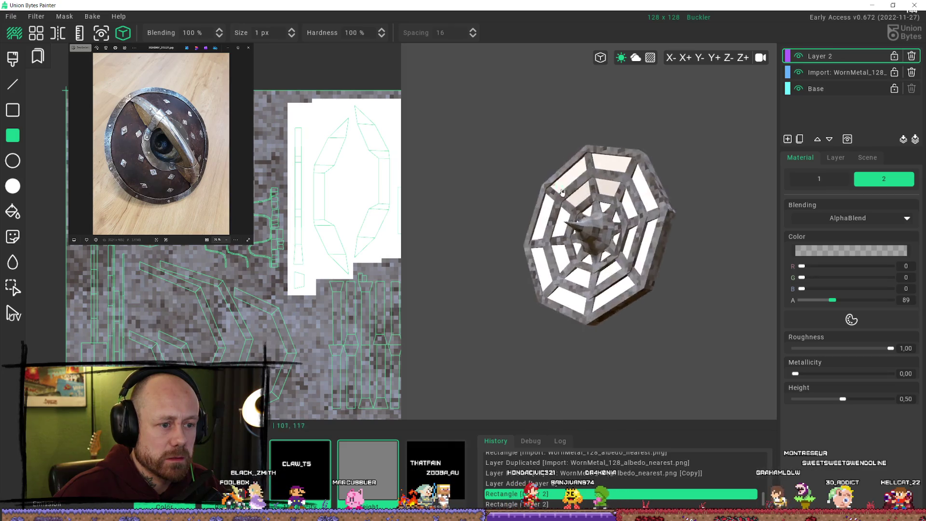
Start Save As and browse through BlenderRenders and Textures folders looking for the project location
click(11, 17)
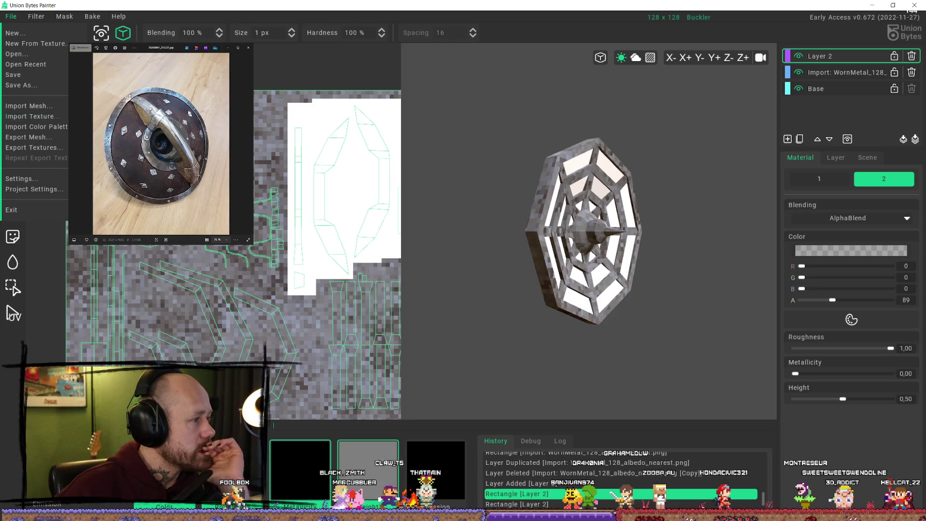
click(41, 76)
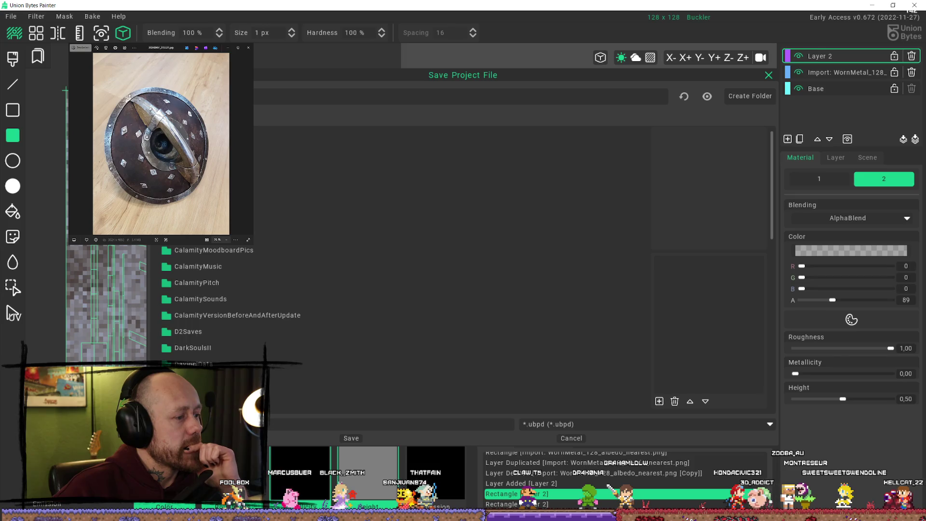
scroll(234, 331, down, 5)
scroll(251, 312, down, 3)
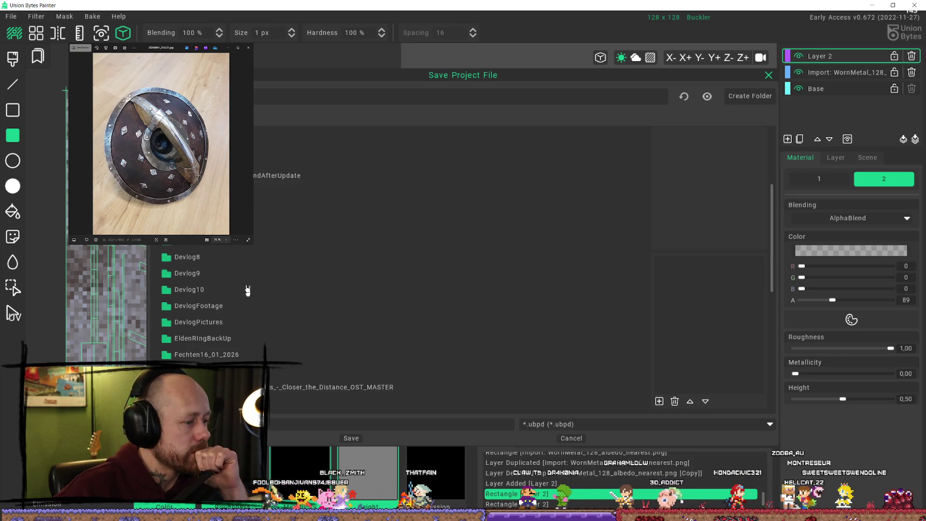
scroll(247, 290, up, 5)
scroll(247, 289, up, 3)
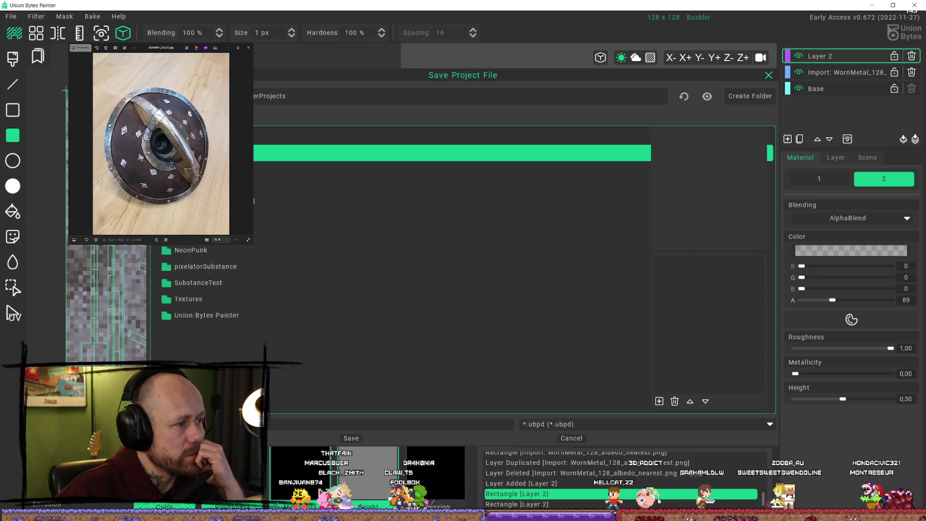
double_click(217, 153)
double_click(217, 138)
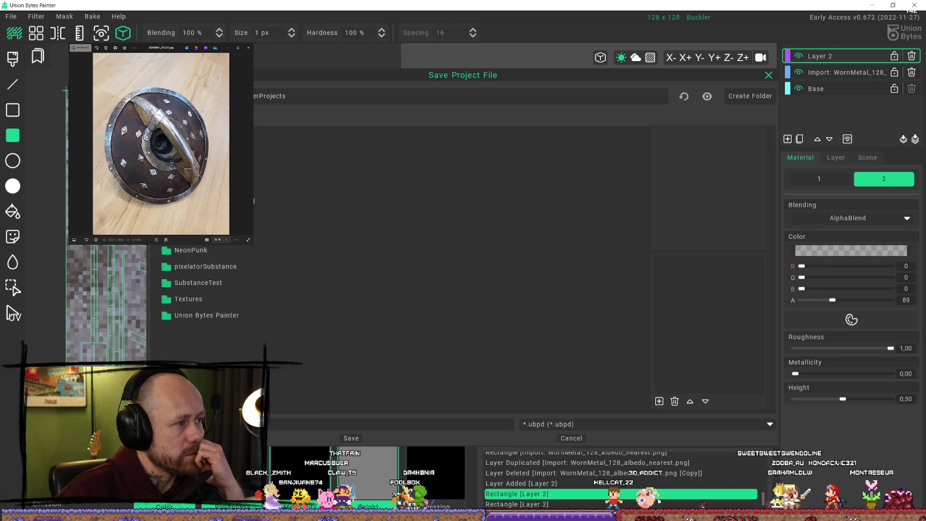
double_click(214, 298)
scroll(251, 271, down, 3)
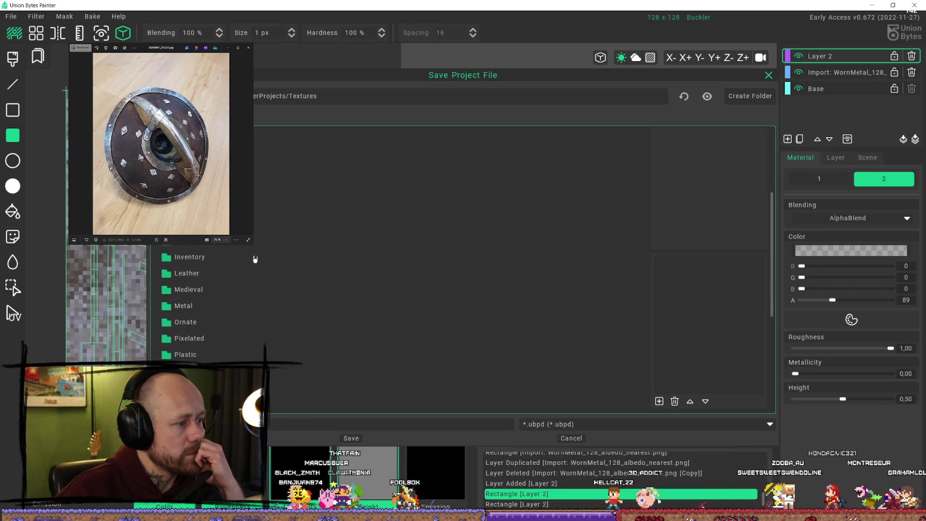
scroll(253, 289, up, 3)
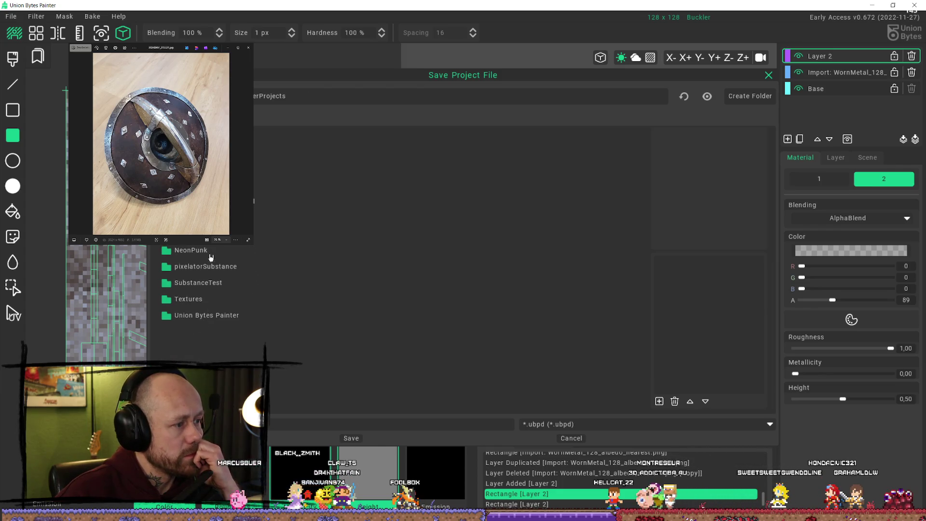
double_click(254, 201)
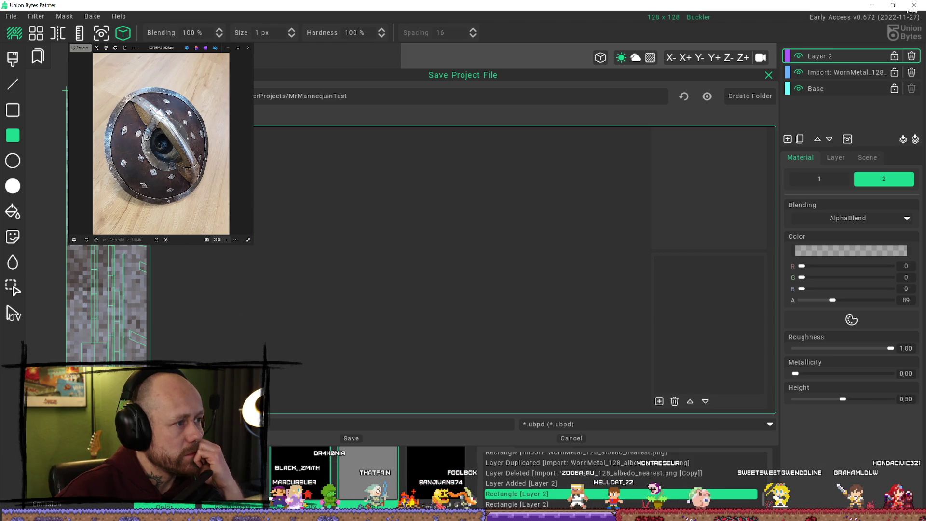
key(BackSpace)
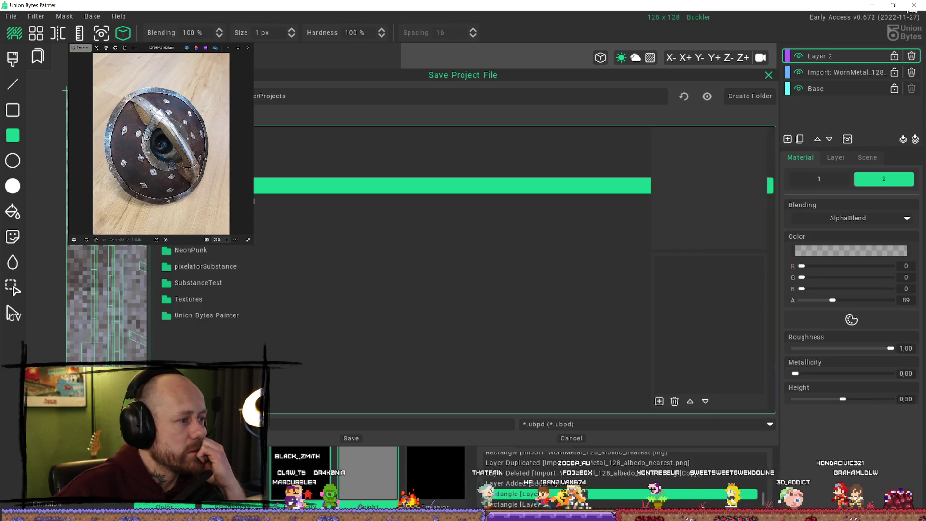
Save the project as Buckler.ubpd in Calamity/Weapons/UnionBytesDatei
double_click(255, 185)
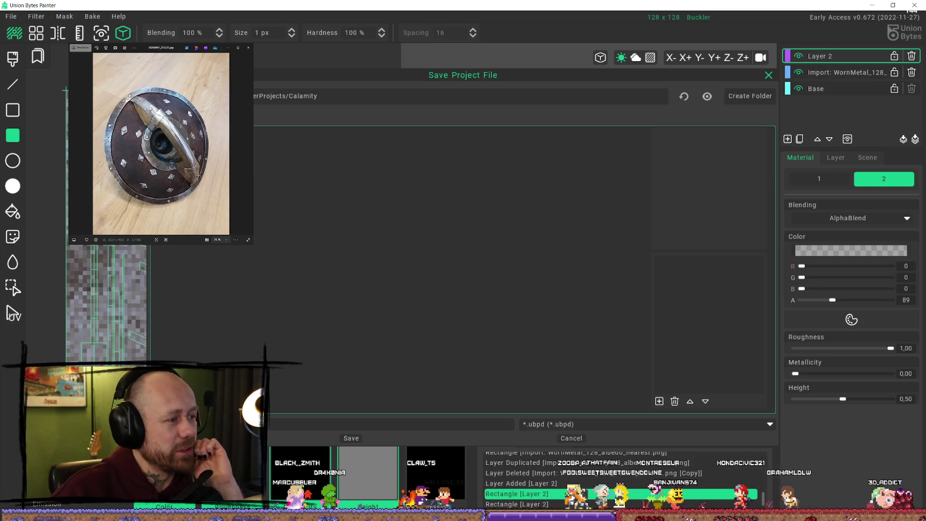
double_click(246, 218)
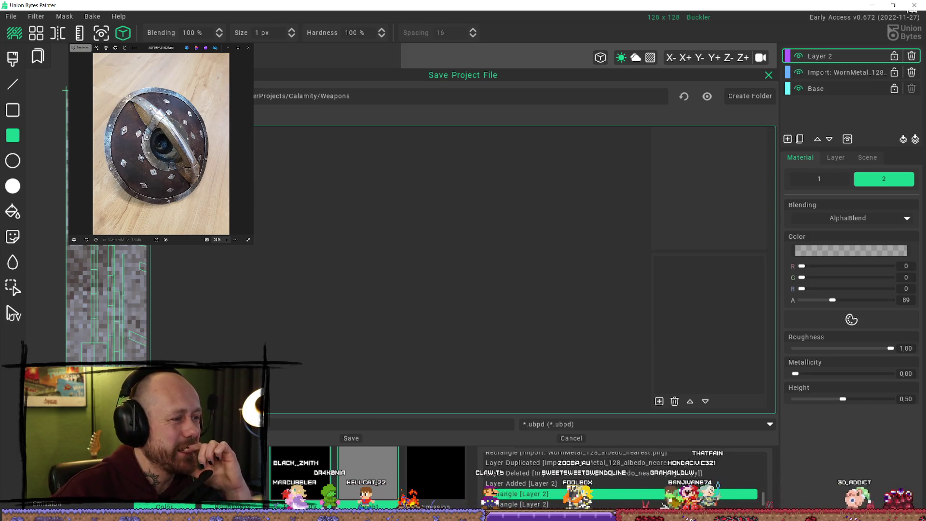
double_click(217, 134)
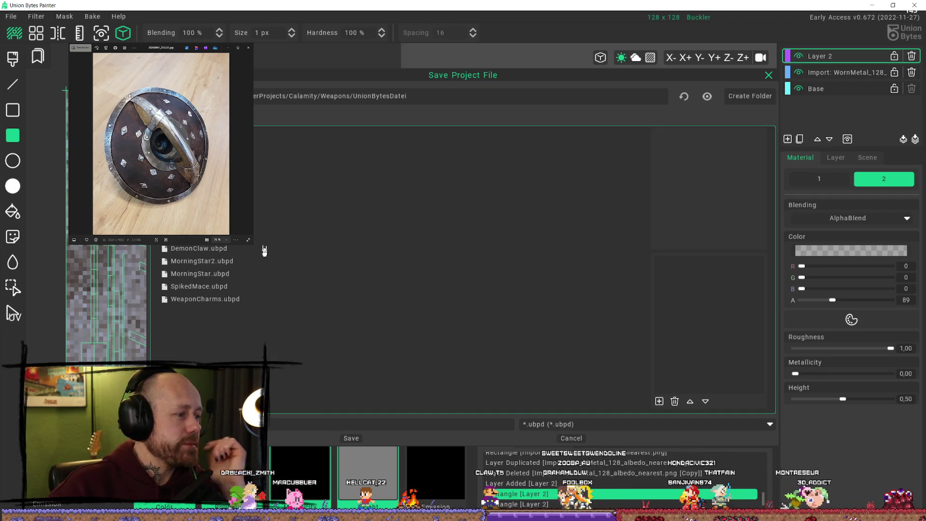
key(Tab)
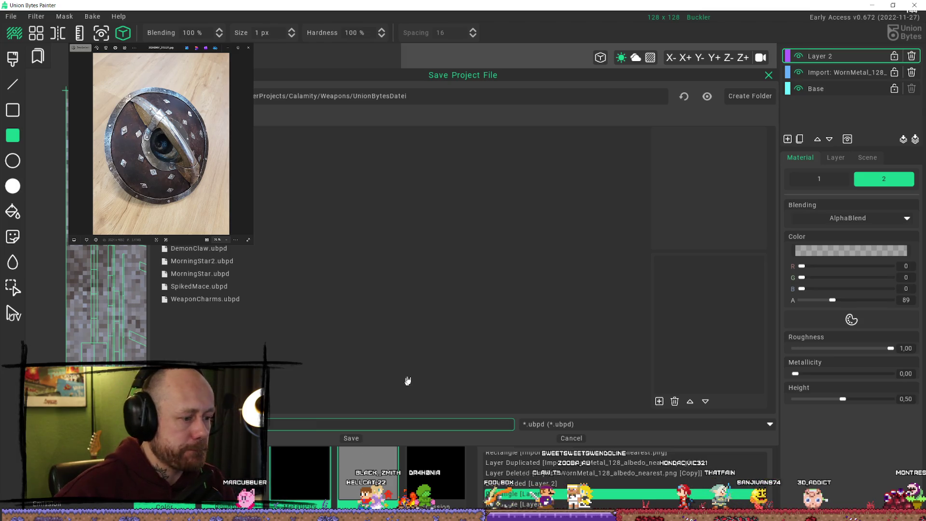
click(354, 445)
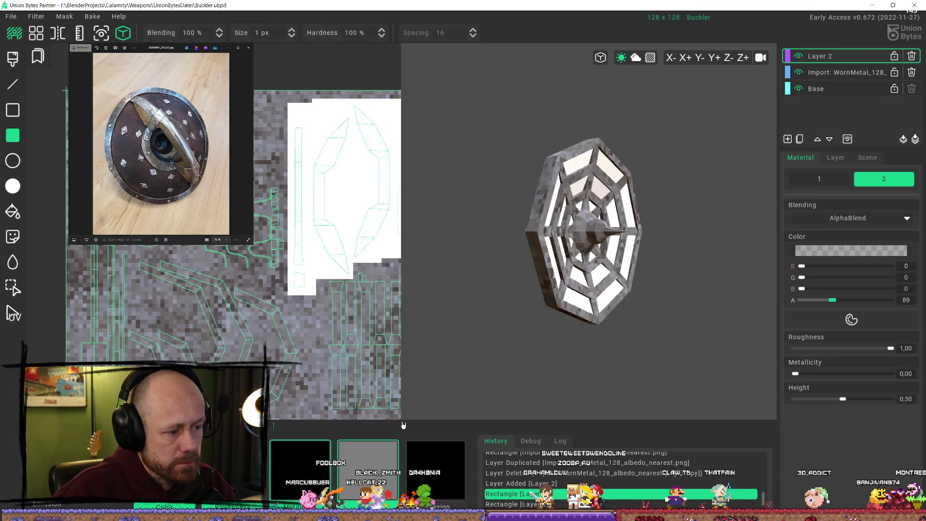
drag(611, 246, 528, 256)
scroll(532, 255, up, 5)
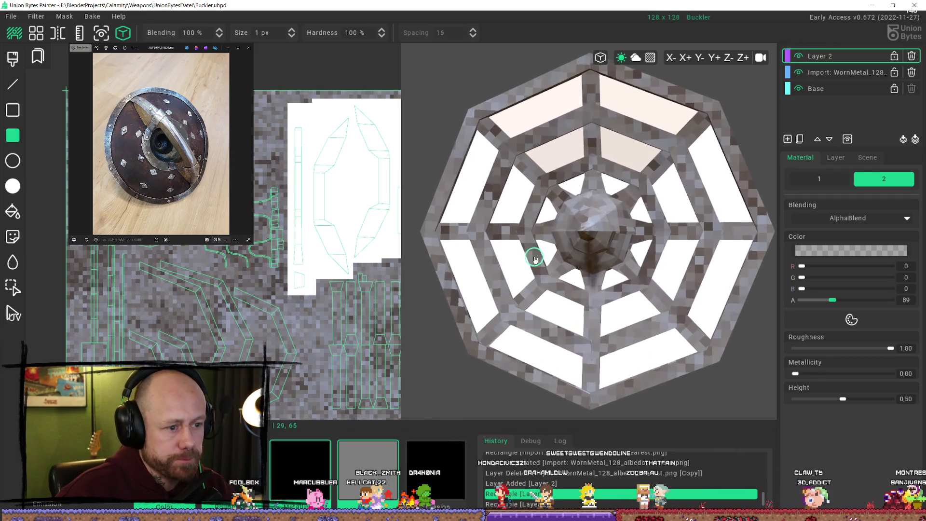
click(10, 16)
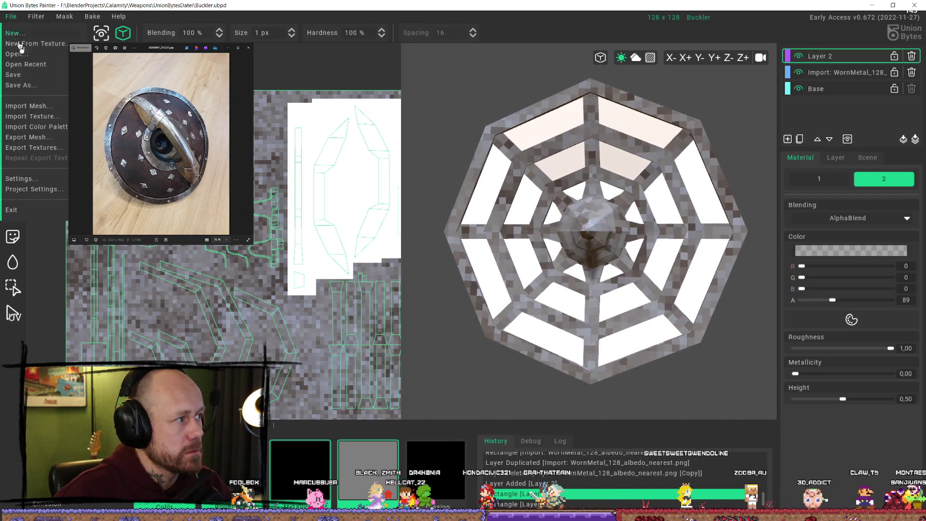
Open the Dagger3.ubpd project to view its textured dagger
click(25, 55)
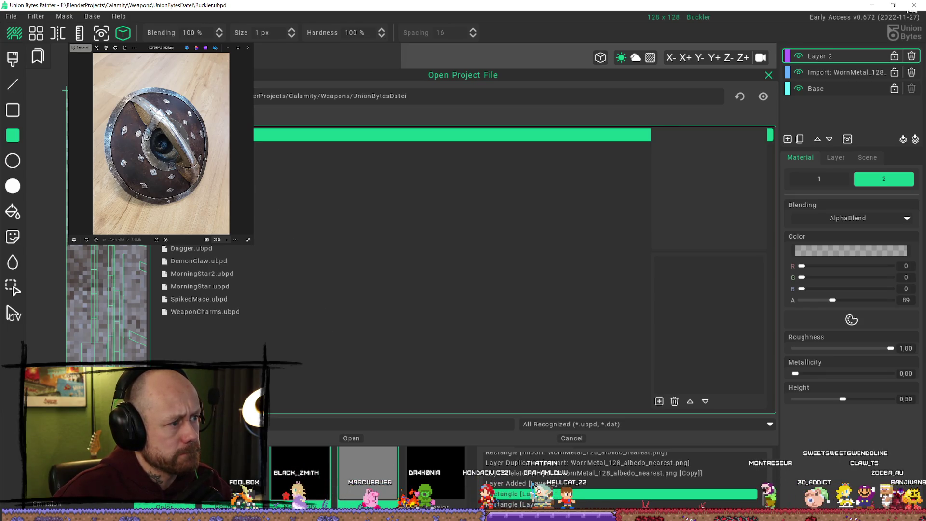
double_click(434, 235)
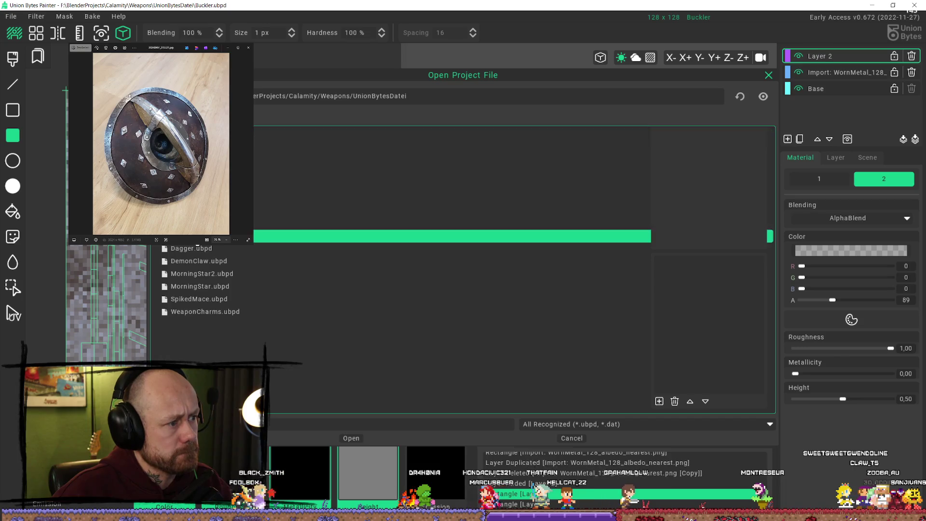
scroll(599, 194, up, 2)
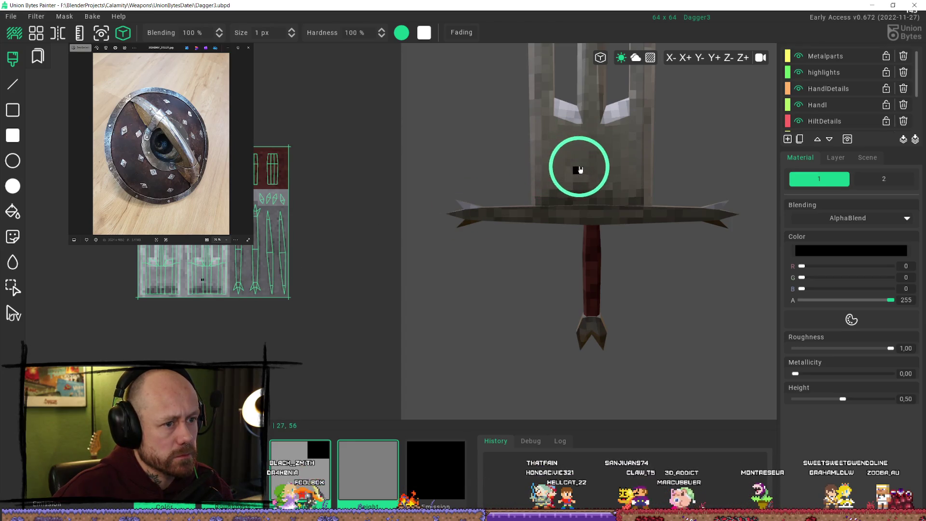
scroll(583, 178, down, 2)
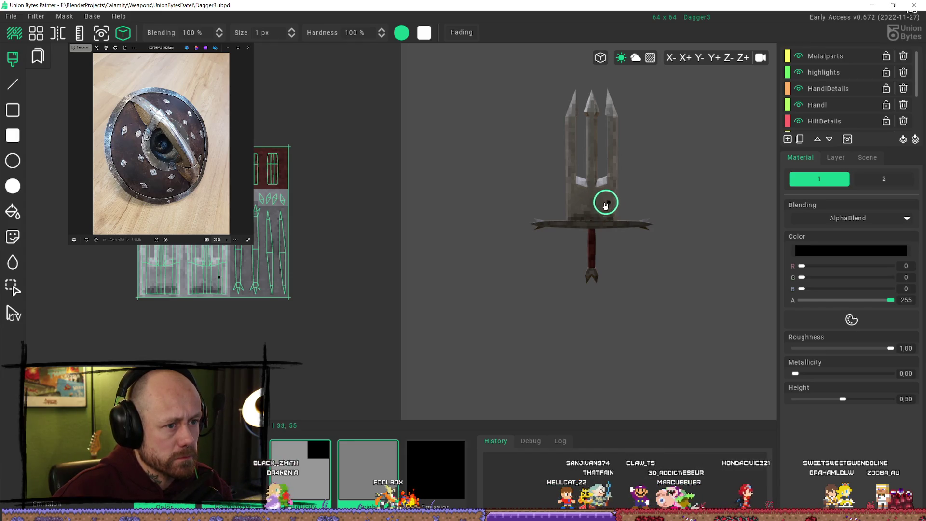
scroll(715, 267, up, 3)
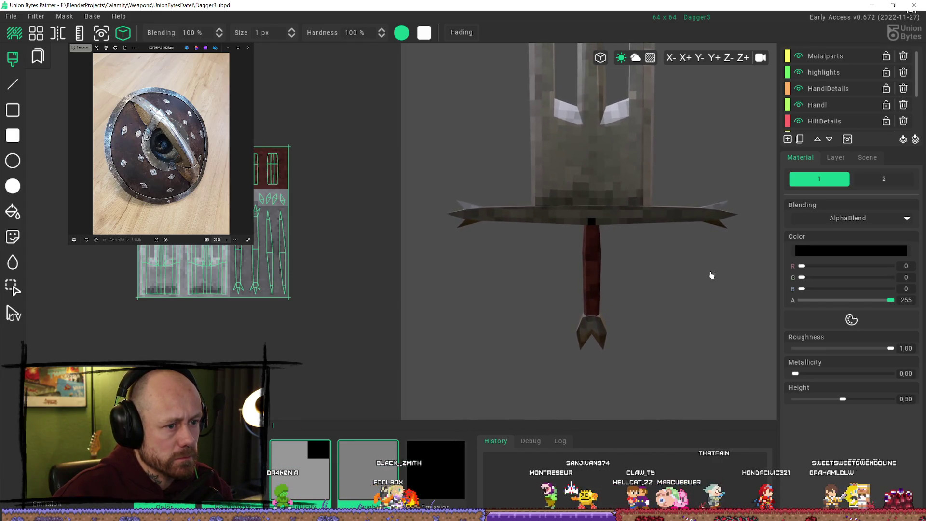
scroll(712, 276, down, 2)
scroll(210, 282, up, 1)
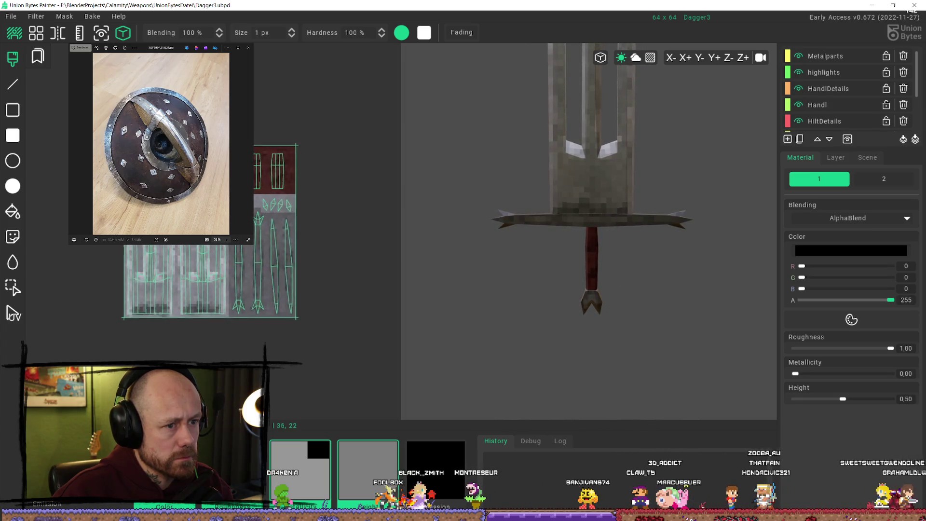
middle_drag(605, 186, 614, 161)
scroll(613, 128, down, 1)
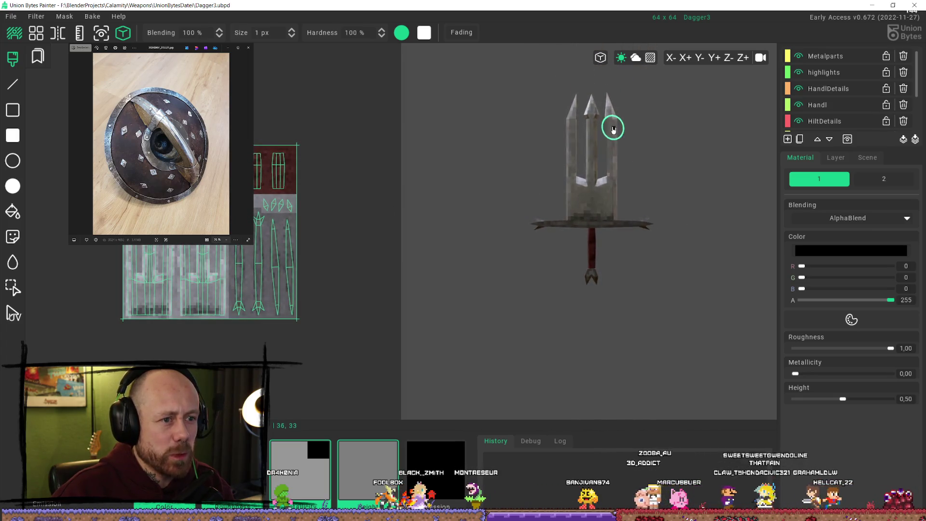
middle_drag(613, 127, 608, 180)
scroll(606, 162, up, 3)
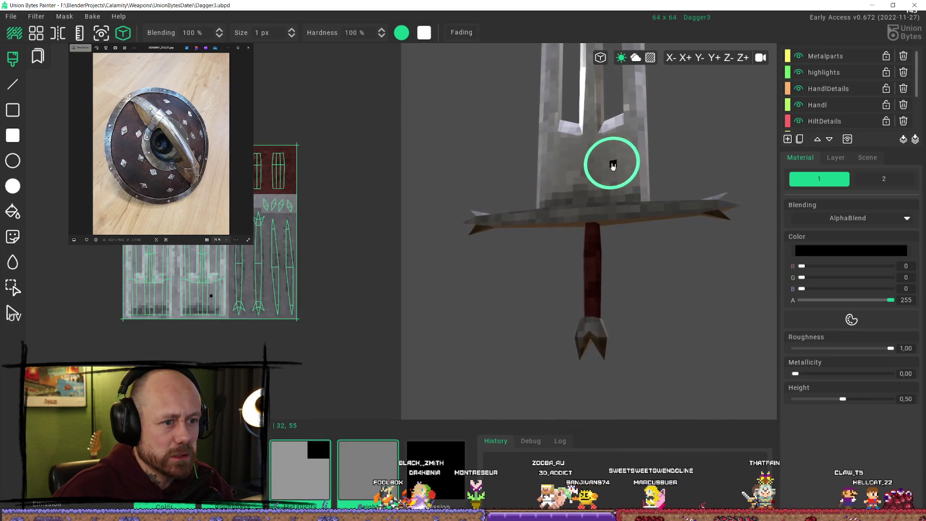
scroll(612, 166, up, 1)
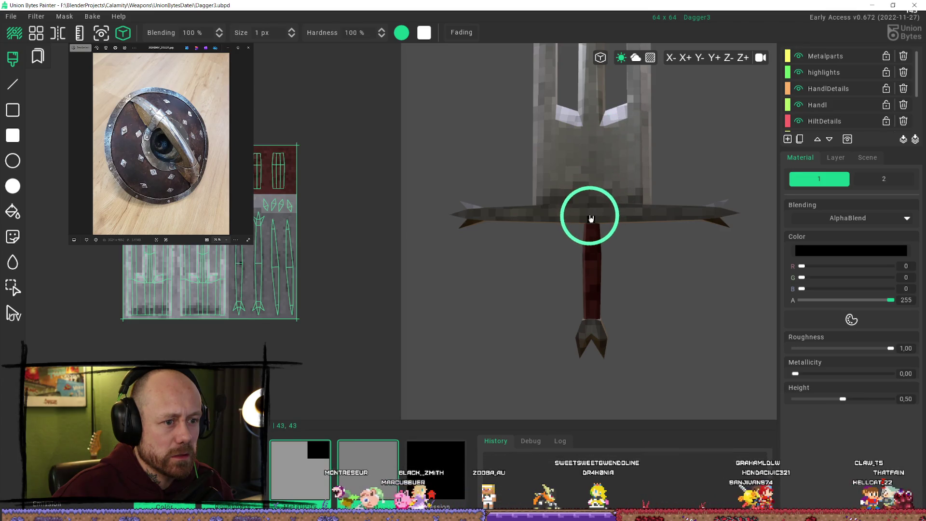
click(12, 18)
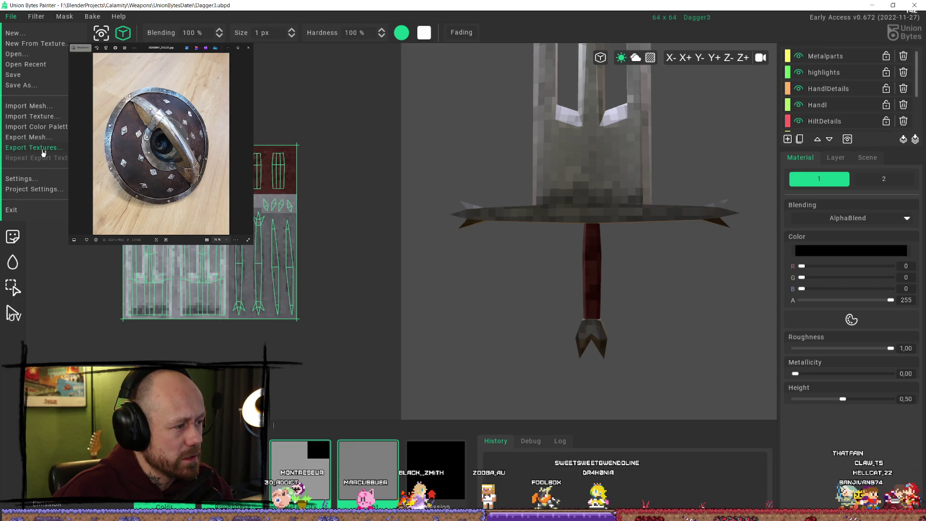
Open the Dagger2.ubpd project and briefly look at the Import Texture browser
click(29, 55)
double_click(356, 236)
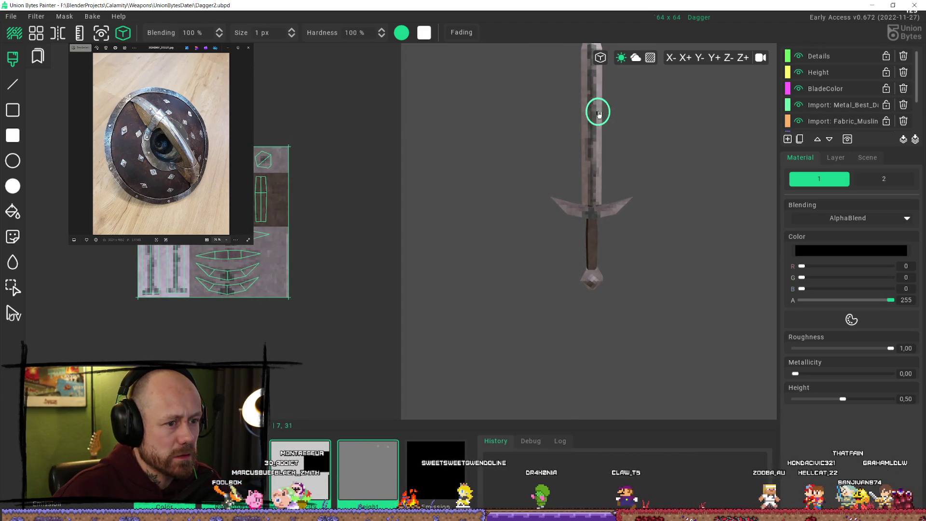
click(10, 17)
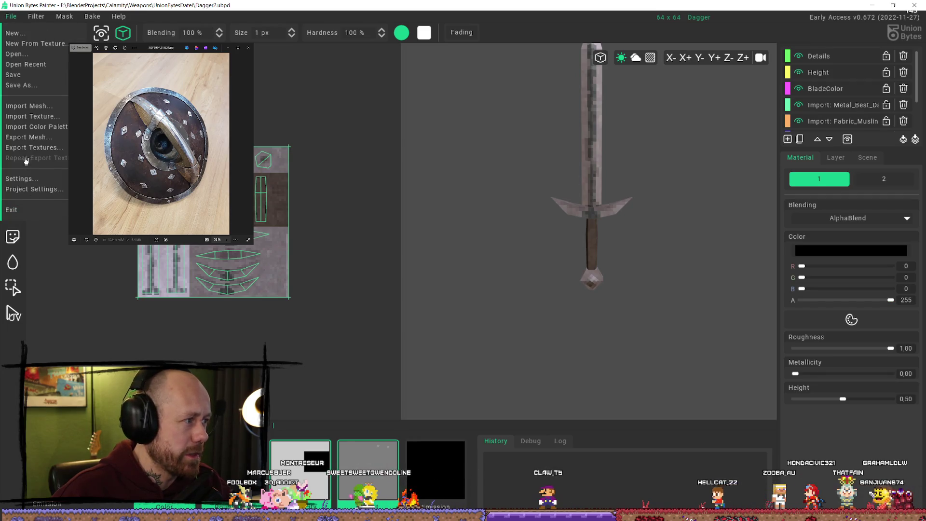
click(33, 116)
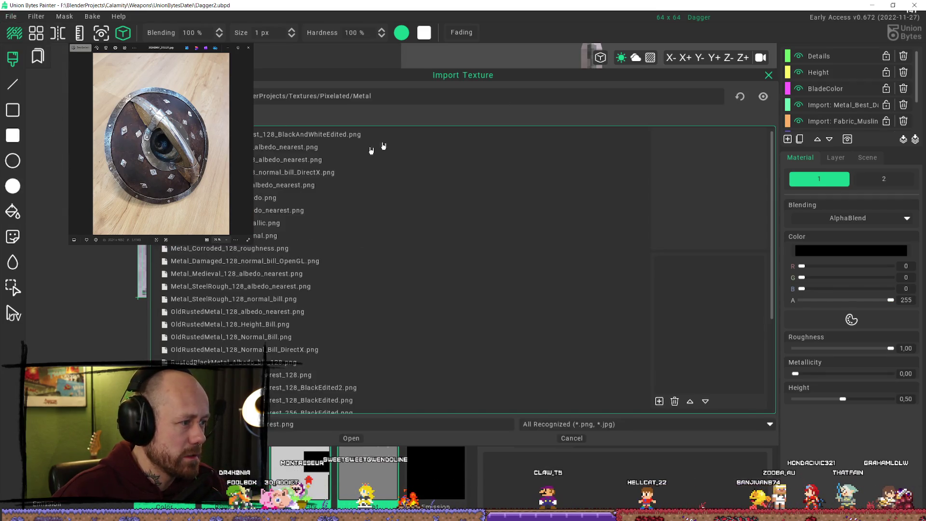
click(768, 76)
Reopen the saved Buckler.ubpd project
click(14, 21)
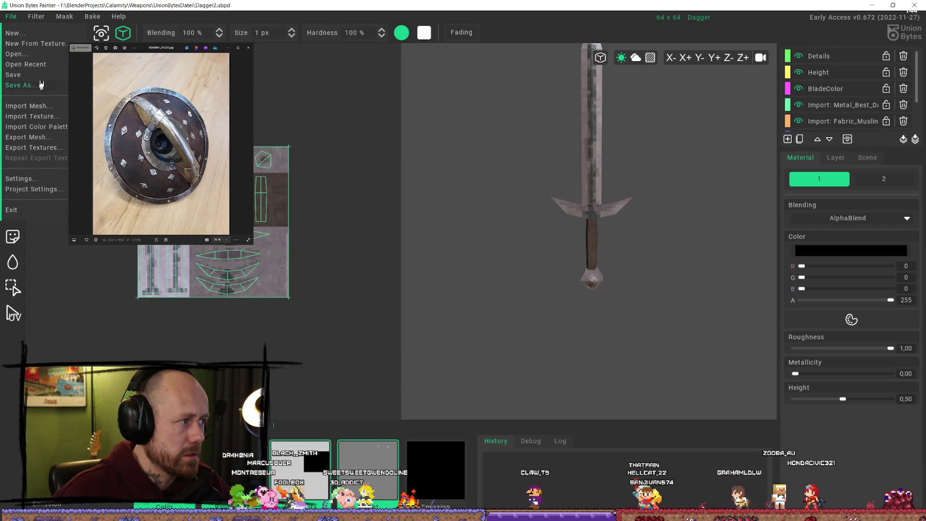
click(15, 54)
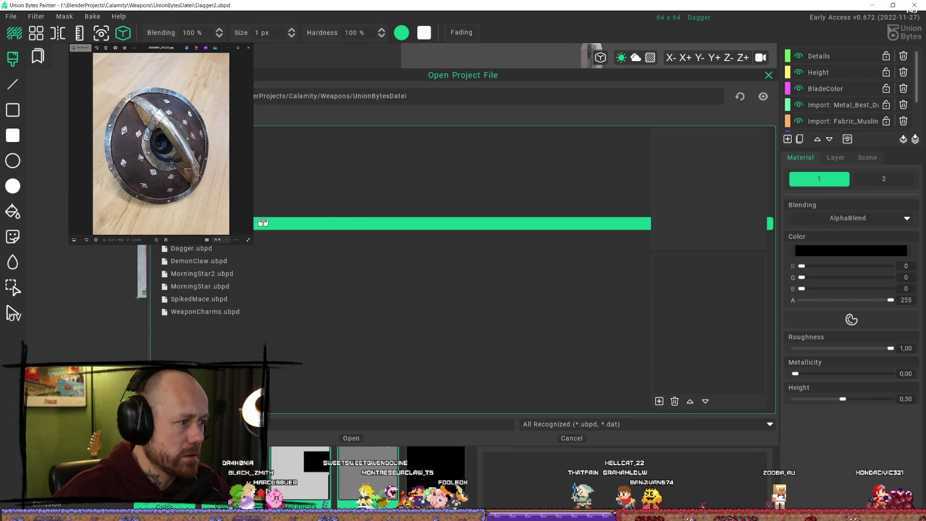
click(341, 212)
click(355, 439)
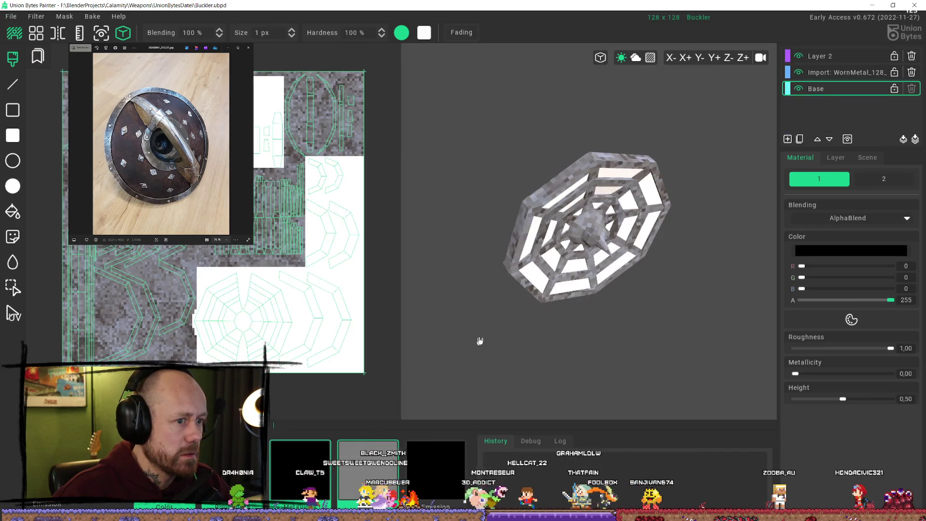
Hide the WornMetal layer and choose the damaged metal albedo PNG in the Import Texture browser
mouse_move(480, 337)
right_down()
mouse_move(657, 300)
mouse_move(797, 229)
right_up()
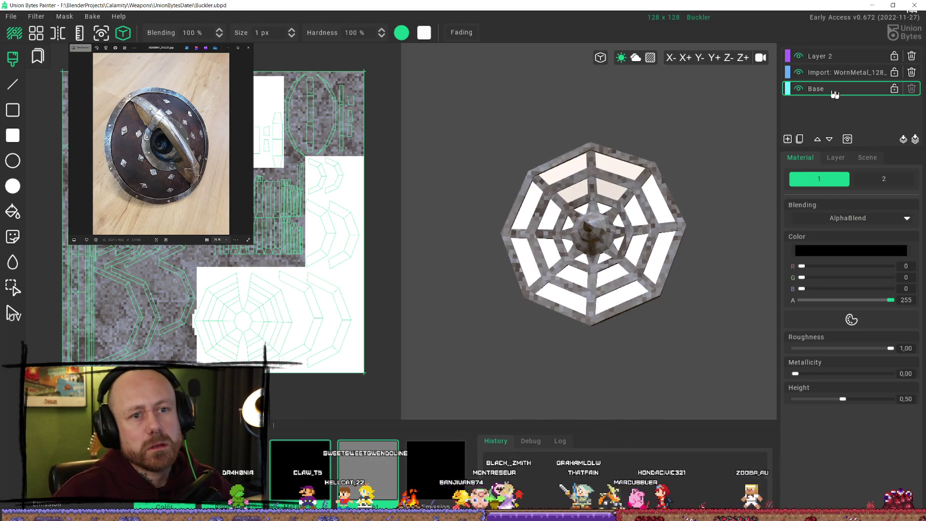
click(799, 73)
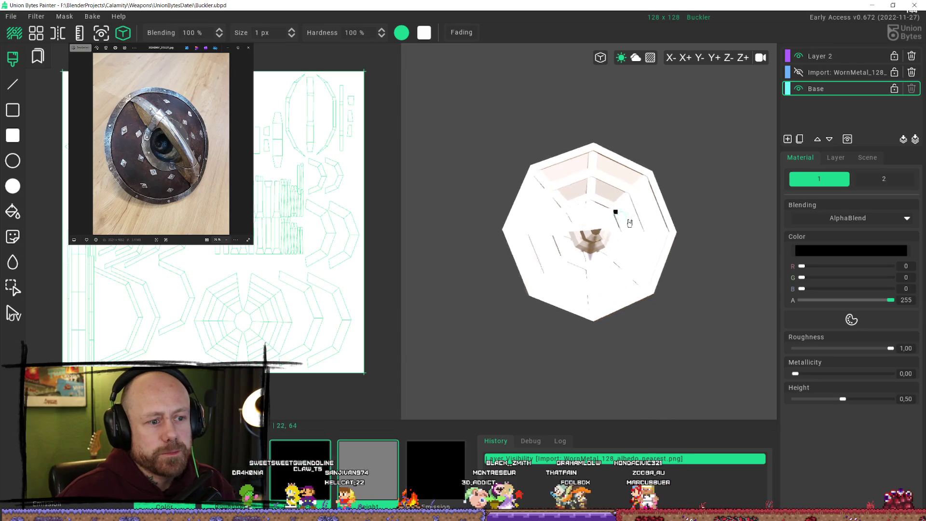
click(11, 16)
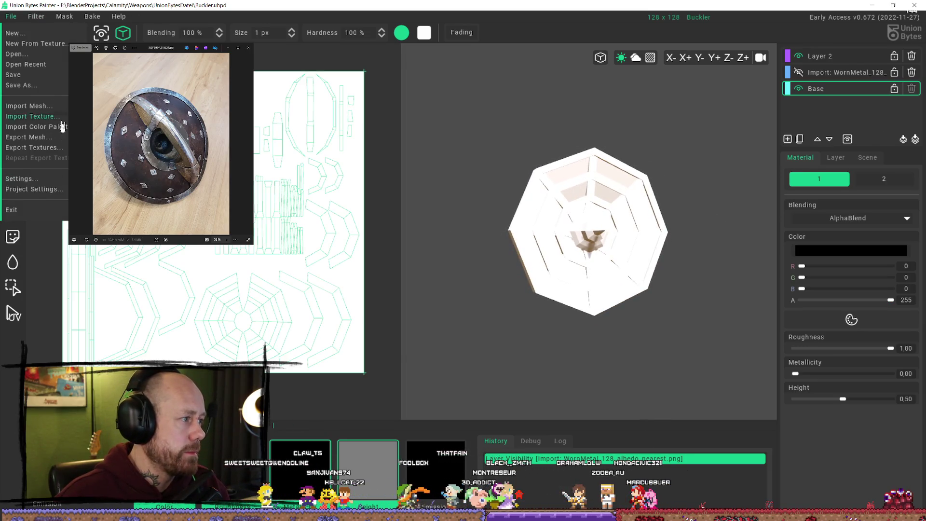
click(29, 116)
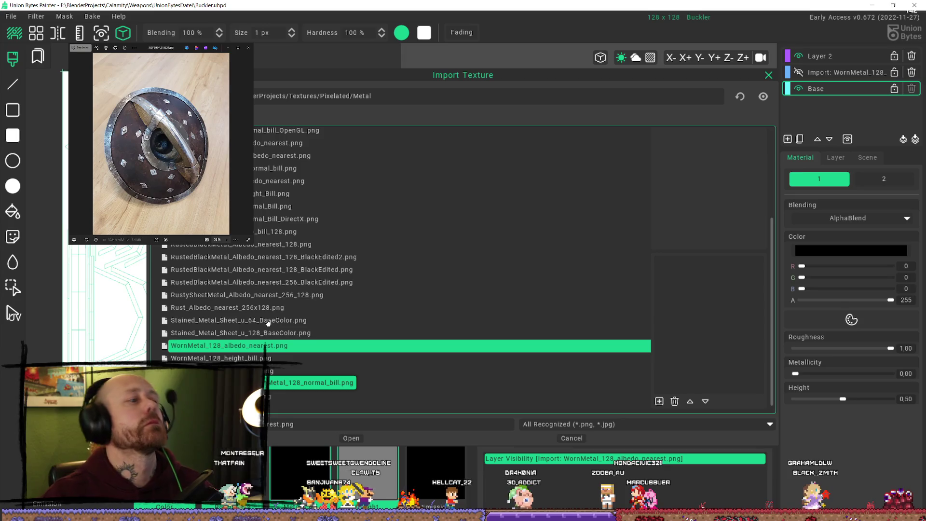
scroll(270, 297, up, 3)
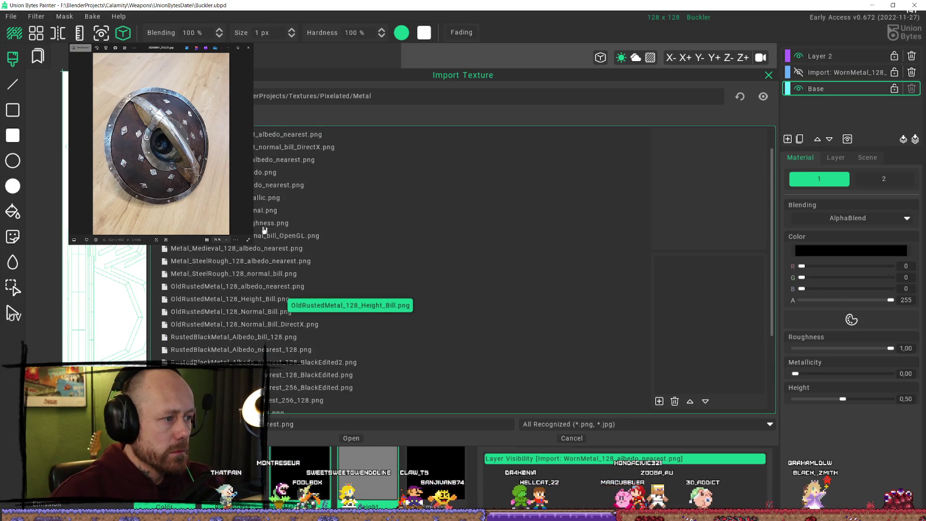
click(268, 185)
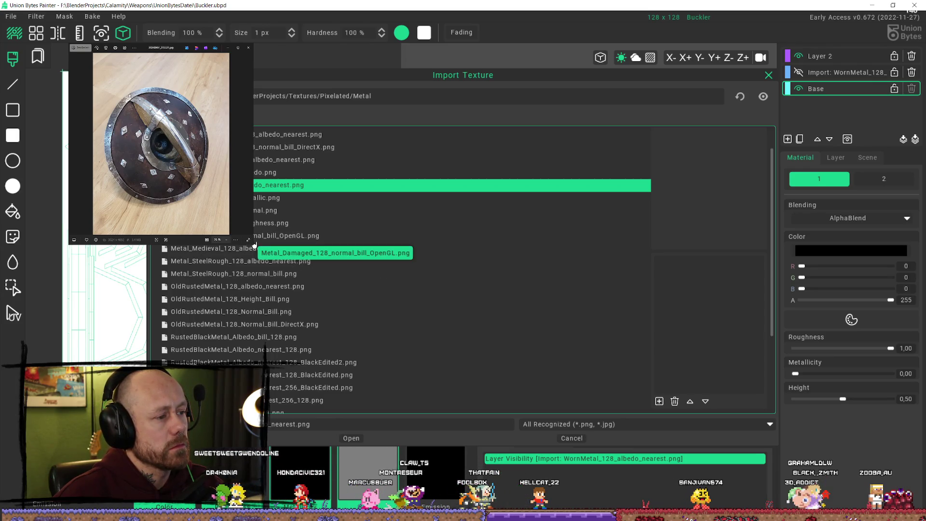
scroll(262, 247, up, 1)
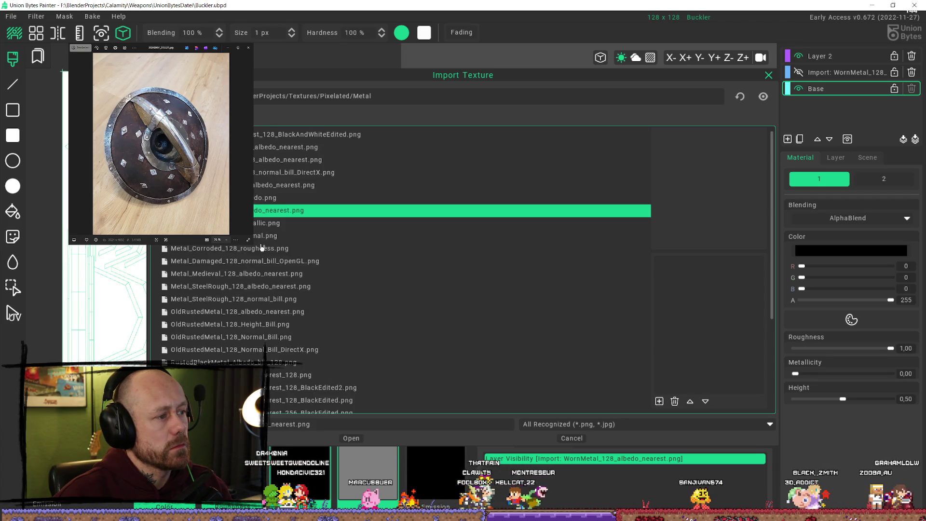
click(375, 160)
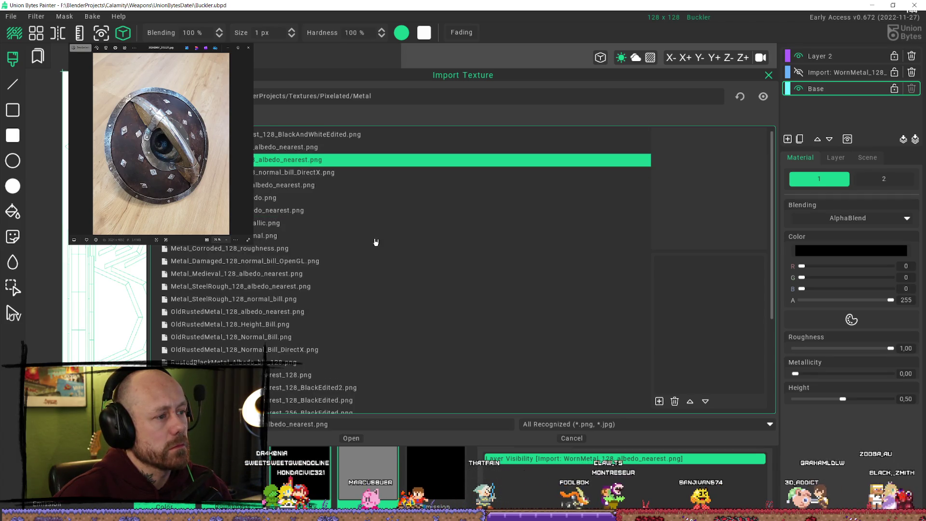
Import Metal_Best_Damaged albedo as a new layer, then hide it and show WornMetal again
click(352, 438)
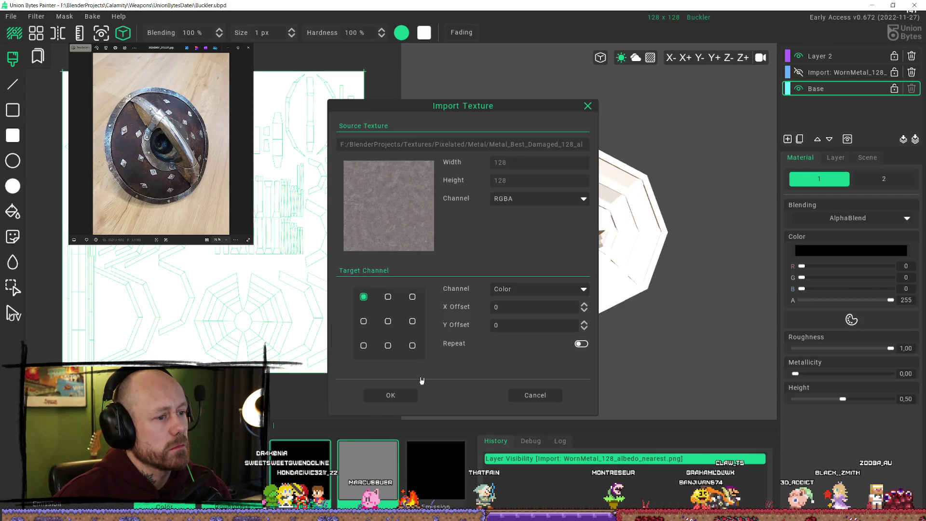
click(390, 396)
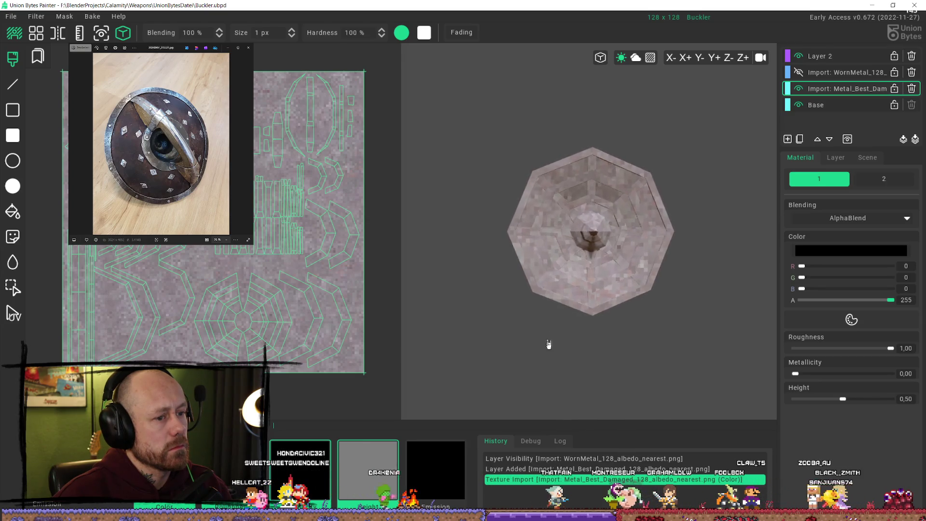
mouse_move(548, 340)
right_down()
mouse_move(656, 361)
mouse_move(682, 337)
mouse_move(641, 314)
mouse_move(648, 311)
mouse_move(626, 244)
mouse_move(368, 230)
mouse_move(482, 270)
mouse_move(470, 231)
right_up()
scroll(311, 203, up, 1)
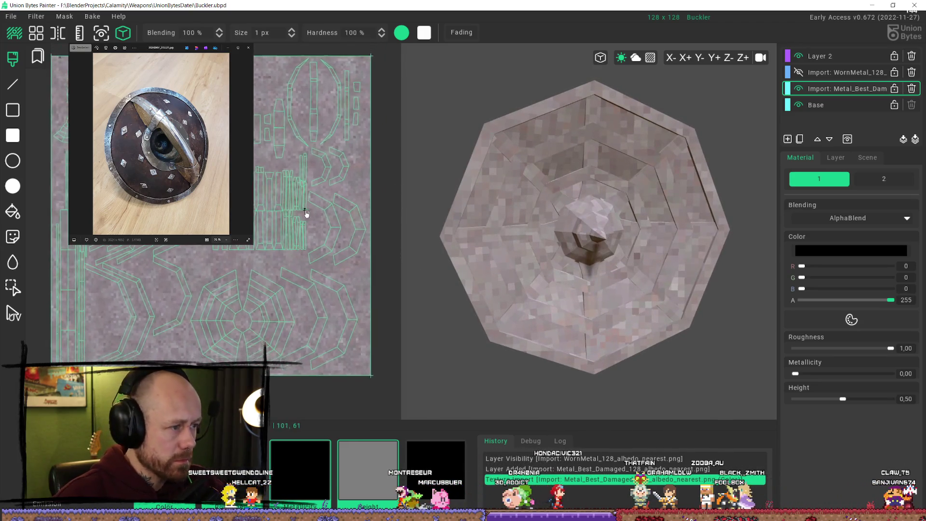
click(797, 73)
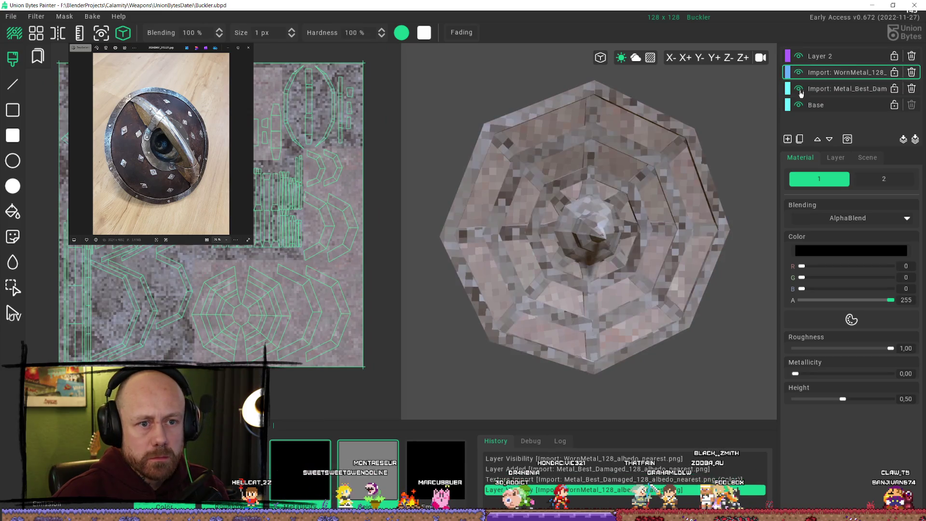
click(798, 89)
scroll(357, 192, down, 1)
scroll(41, 167, down, 2)
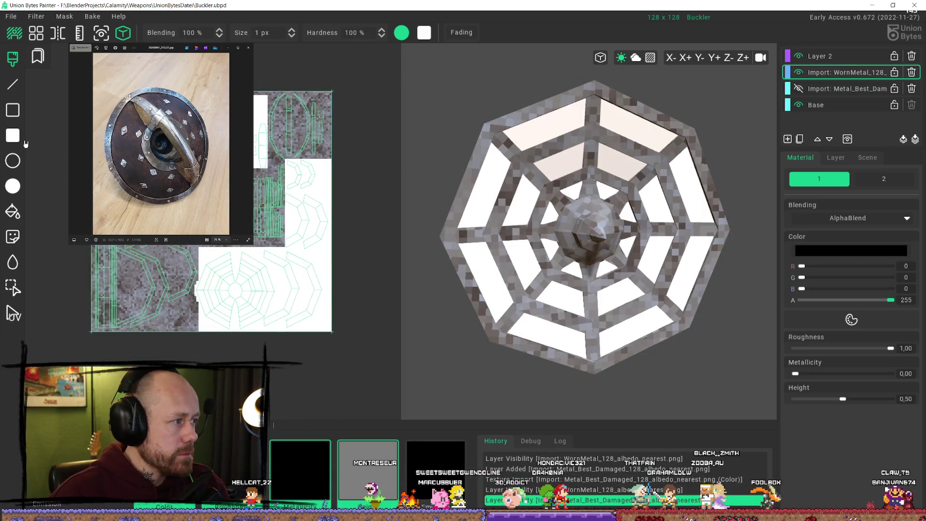
key(s)
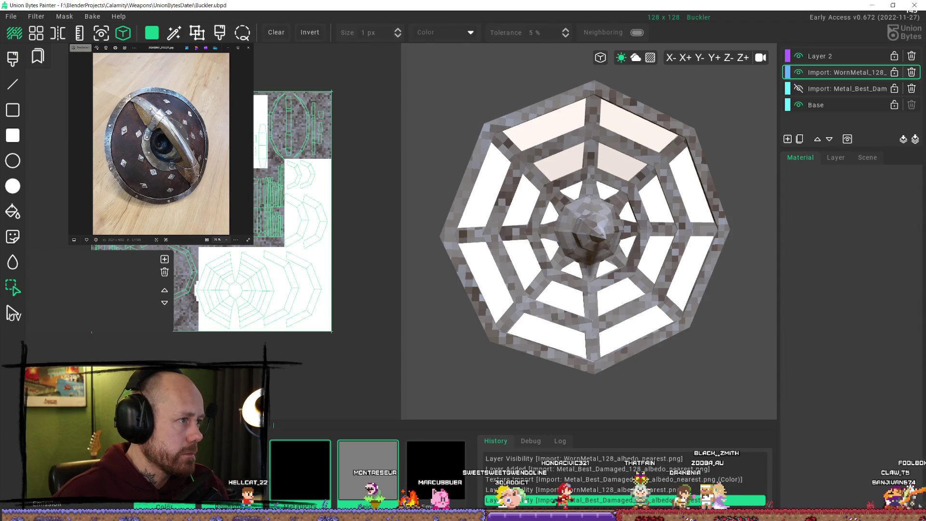
Make the Metal_Best_Damaged layer active and visible, hide WornMetal, and select the shield's panel faces
click(261, 290)
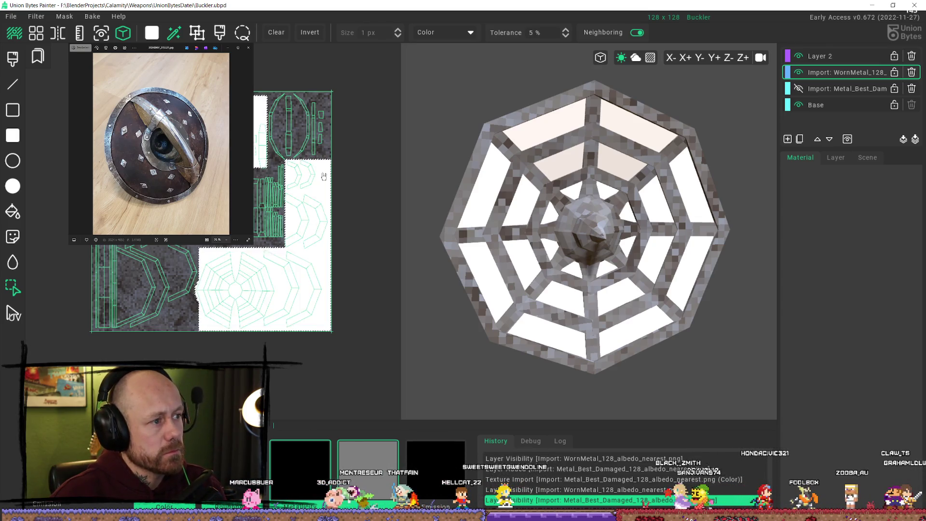
scroll(439, 88, down, 2)
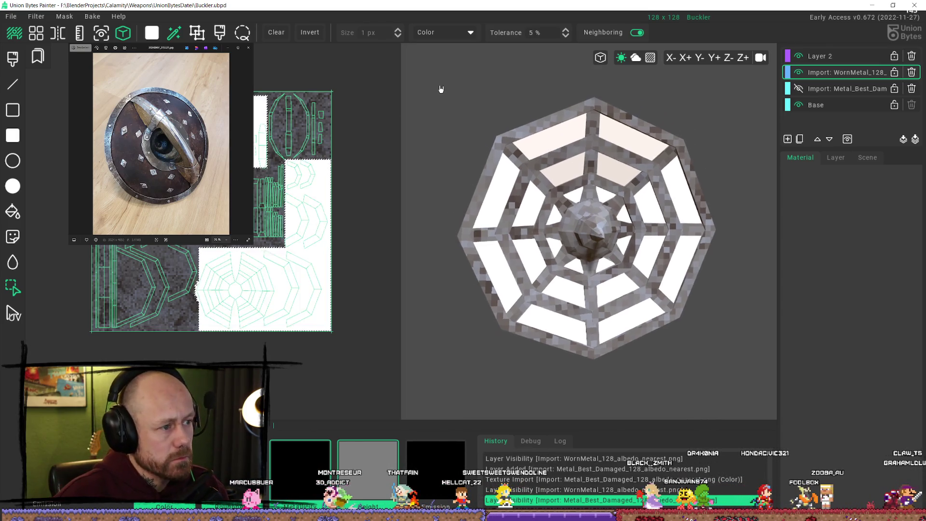
click(312, 38)
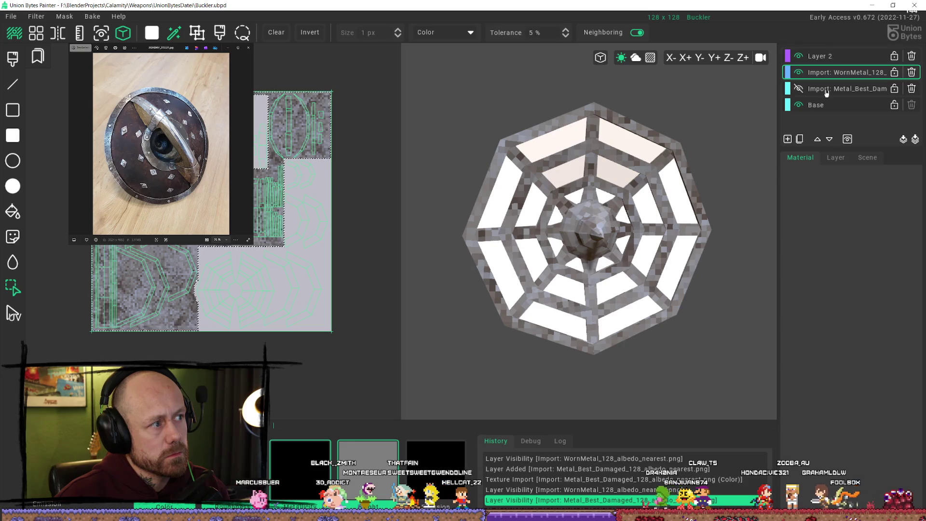
click(315, 34)
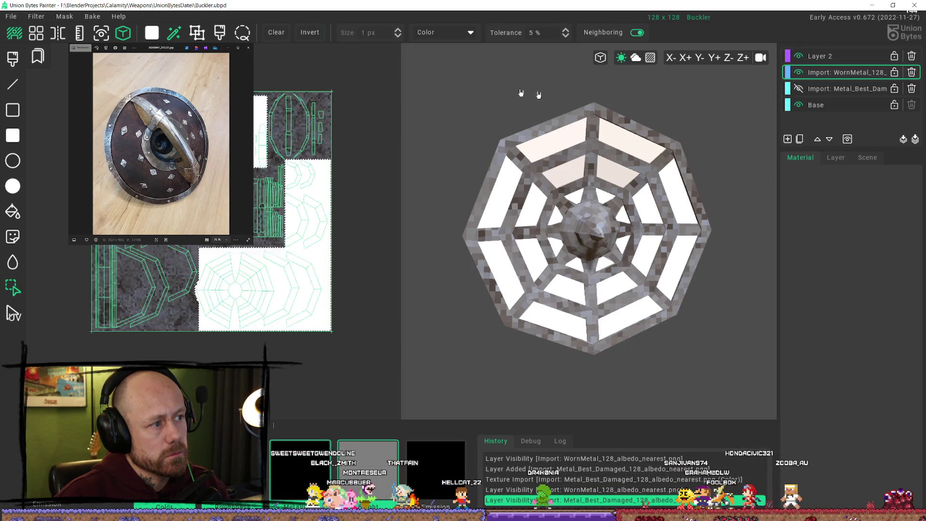
click(798, 88)
click(798, 72)
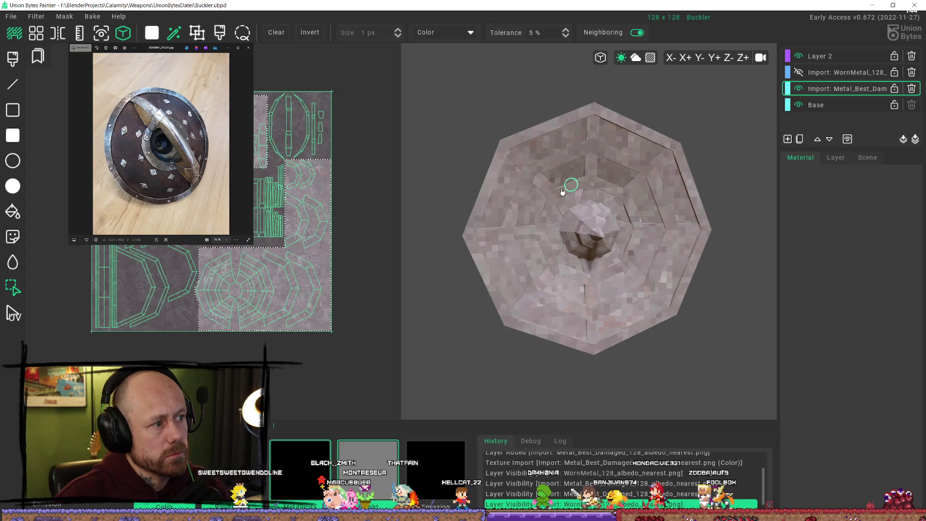
click(542, 169)
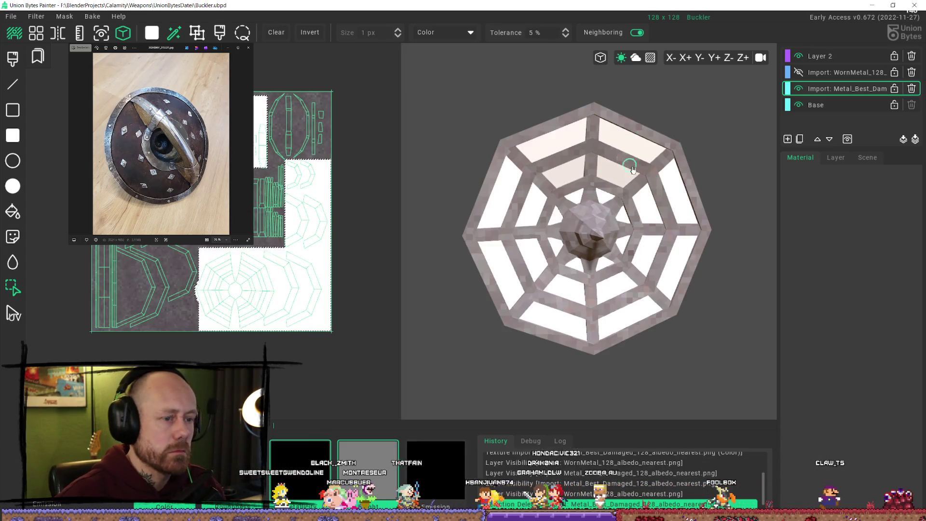
Toggle the damaged-metal and worn-metal layers to compare their looks on the frame
mouse_move(541, 169)
right_down()
mouse_move(613, 162)
mouse_move(606, 240)
mouse_move(503, 197)
mouse_move(497, 165)
mouse_move(791, 86)
right_up()
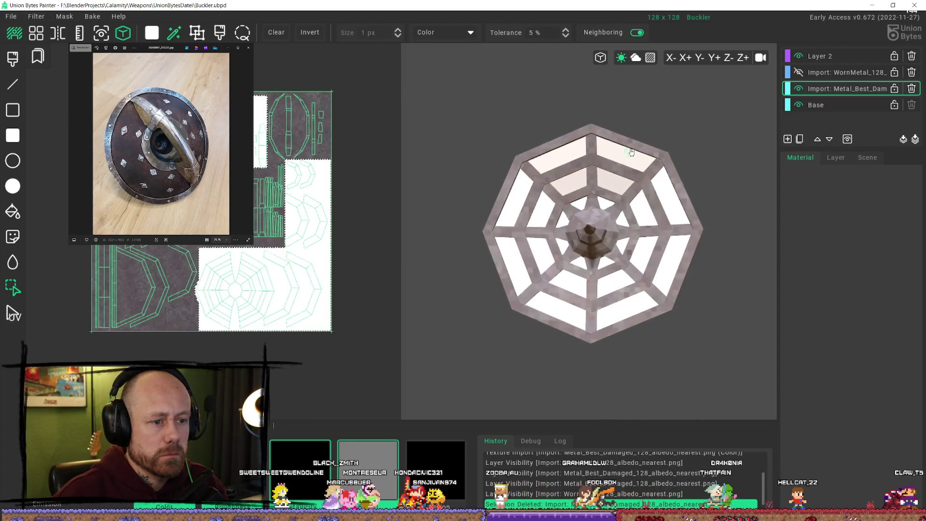
click(799, 88)
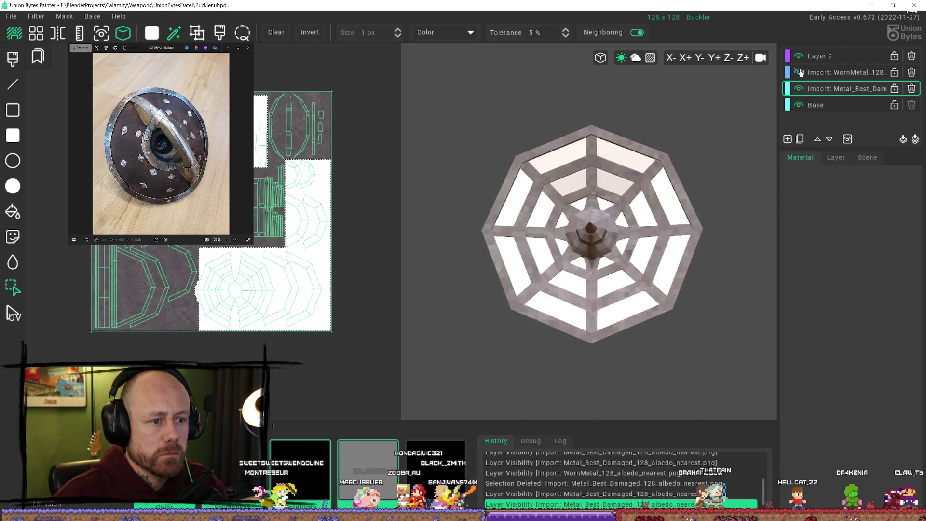
click(799, 73)
click(799, 73)
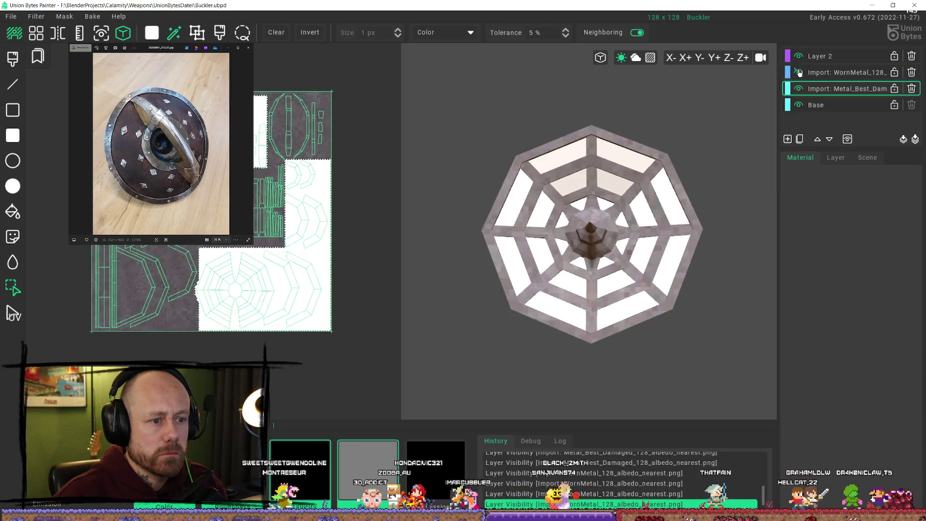
click(798, 73)
right_drag(683, 166, 669, 176)
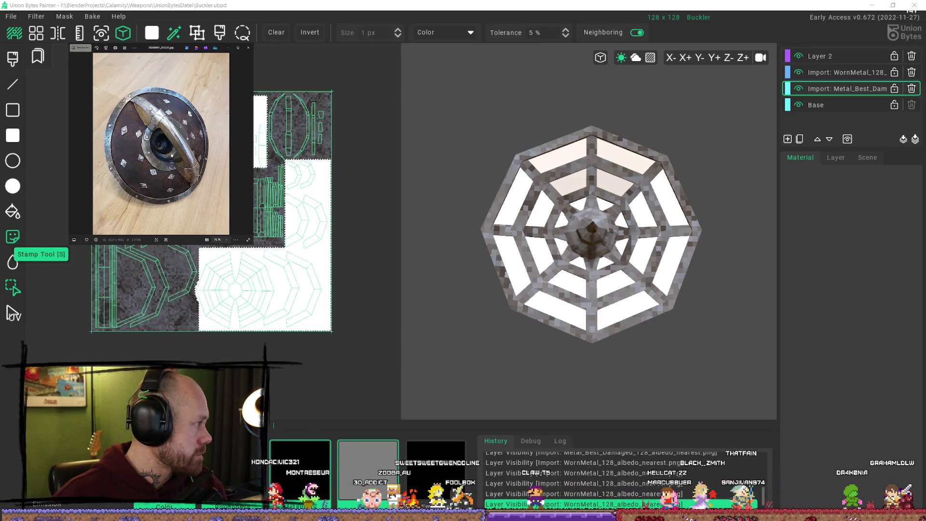
key(Left)
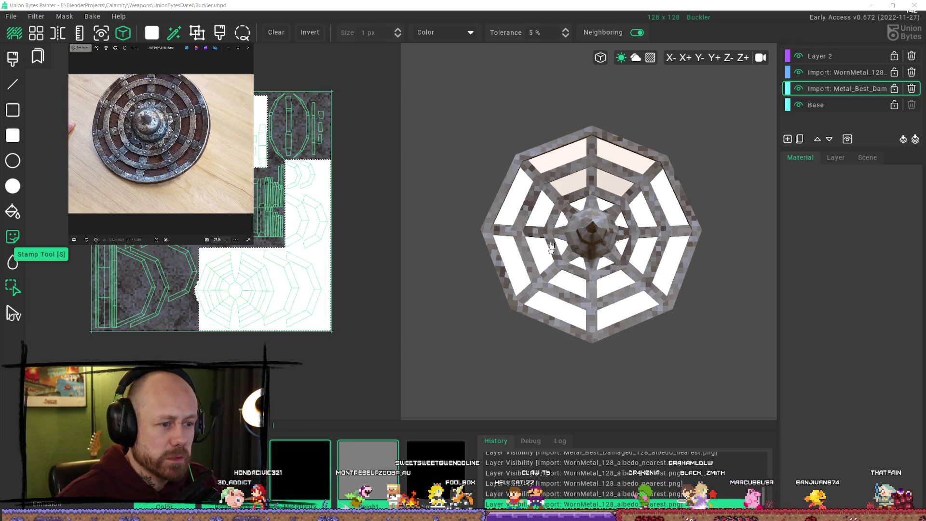
scroll(543, 210, up, 3)
drag(543, 209, 526, 248)
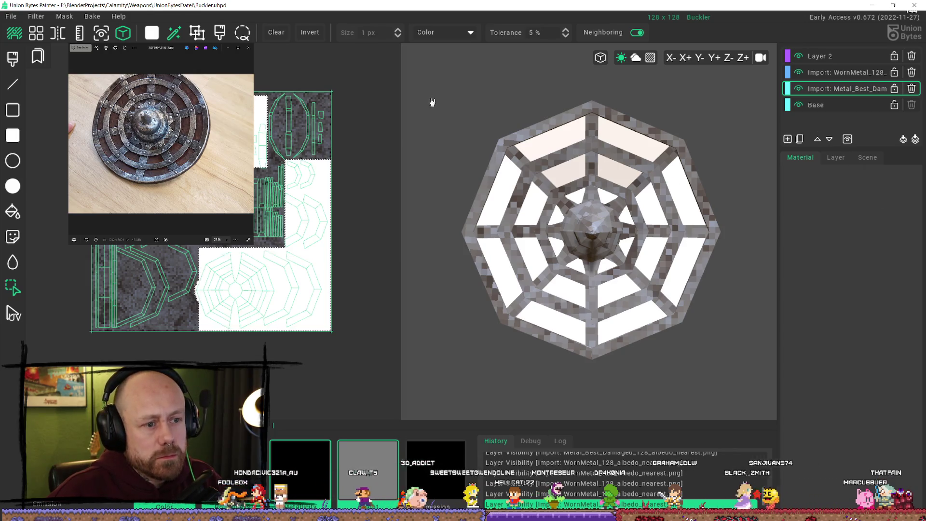
scroll(616, 213, down, 1)
drag(616, 214, 726, 201)
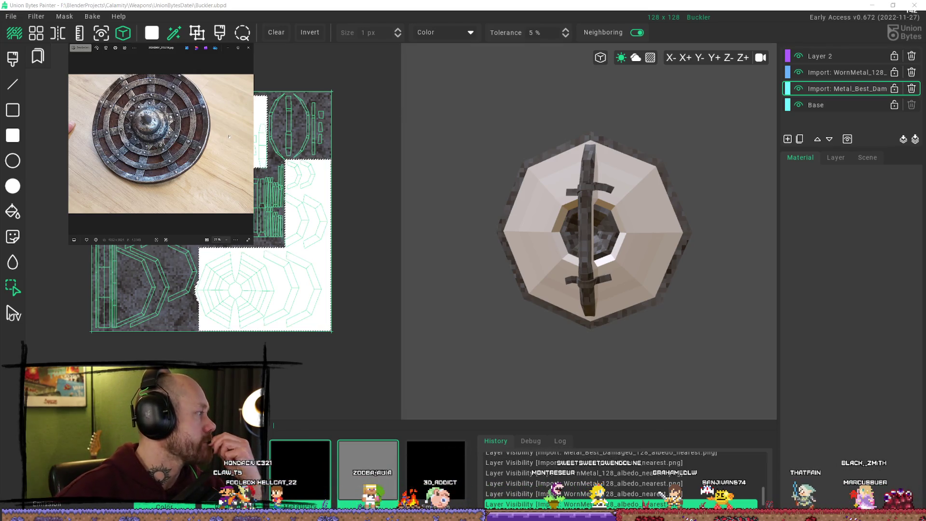
key(Right)
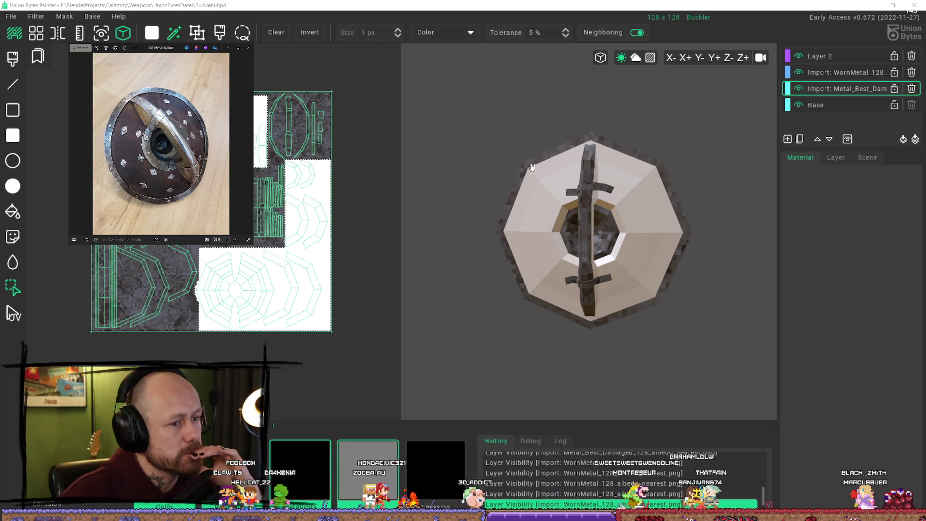
mouse_move(532, 167)
right_down()
mouse_move(525, 138)
mouse_move(533, 108)
mouse_move(541, 114)
right_up()
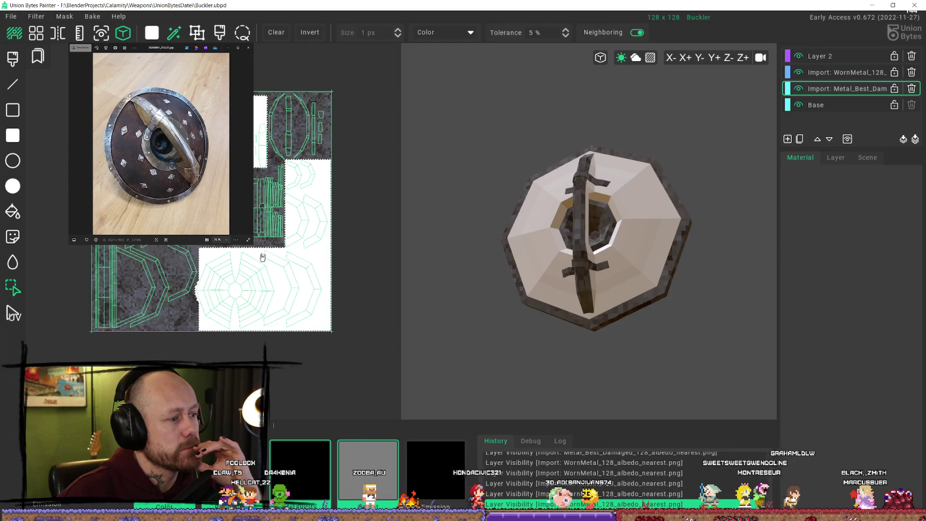
scroll(263, 257, up, 3)
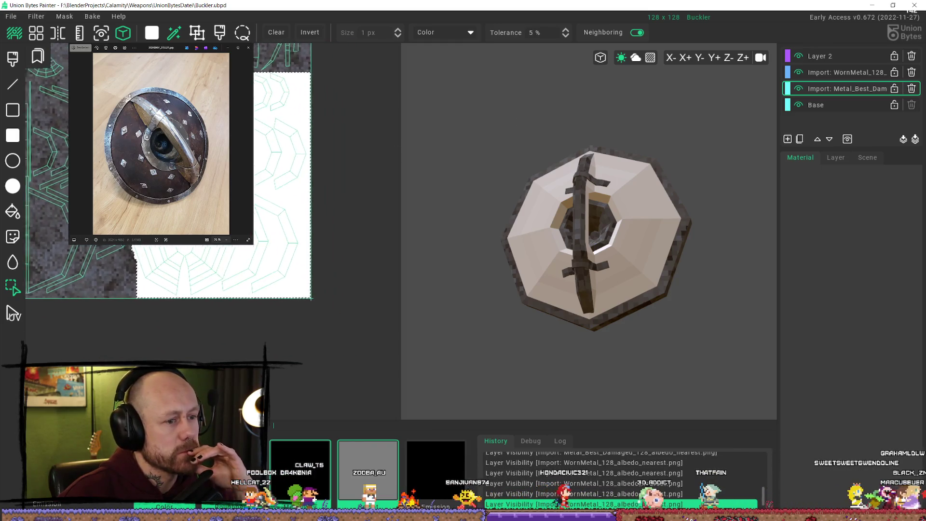
right_drag(262, 257, 285, 268)
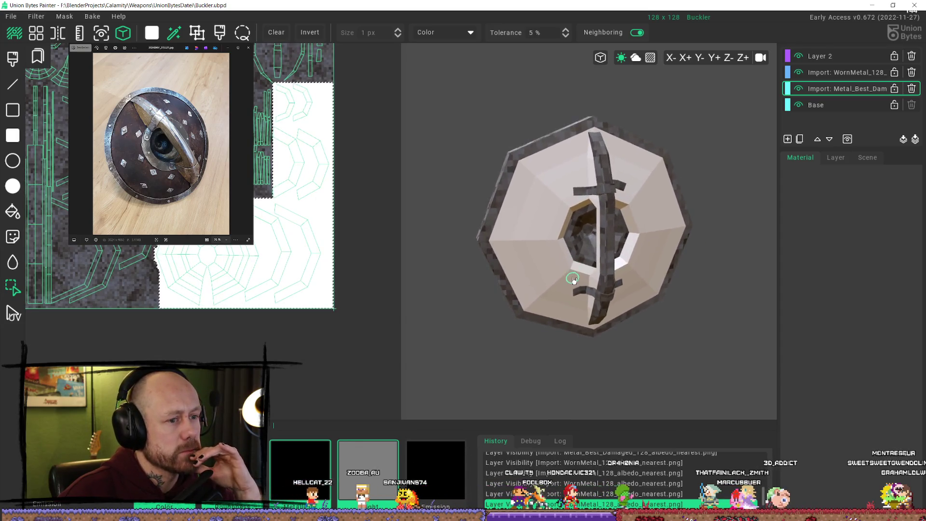
mouse_move(572, 280)
right_down()
mouse_move(547, 261)
mouse_move(562, 230)
right_up()
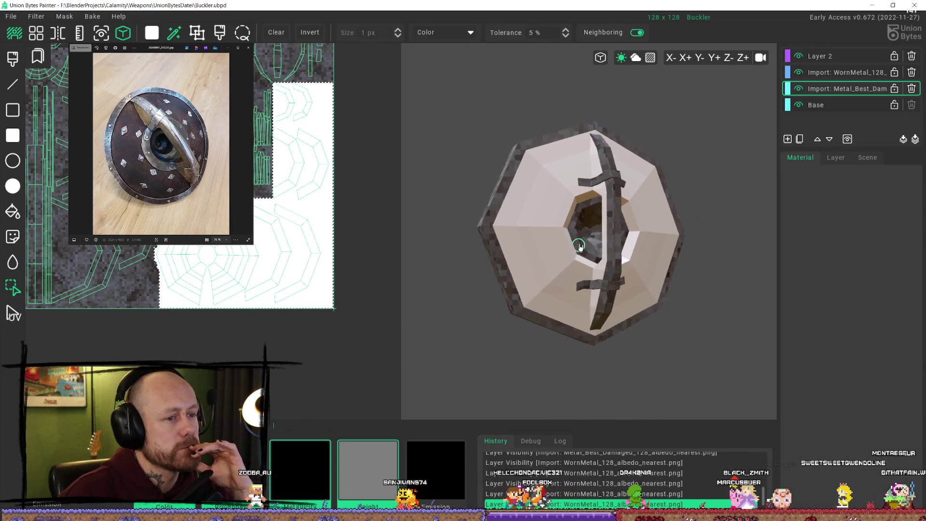
scroll(224, 248, up, 3)
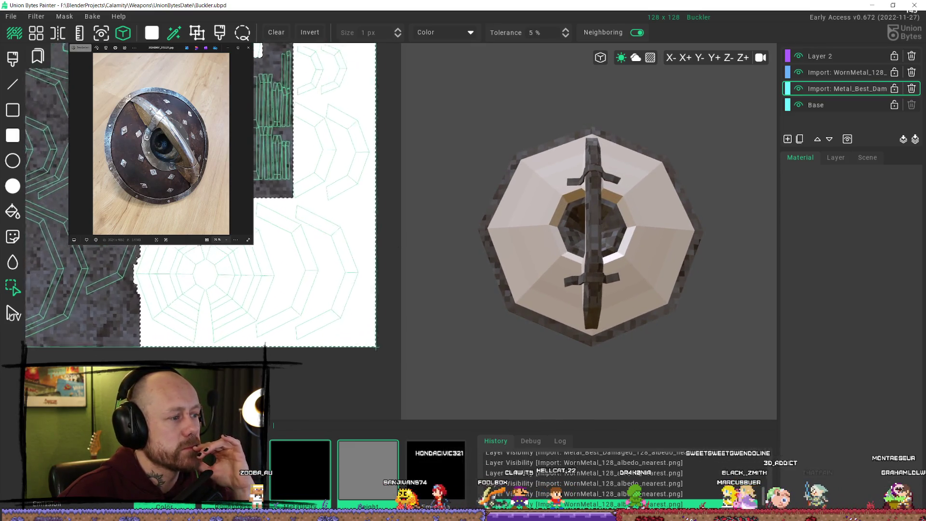
click(13, 137)
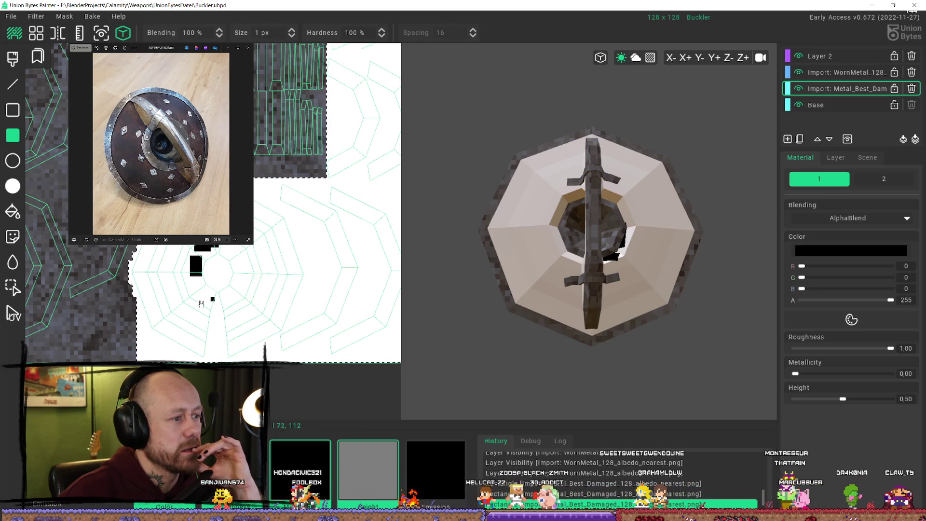
Draw small black test rectangles on the damaged-metal texture, then undo them
click(184, 282)
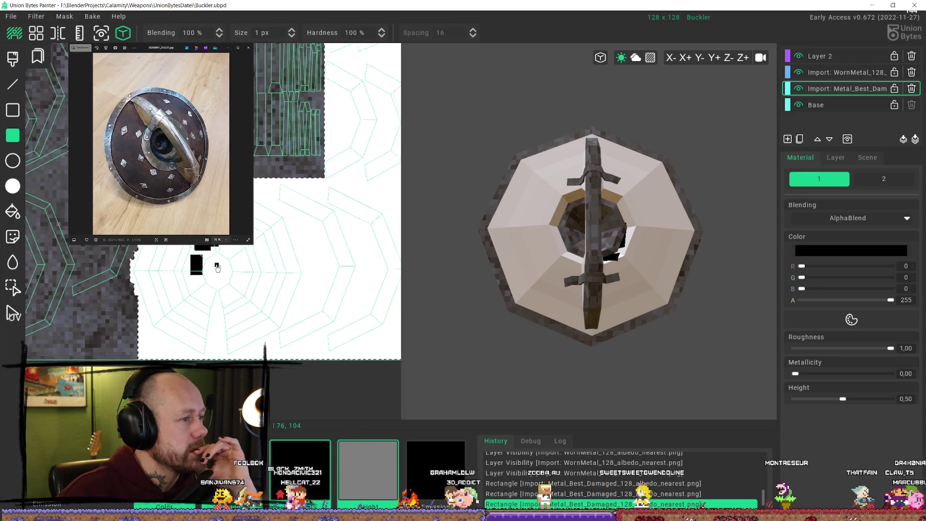
scroll(209, 267, down, 2)
scroll(209, 250, up, 2)
middle_drag(235, 224, 283, 253)
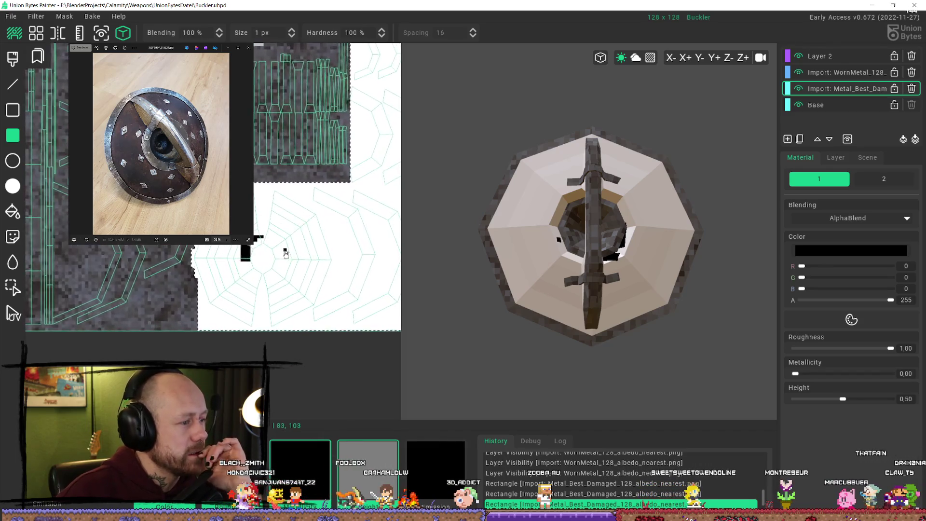
key(ctrl+z)
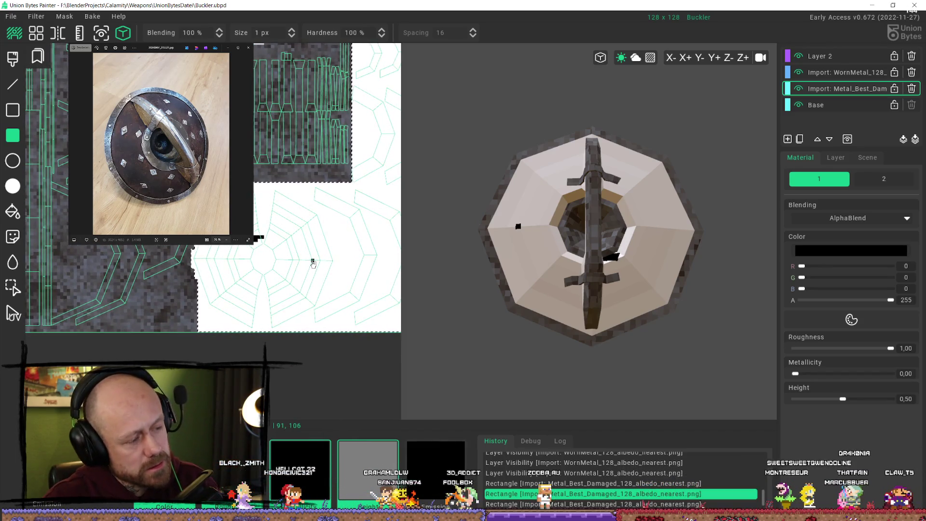
key(ctrl+z)
key(ctrl+z)
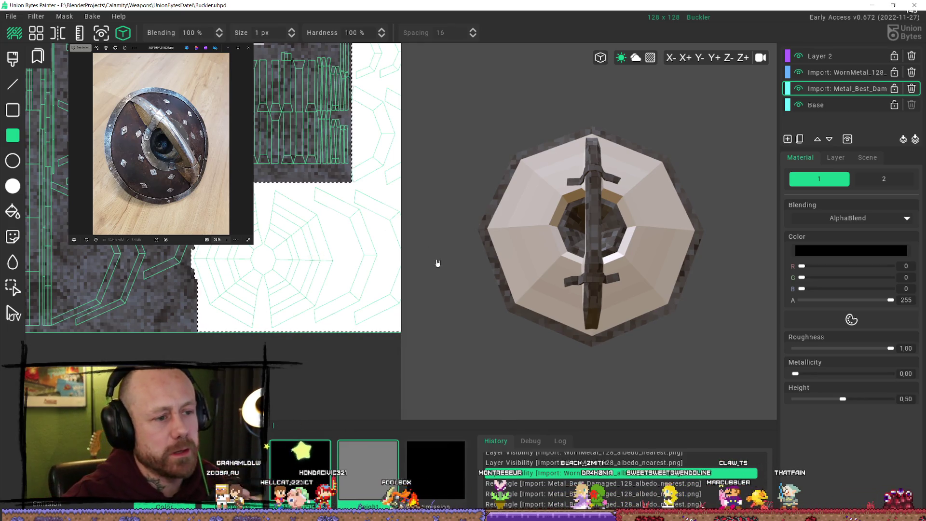
scroll(377, 241, down, 2)
scroll(284, 206, down, 1)
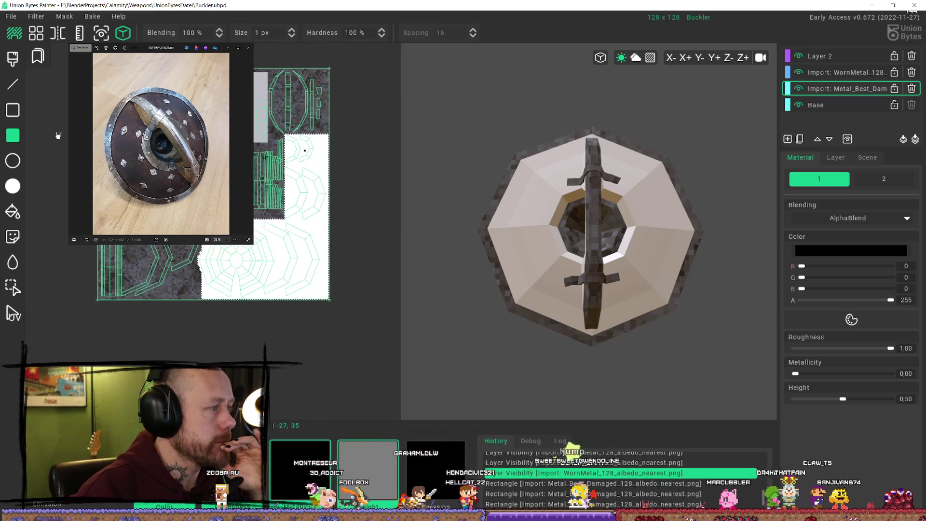
drag(228, 87, 37, 127)
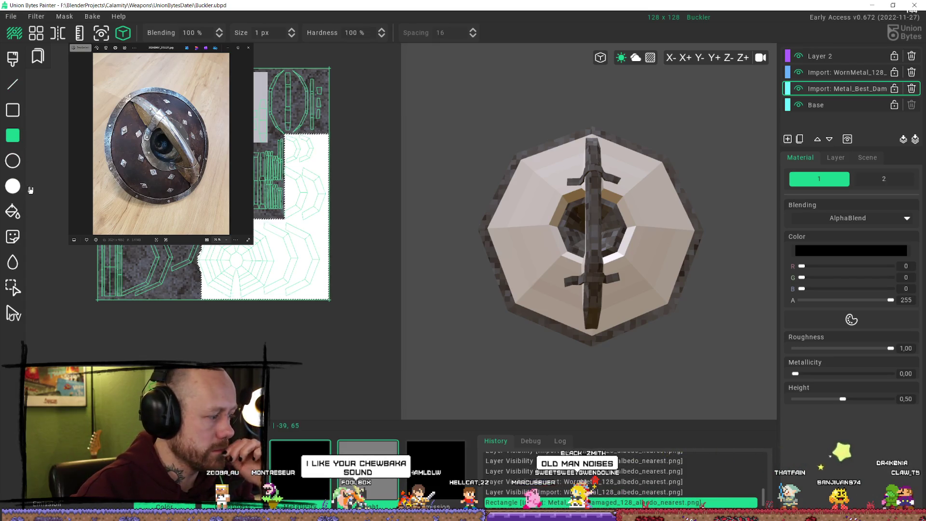
Switch back to the Selection tool and bring up the File menu
click(13, 284)
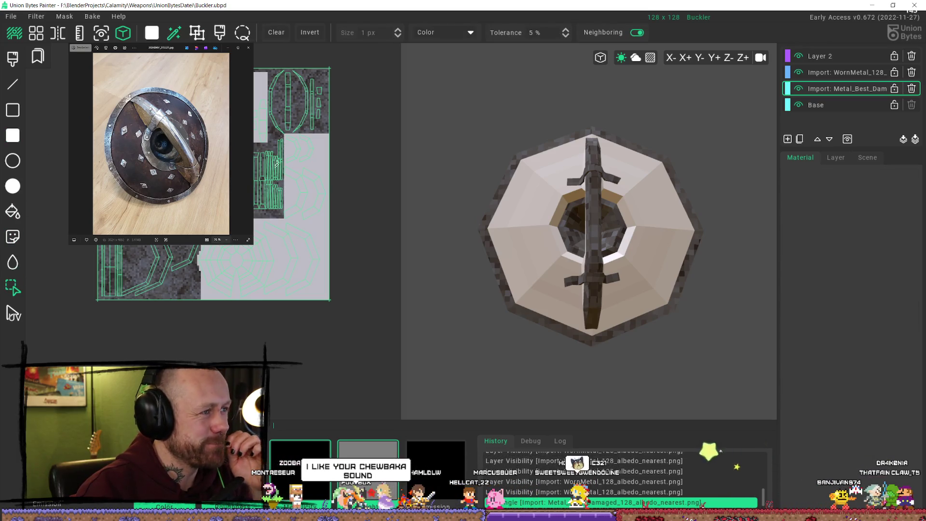
scroll(492, 190, down, 2)
scroll(255, 162, up, 2)
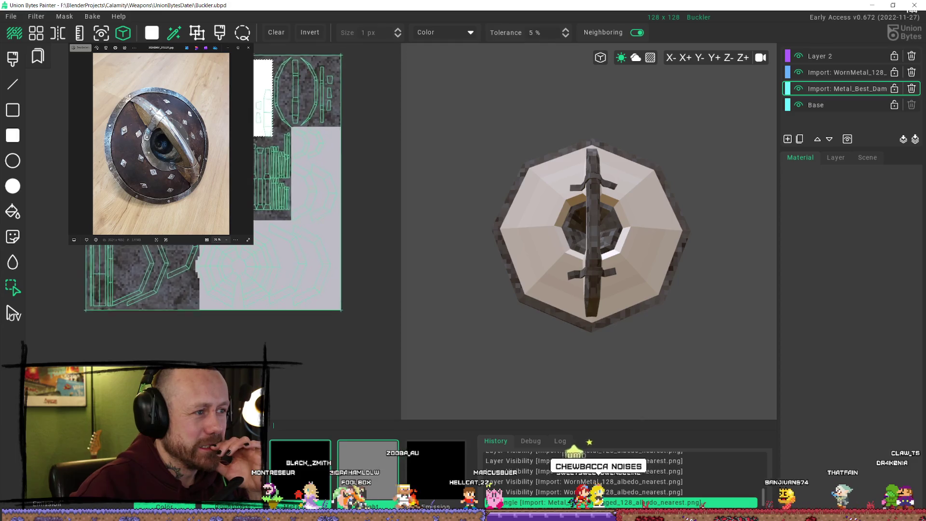
scroll(255, 162, up, 1)
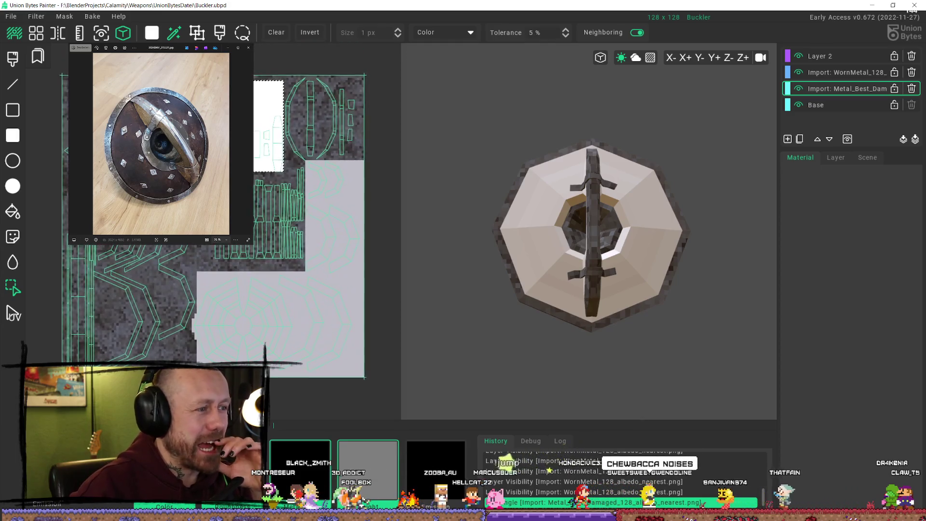
click(12, 15)
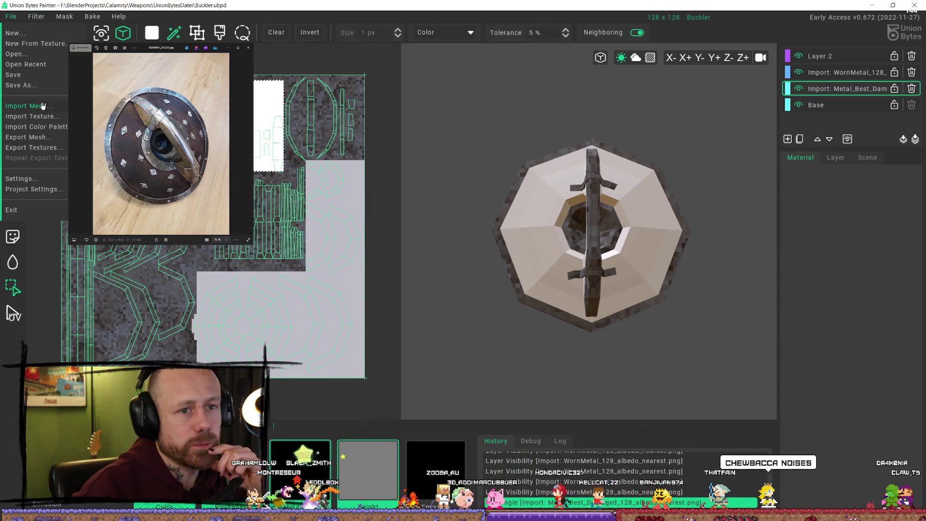
Import WoodBeam_BaseColor_128_Nearest.png from the Pixelated/Wood folder as a new layer
click(31, 116)
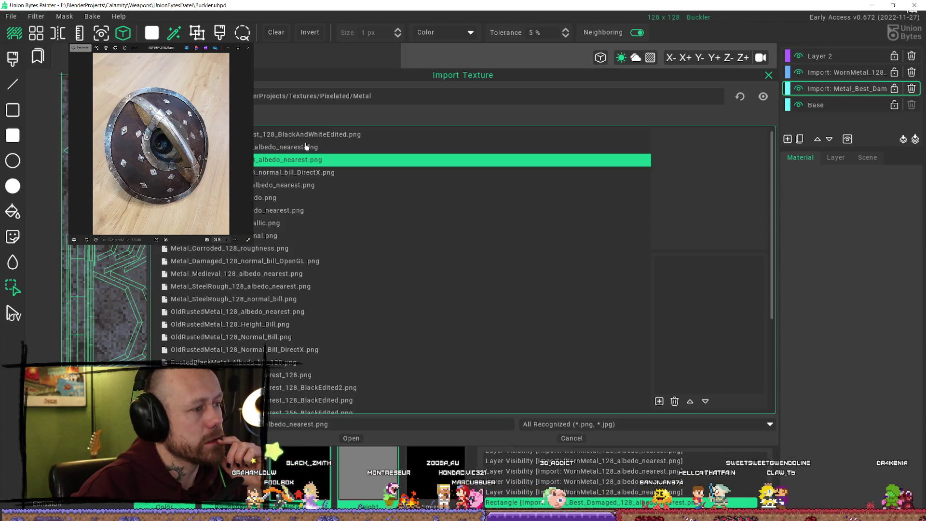
key(BackSpace)
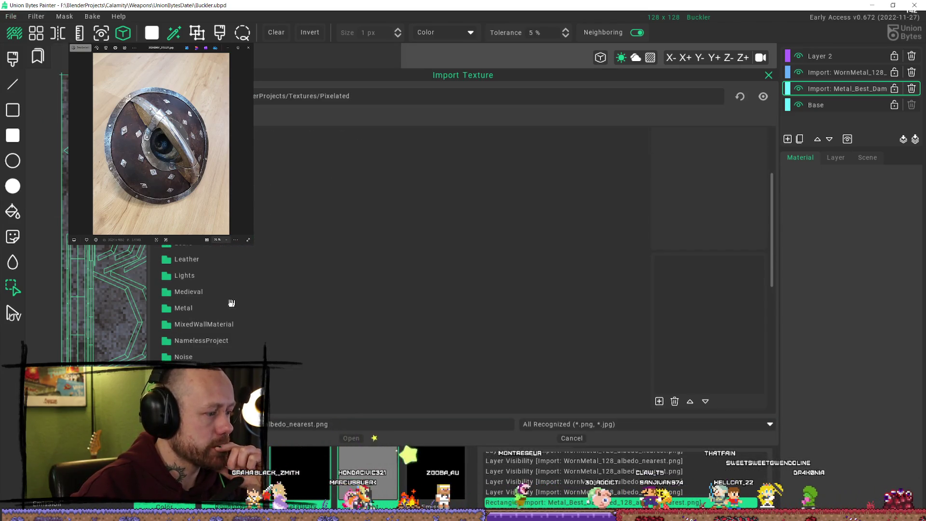
scroll(201, 316, down, 2)
scroll(207, 362, down, 3)
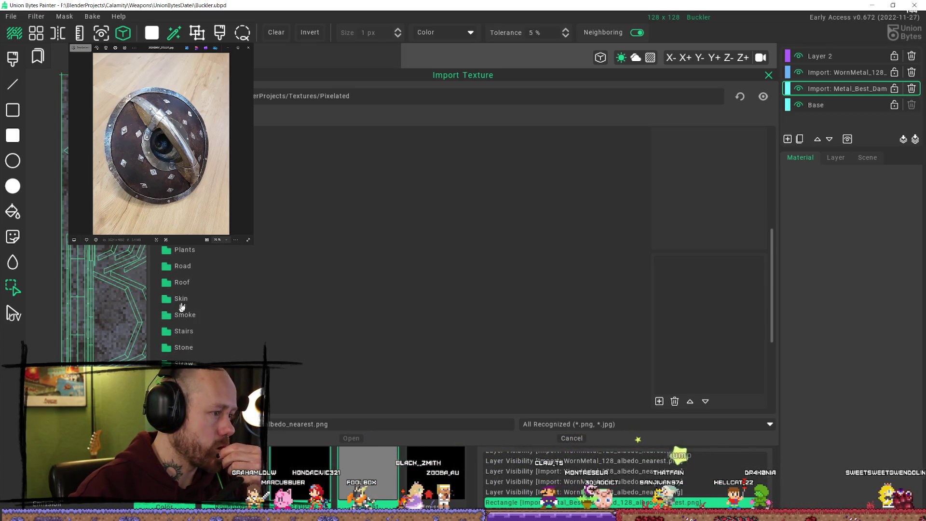
scroll(276, 248, down, 3)
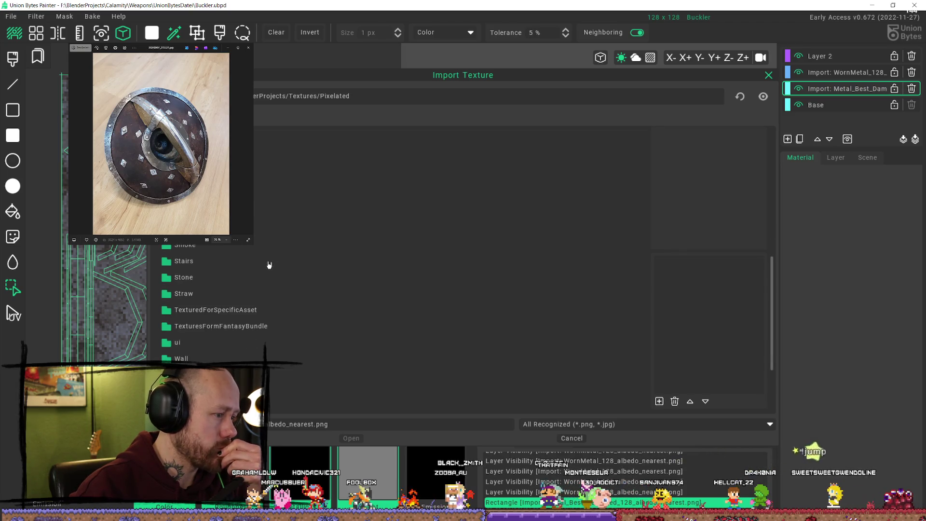
scroll(264, 275, down, 3)
click(206, 317)
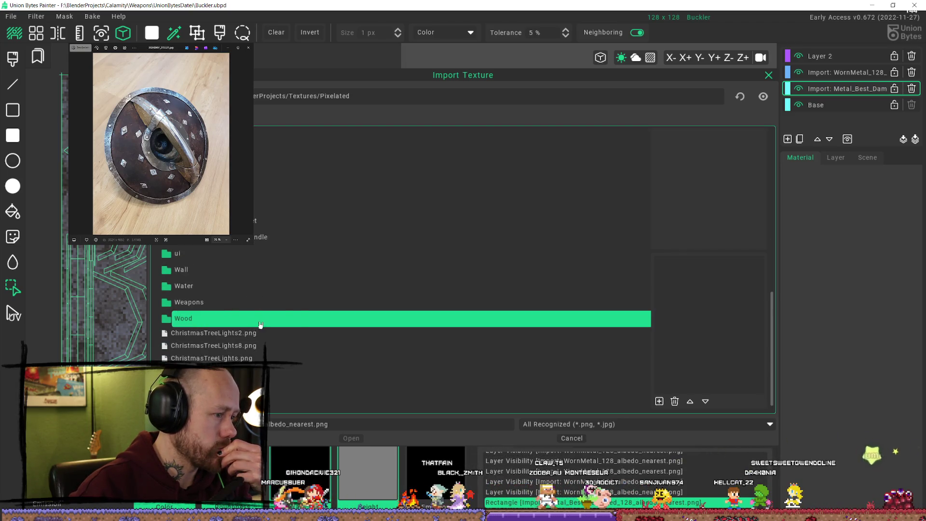
double_click(259, 324)
double_click(262, 324)
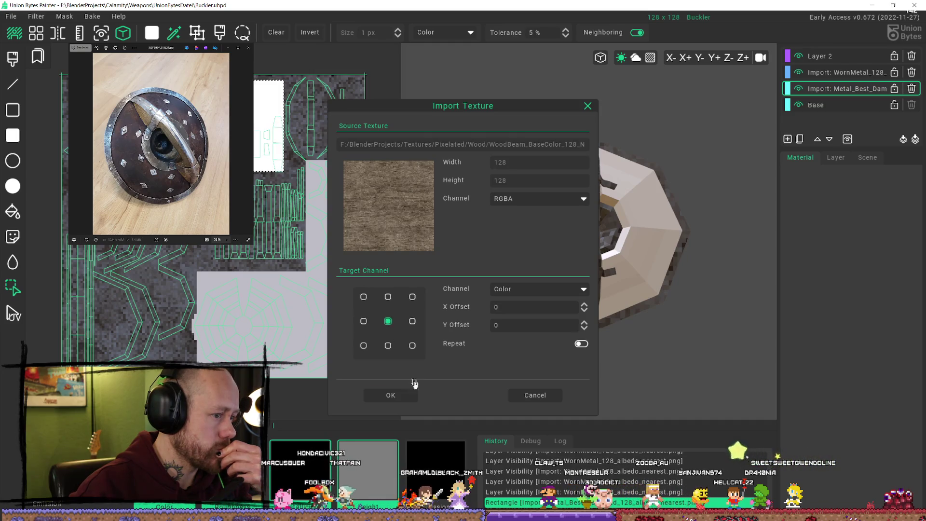
click(396, 396)
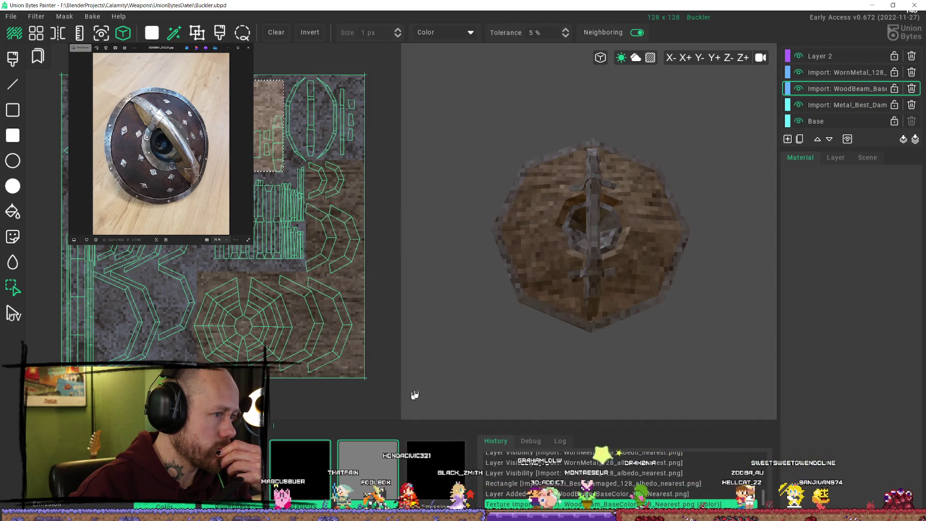
Compare the WoodBeam and WornMetal layers by toggling their visibility while orbiting the shield
mouse_move(676, 223)
right_down()
mouse_move(713, 261)
mouse_move(816, 252)
right_up()
mouse_move(725, 188)
right_down()
mouse_move(719, 174)
mouse_move(704, 239)
mouse_move(746, 254)
mouse_move(737, 232)
mouse_move(705, 210)
mouse_move(727, 213)
right_up()
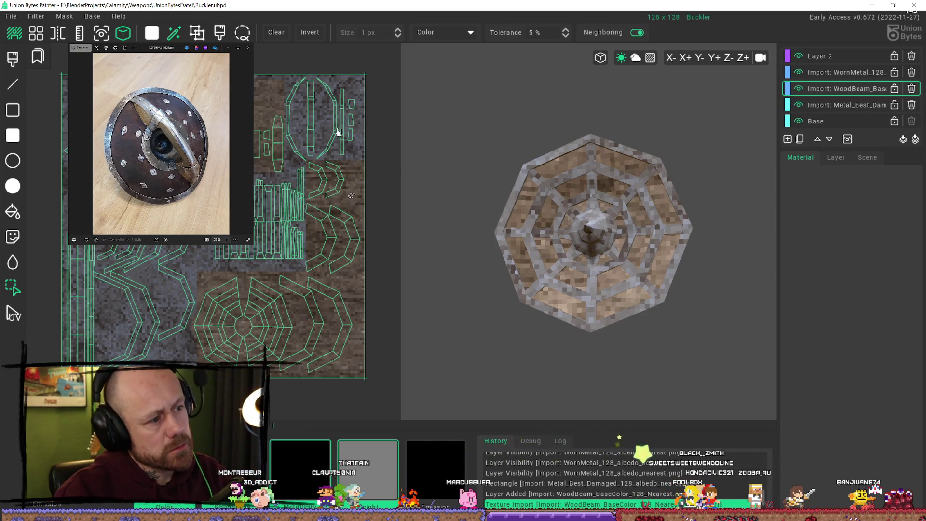
click(799, 88)
click(799, 73)
click(798, 73)
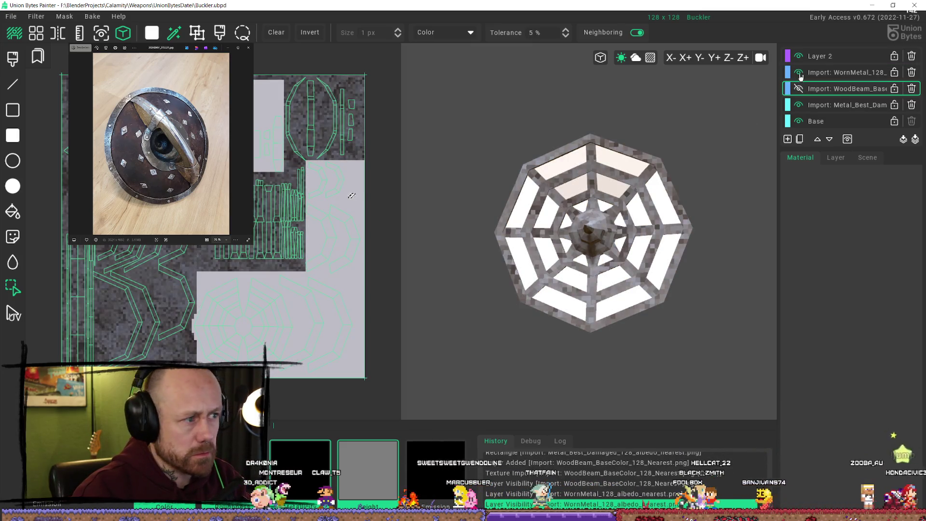
click(799, 73)
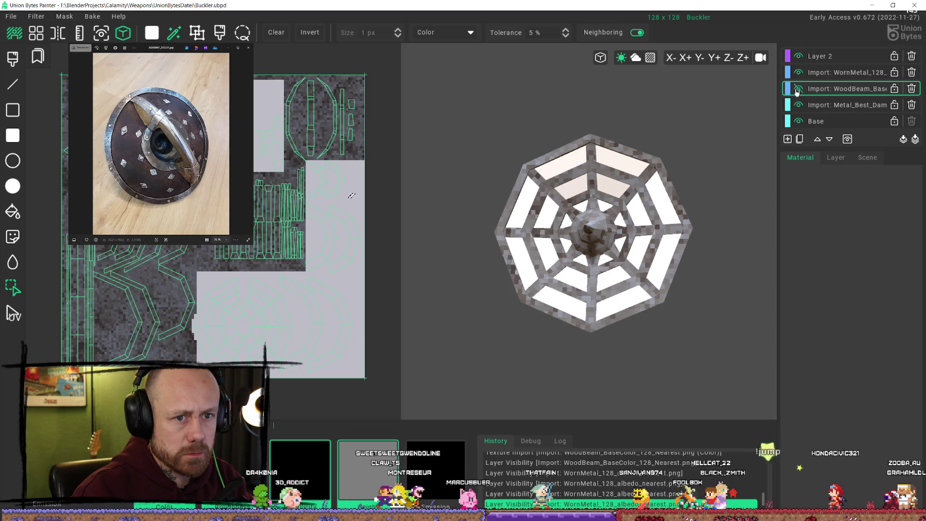
click(798, 88)
Move the WoodBeam layer above WornMetal so wood covers the whole shield
click(817, 140)
click(799, 73)
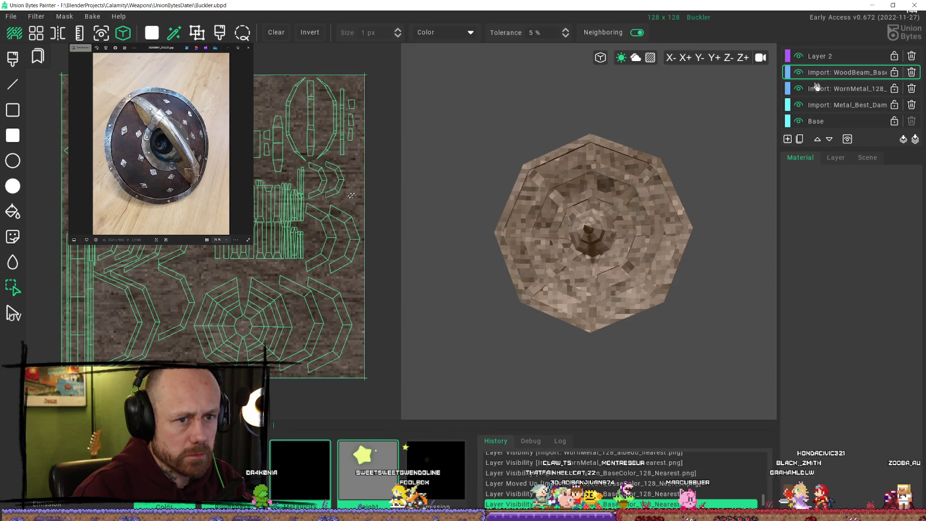
Colour-select the plain grey UV regions with both layers hidden, then restore their visibility
click(799, 72)
click(799, 88)
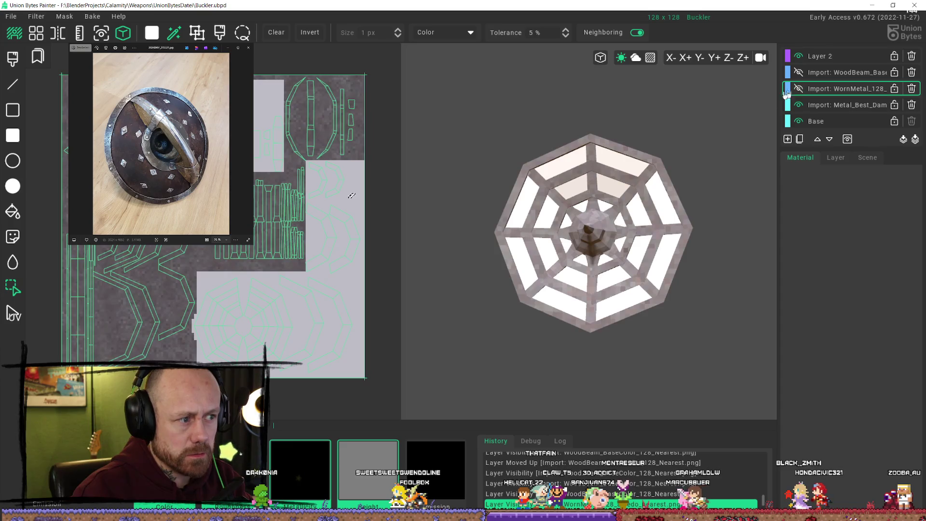
click(331, 227)
shift+click(268, 127)
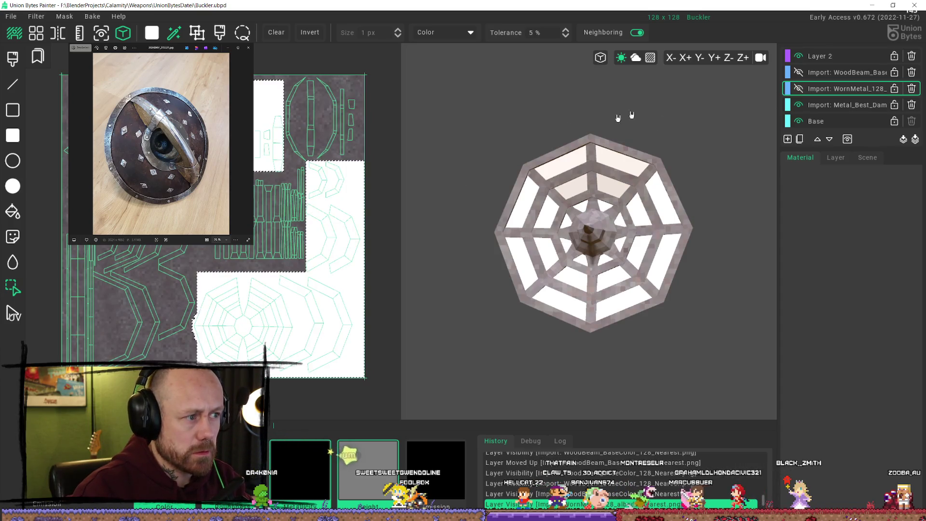
click(799, 88)
click(799, 72)
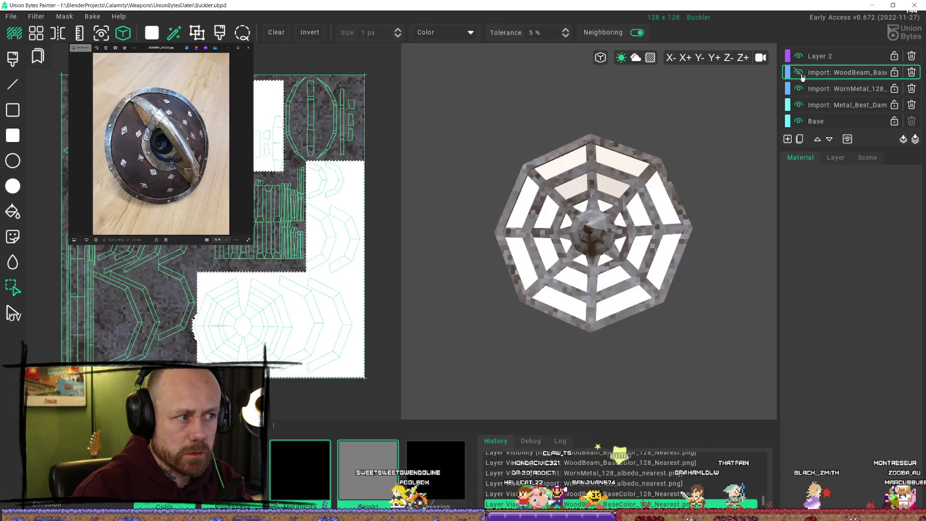
click(799, 73)
click(799, 72)
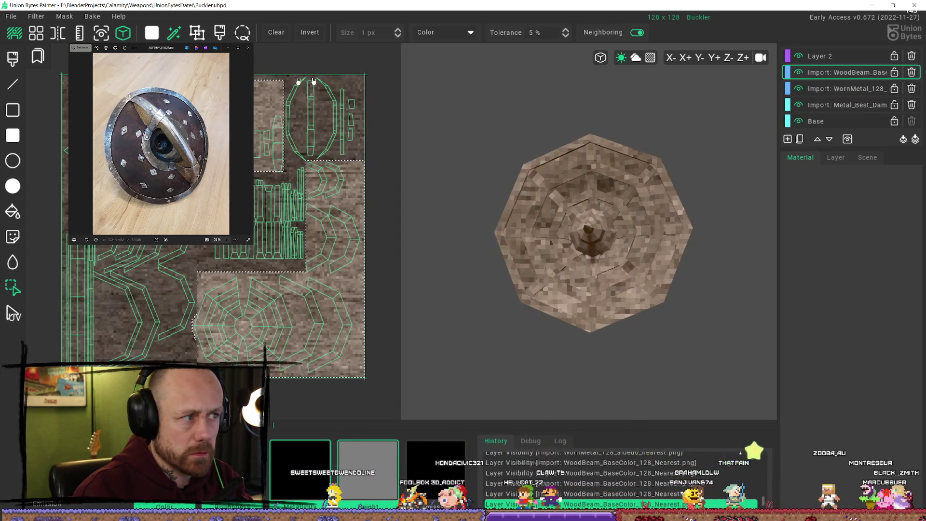
Try Invert and Clear on the selection, then undo and hide WoodBeam again
click(309, 32)
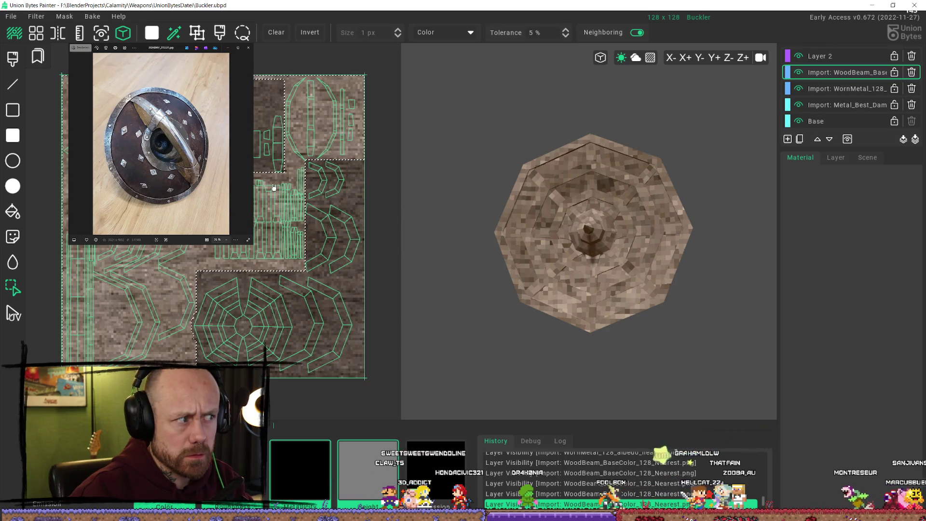
click(338, 129)
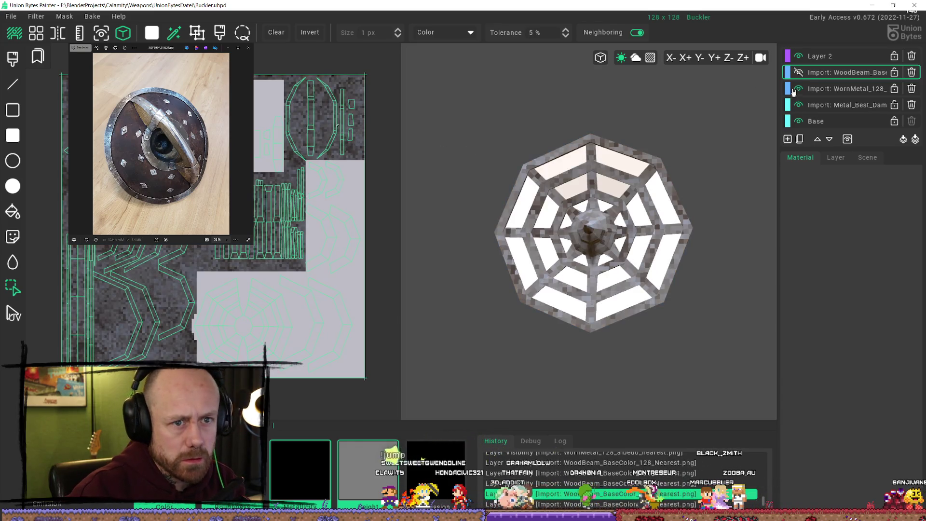
click(798, 72)
key(ctrl+z)
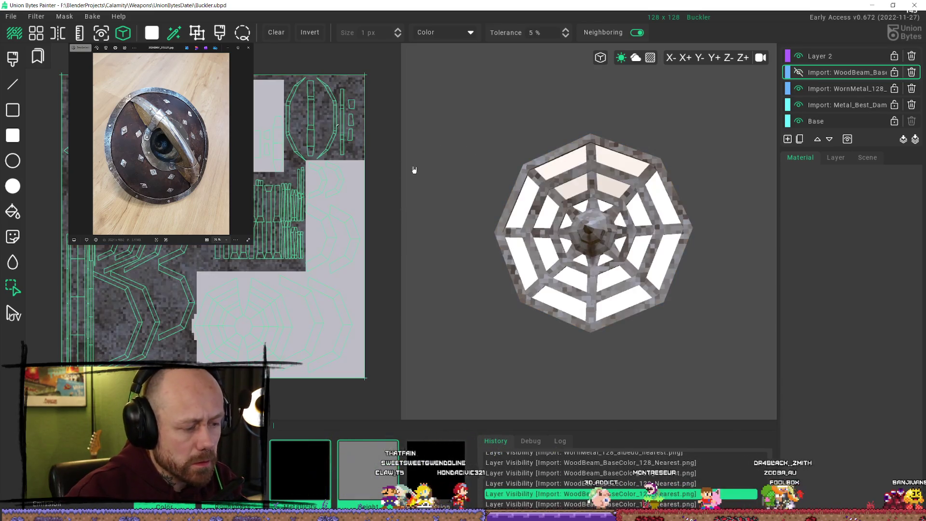
Reselect the light UV regions and delete the wood inside them on the WoodBeam layer
click(359, 222)
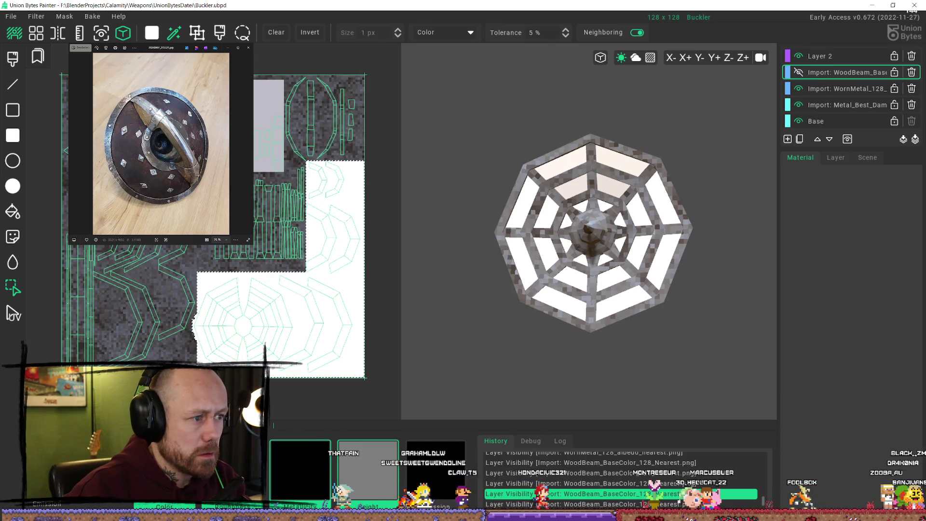
click(798, 72)
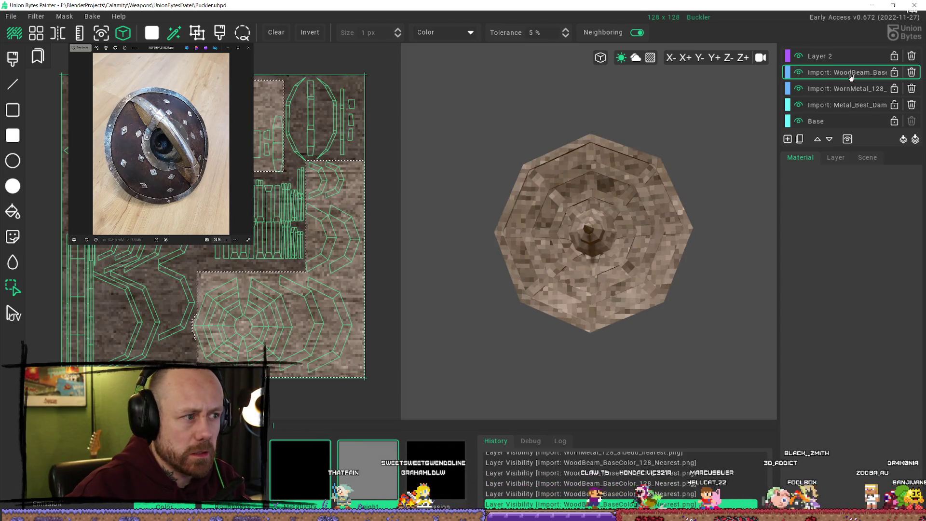
key(Delete)
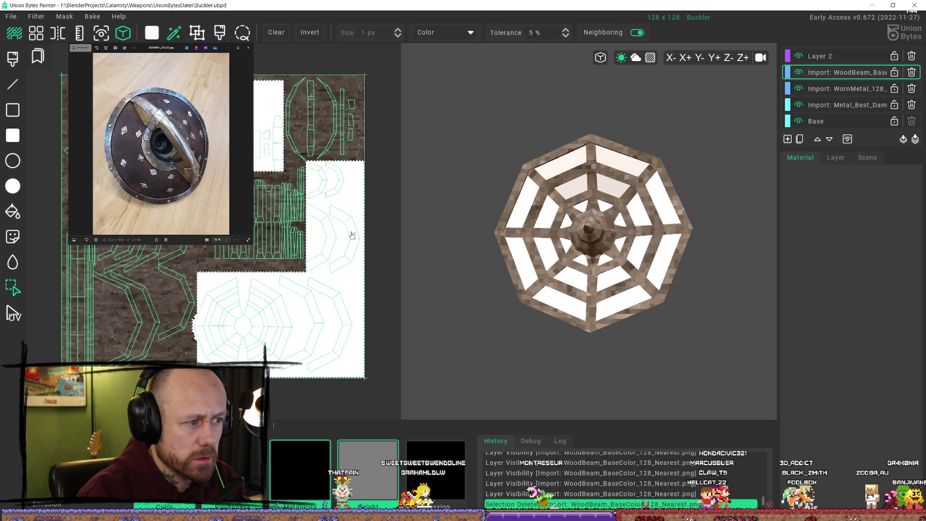
Undo, invert the selection and delete the wood from the metal frame areas instead
key(ctrl+z)
click(310, 41)
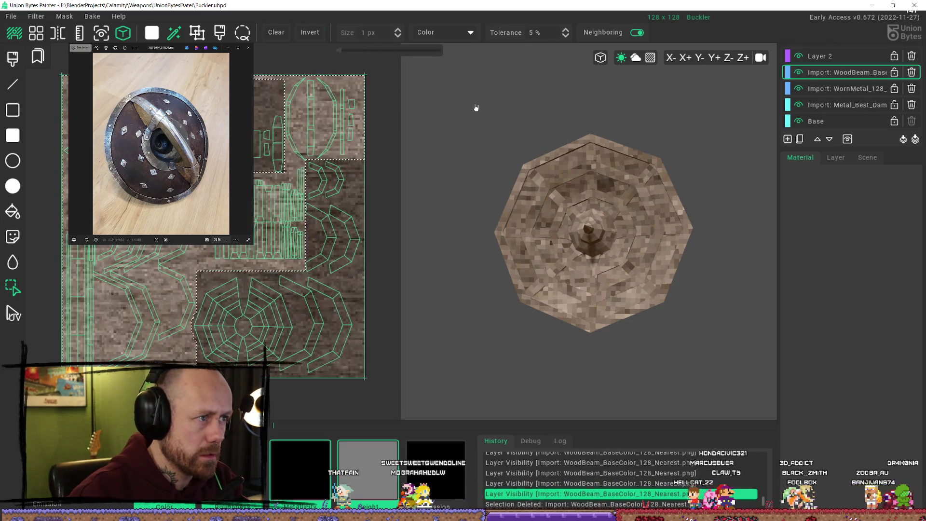
key(Delete)
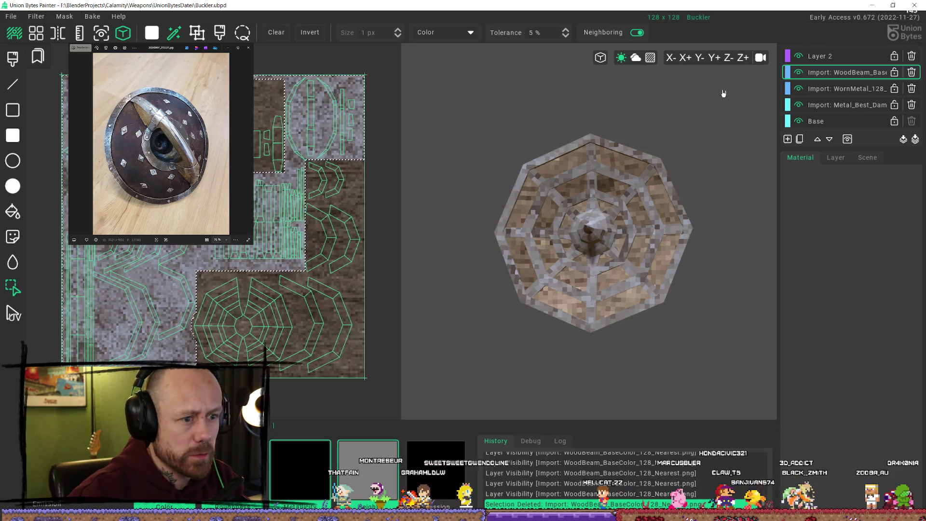
middle_drag(618, 167, 639, 75)
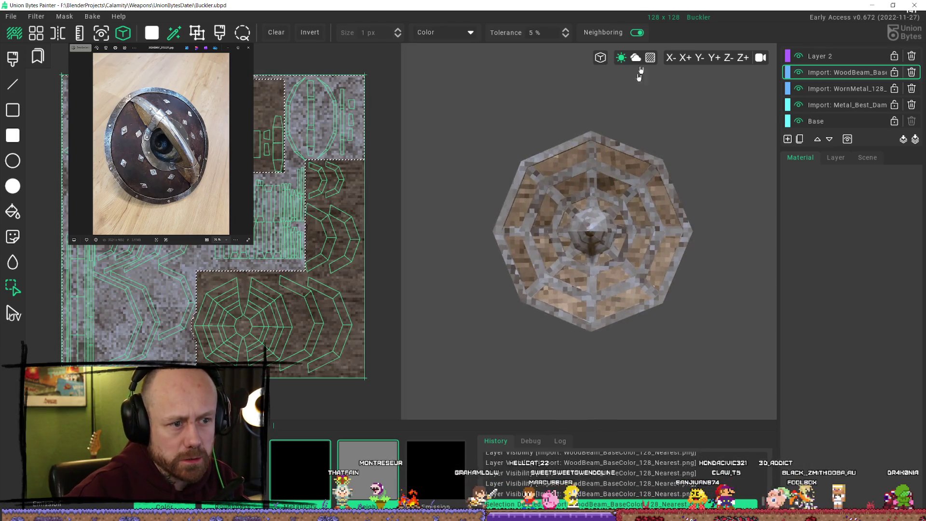
Toggle WoodBeam visibility to compare, leaving it hidden so only the metal frame shows
click(797, 73)
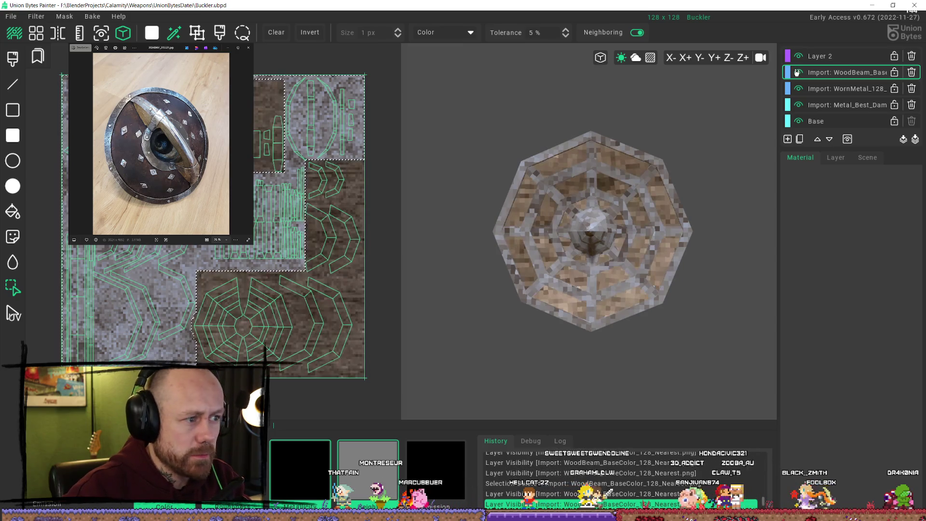
click(797, 73)
click(799, 71)
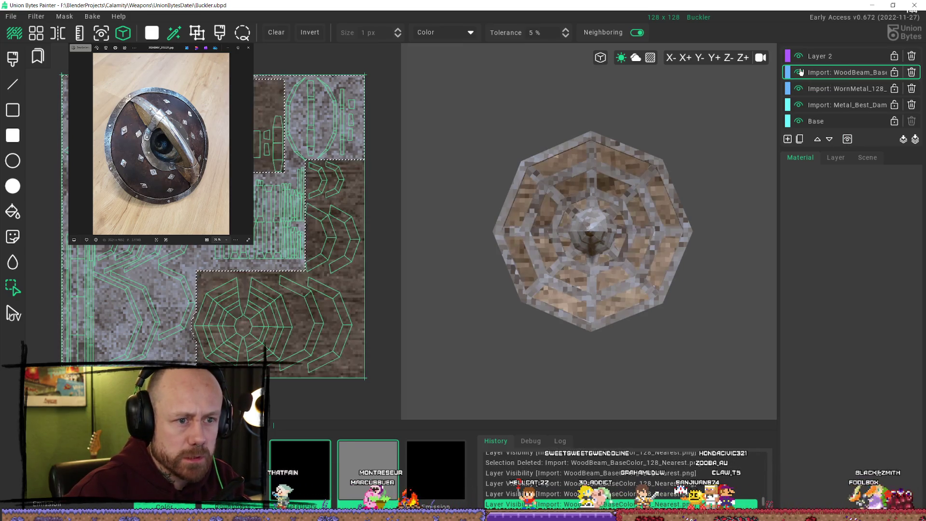
click(798, 72)
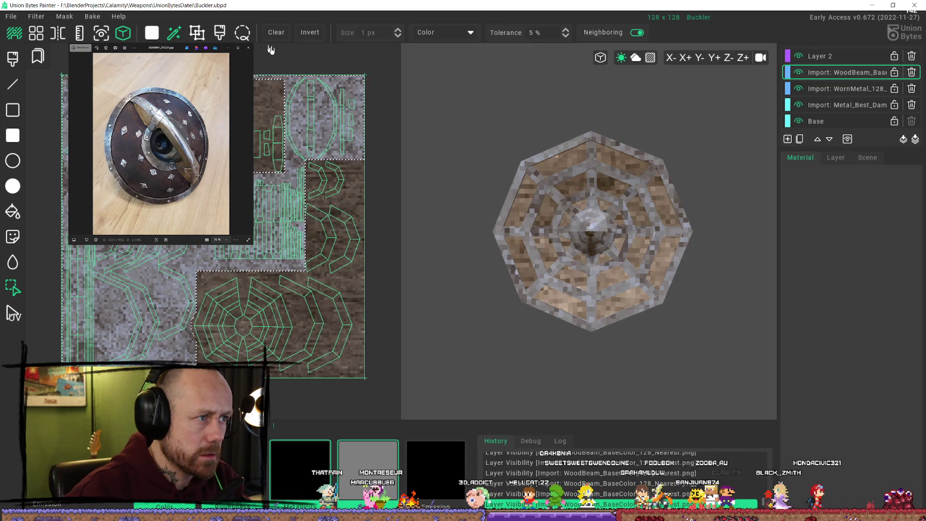
click(799, 73)
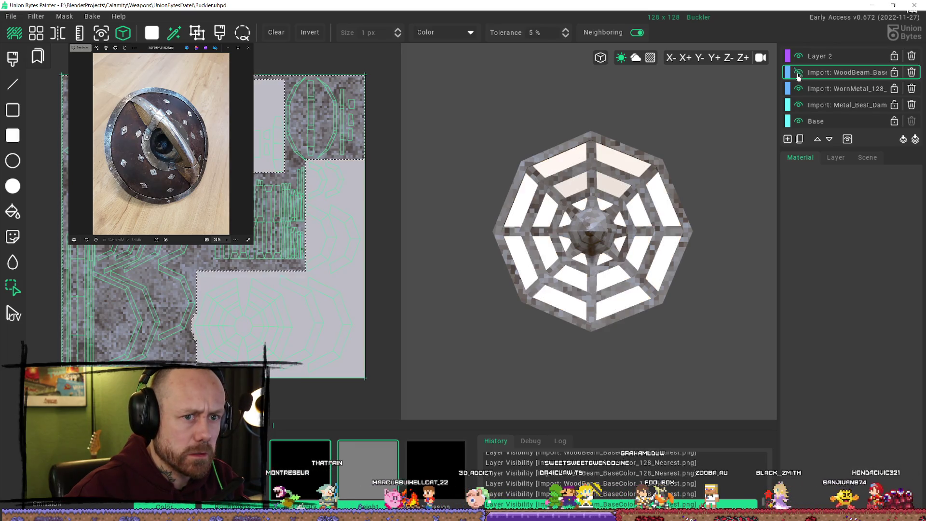
Select the WornMetal layer and check its visibility and channel blend settings
click(840, 93)
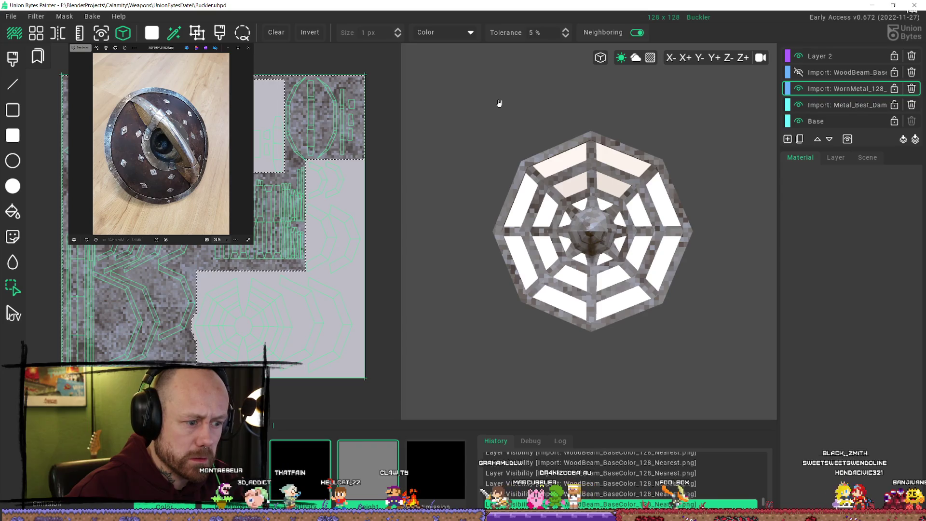
click(799, 89)
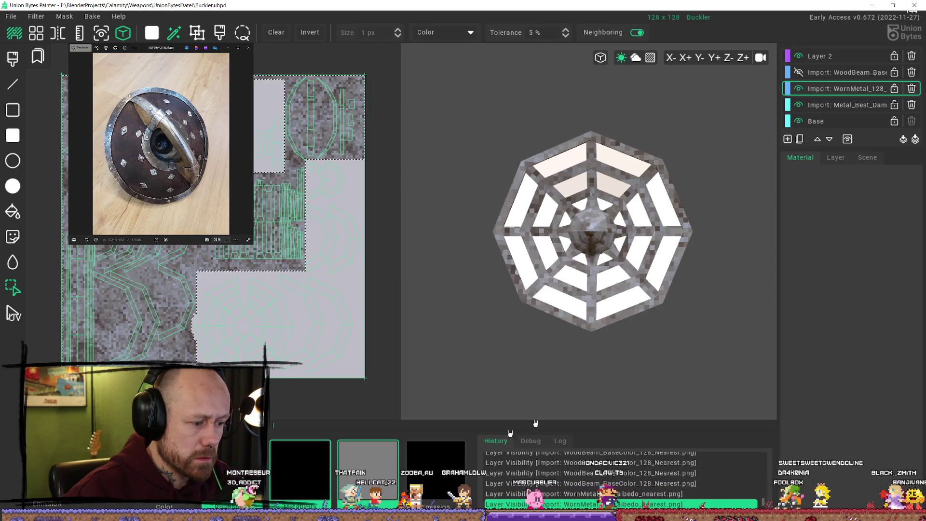
click(835, 157)
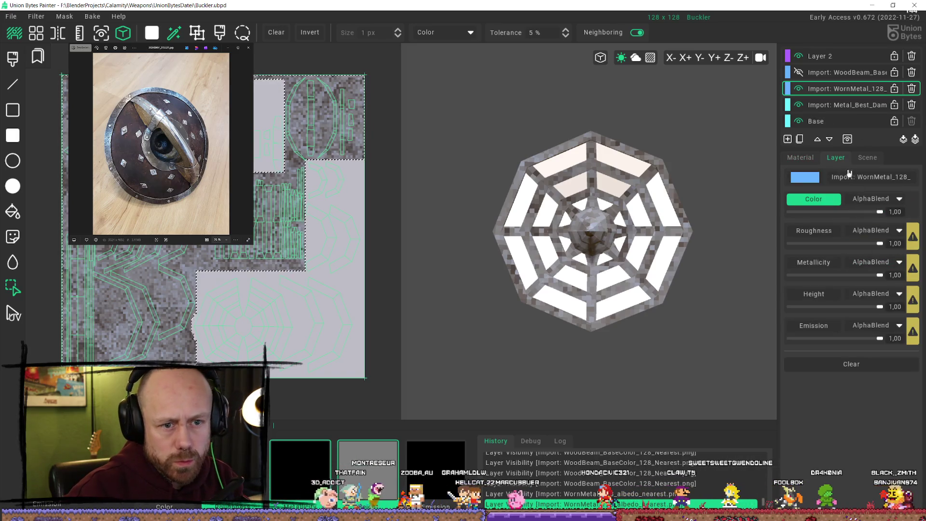
Set the paint material to Roughness 0,50 and Metallicity 0,70 after glancing at the Scene settings
click(800, 157)
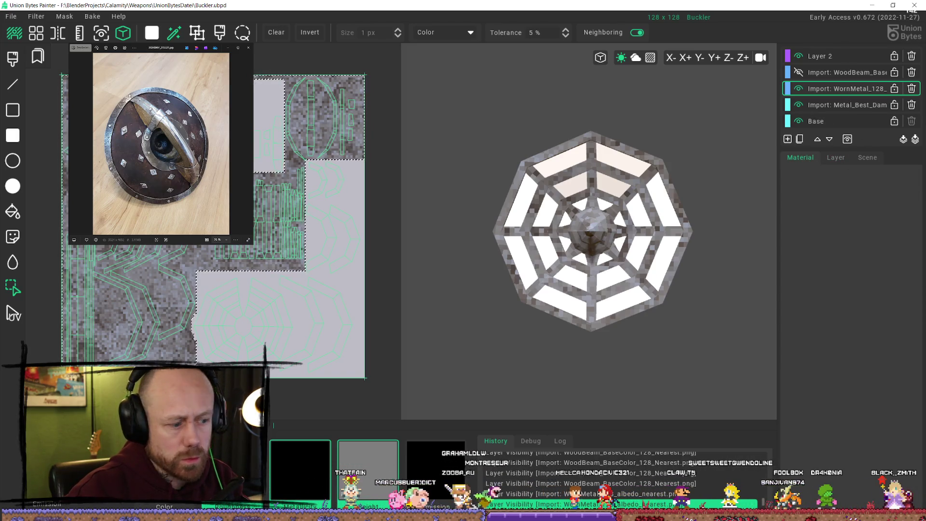
click(868, 157)
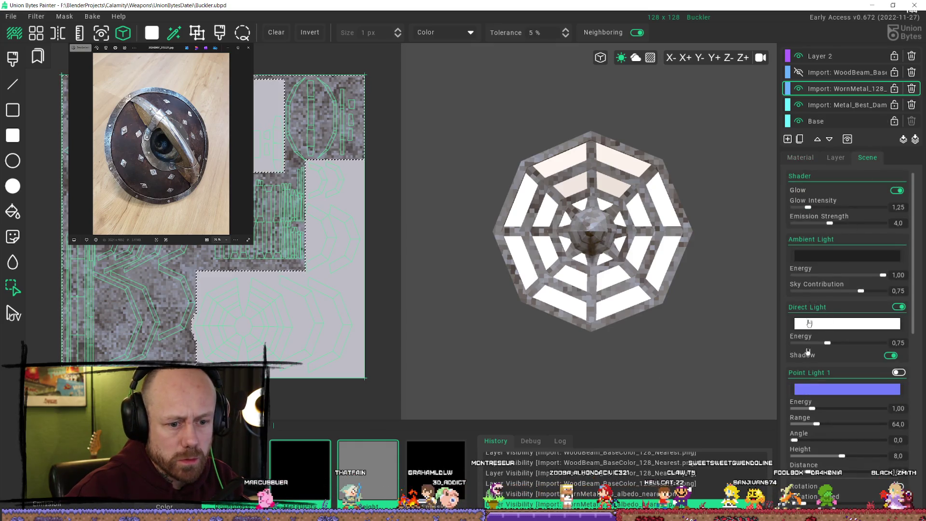
click(804, 158)
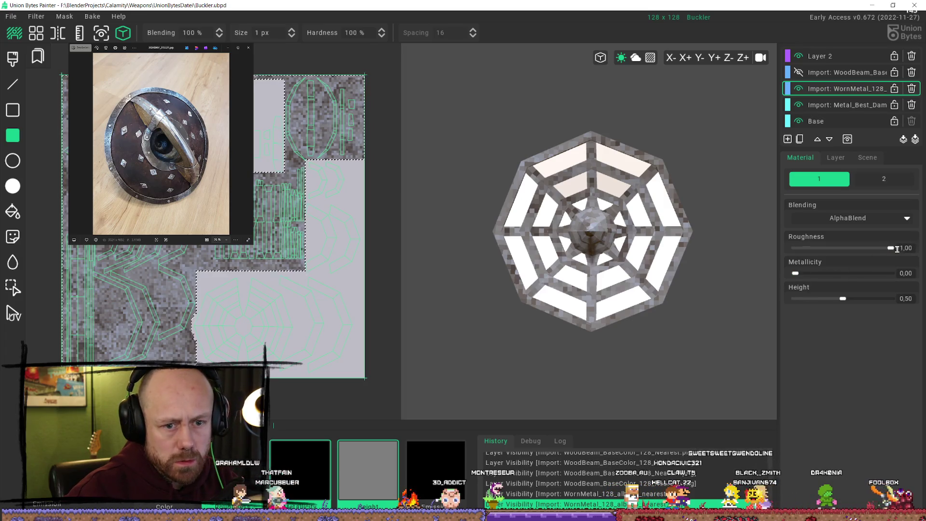
click(908, 249)
text(0,00)
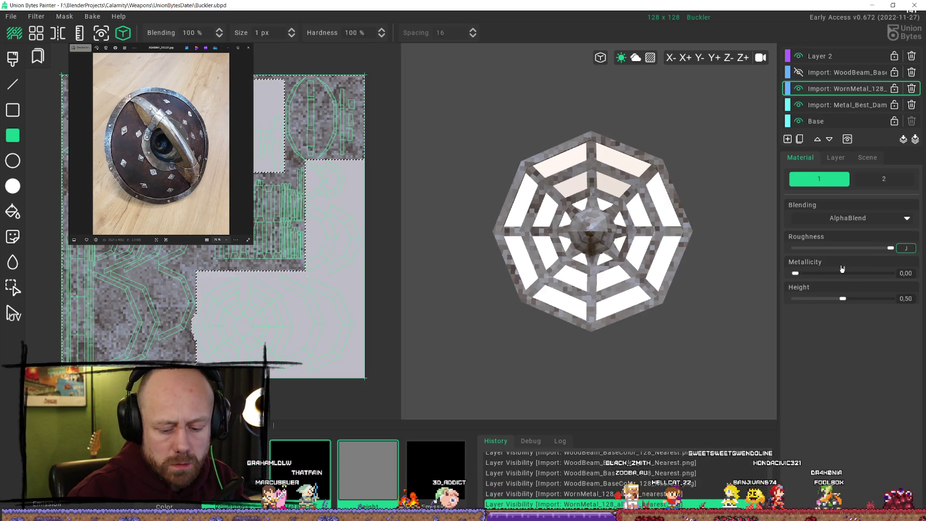
text(0,5)
key(Return)
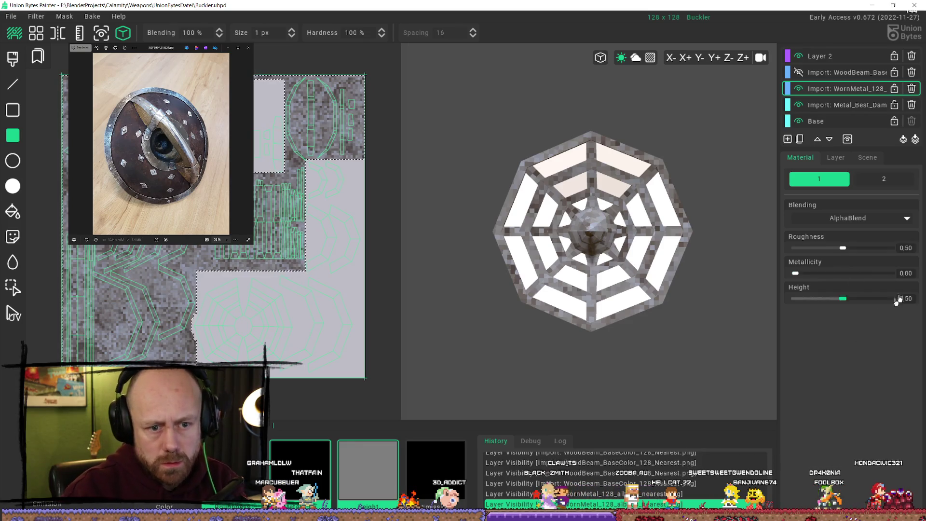
text(0)
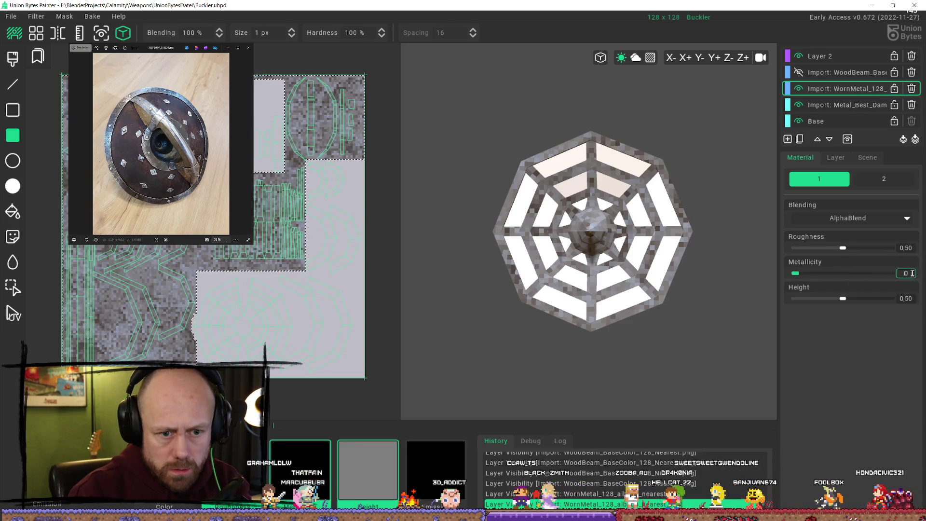
text(,7)
key(Return)
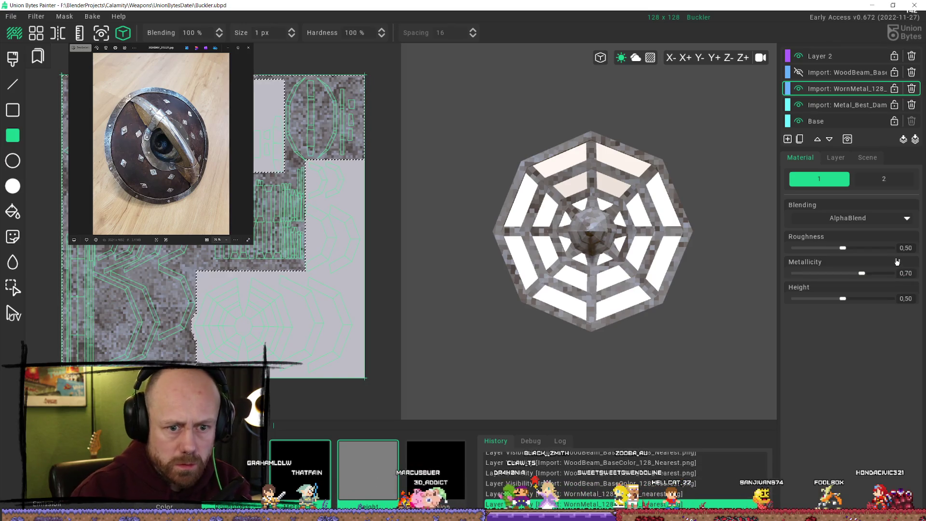
scroll(299, 347, up, 2)
scroll(300, 347, down, 3)
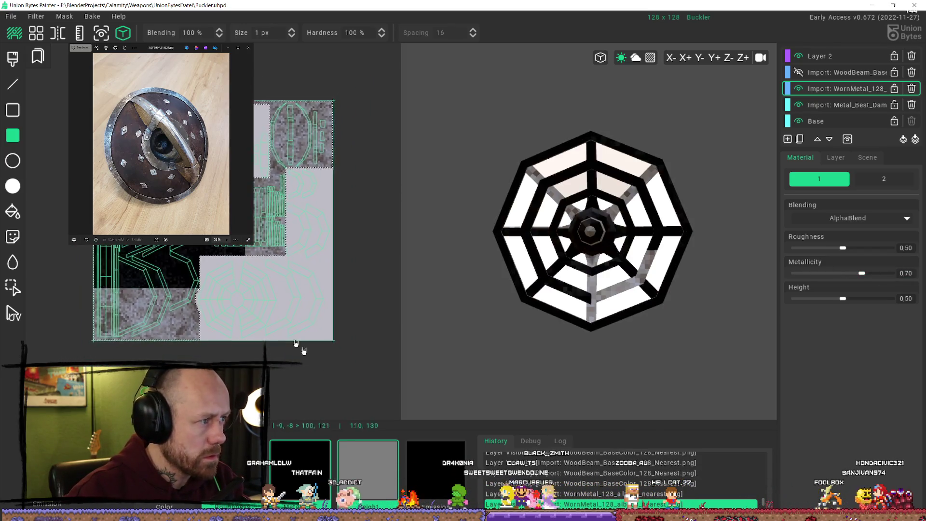
scroll(466, 263, down, 2)
Paint test rectangles of the metal material on the worn-metal layer, toggling it to compare
mouse_move(550, 268)
right_down()
mouse_move(590, 275)
mouse_move(644, 239)
right_up()
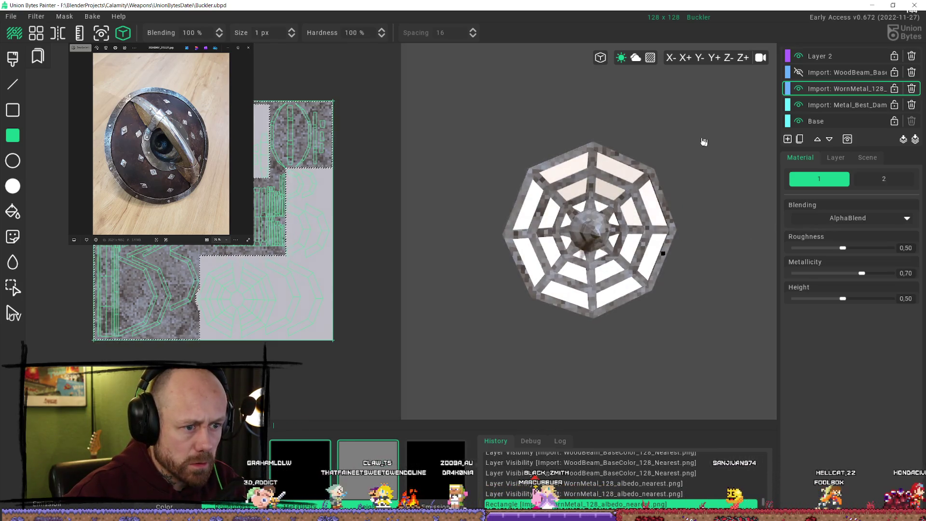
mouse_move(626, 337)
right_down()
mouse_move(648, 277)
mouse_move(629, 254)
right_up()
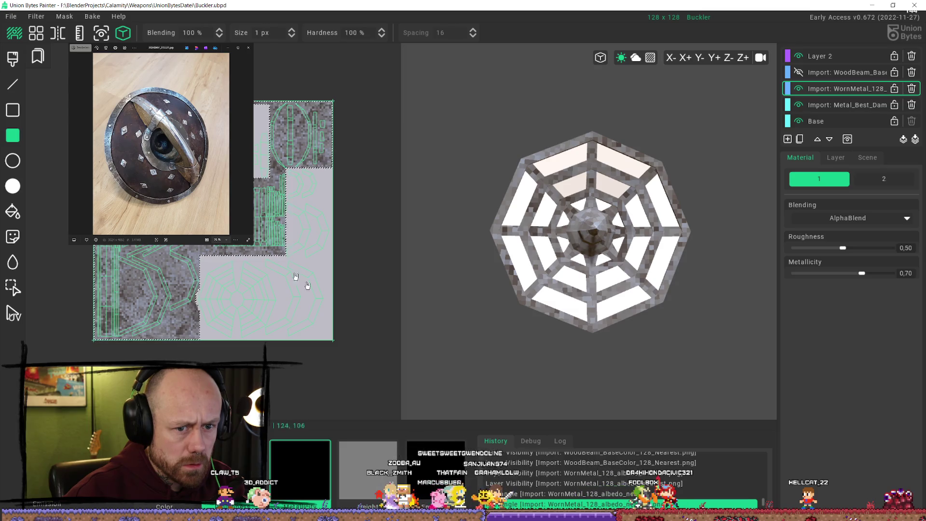
click(120, 149)
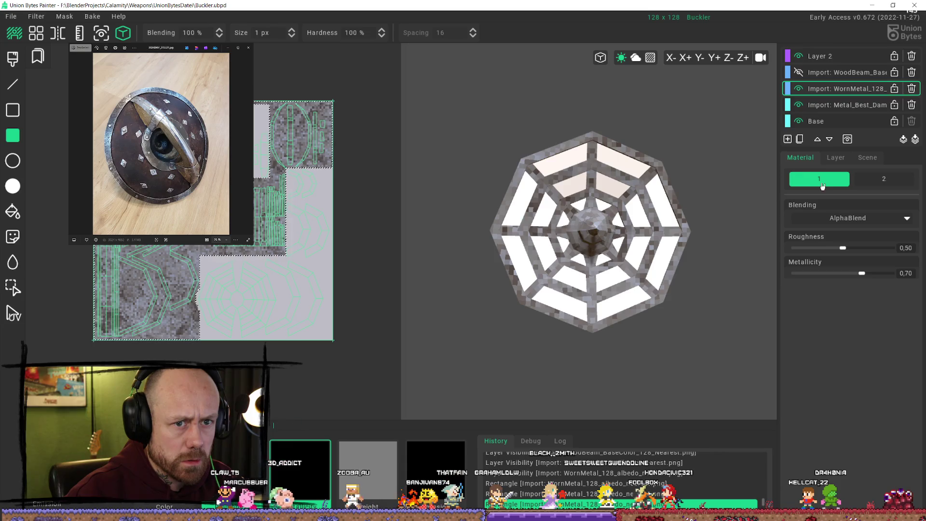
click(799, 88)
click(798, 88)
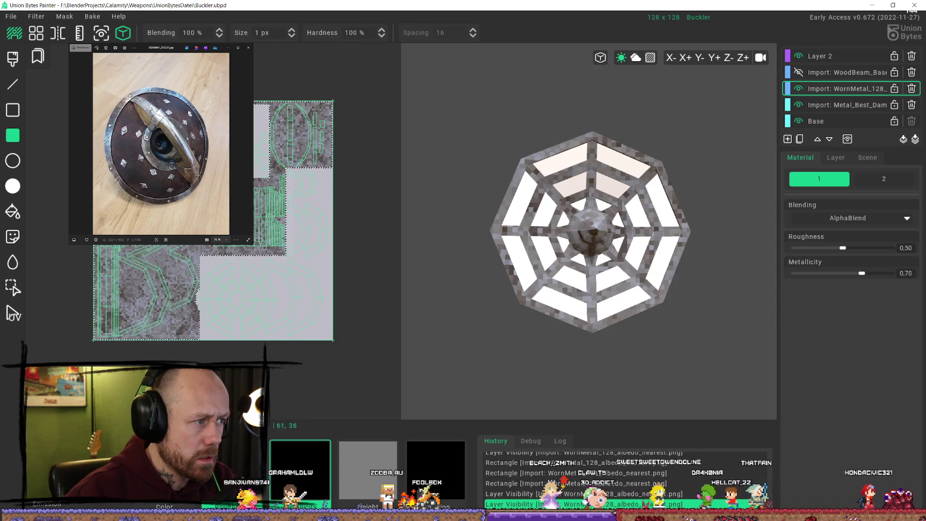
drag(236, 132, 236, 132)
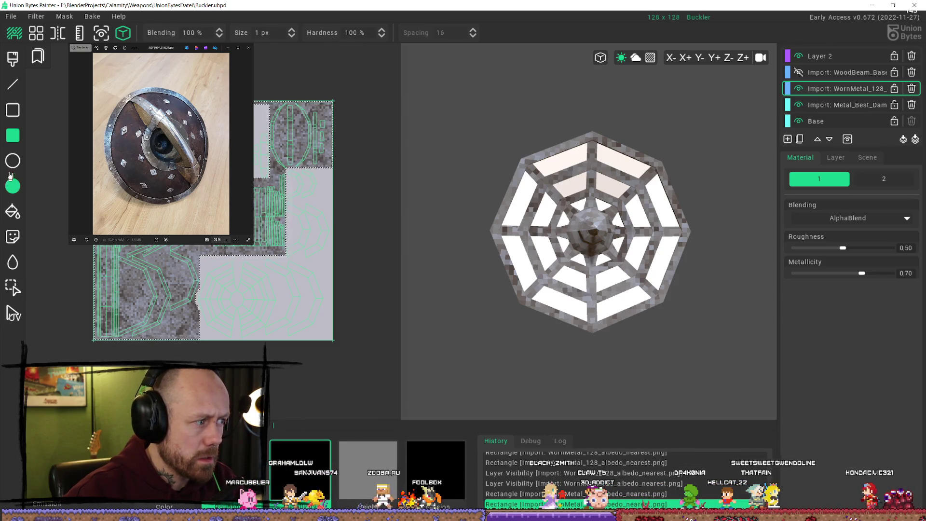
mouse_move(179, 211)
mouse_down()
mouse_move(122, 218)
mouse_move(380, 133)
mouse_up()
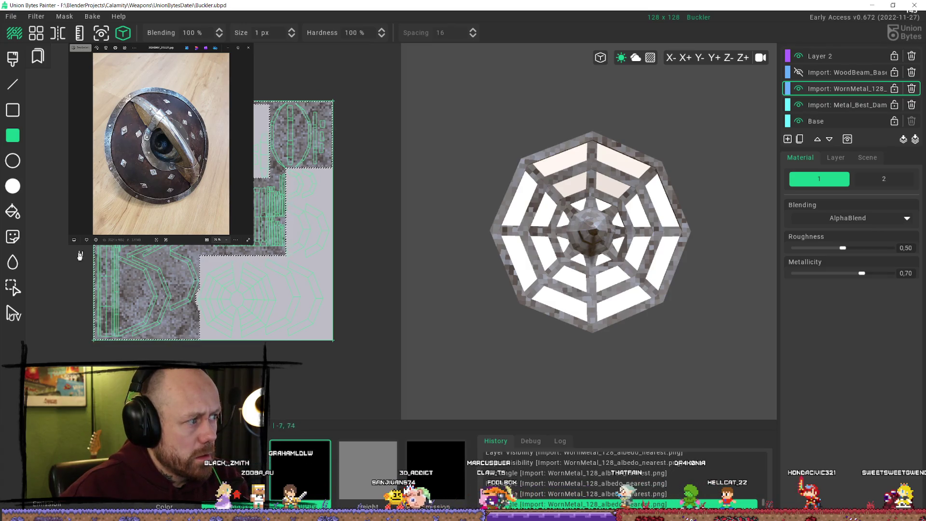
Start colour-selecting a strip of the texture with the Selection tool
click(12, 288)
click(255, 233)
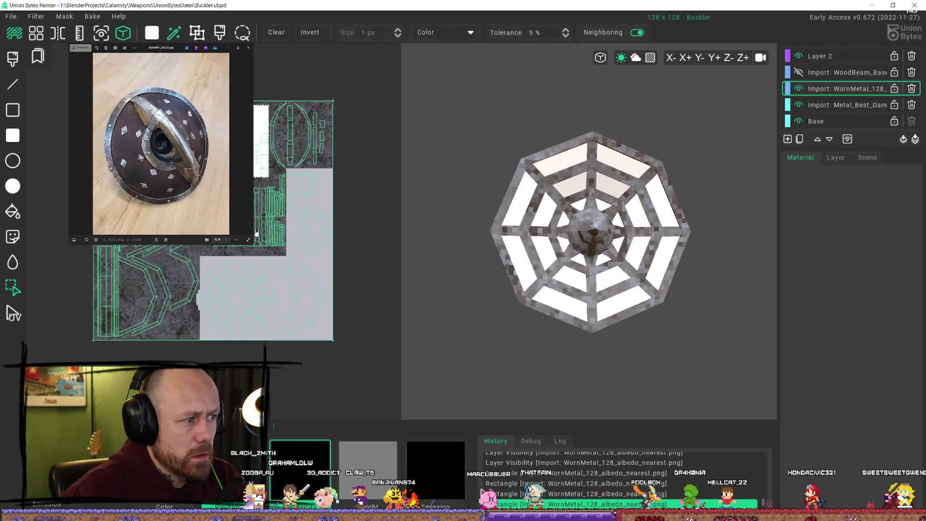
Select the web-frame UV islands, check coverage against both layers, and apply them as a paint mask
click(298, 310)
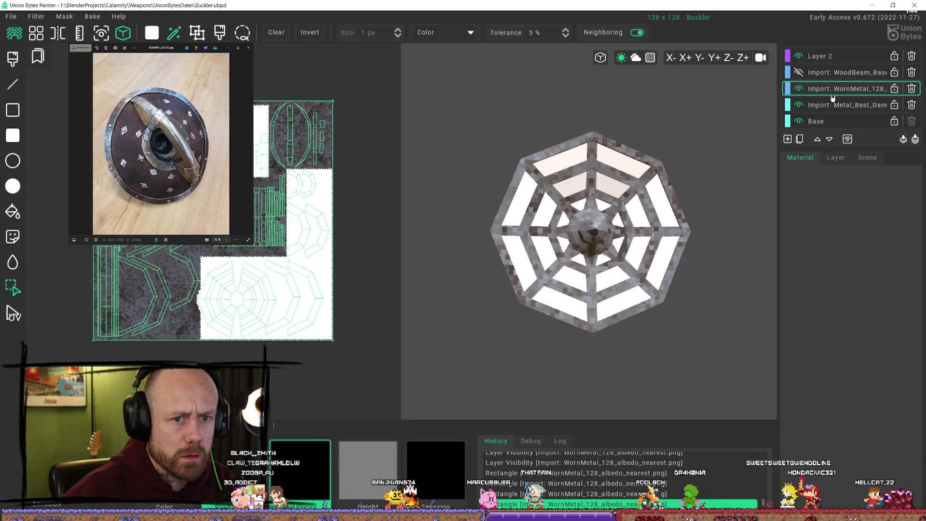
click(800, 88)
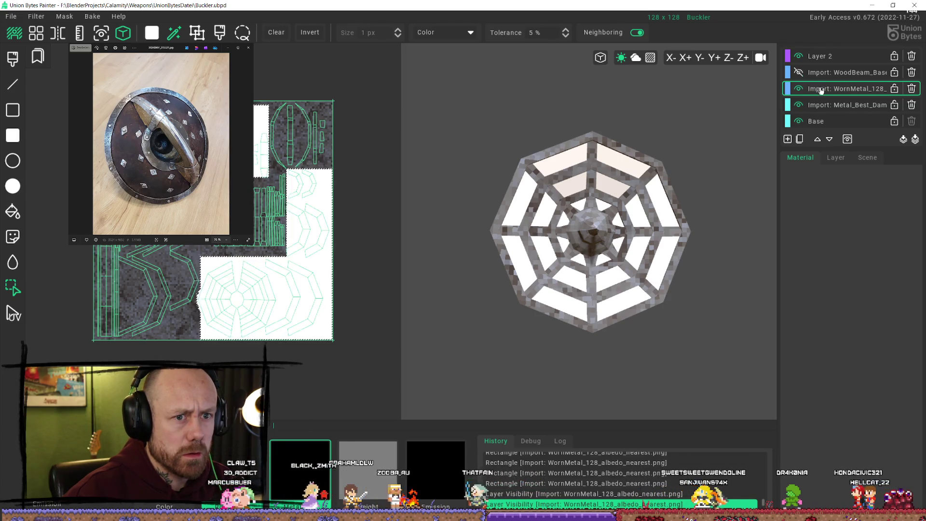
click(799, 88)
click(799, 88)
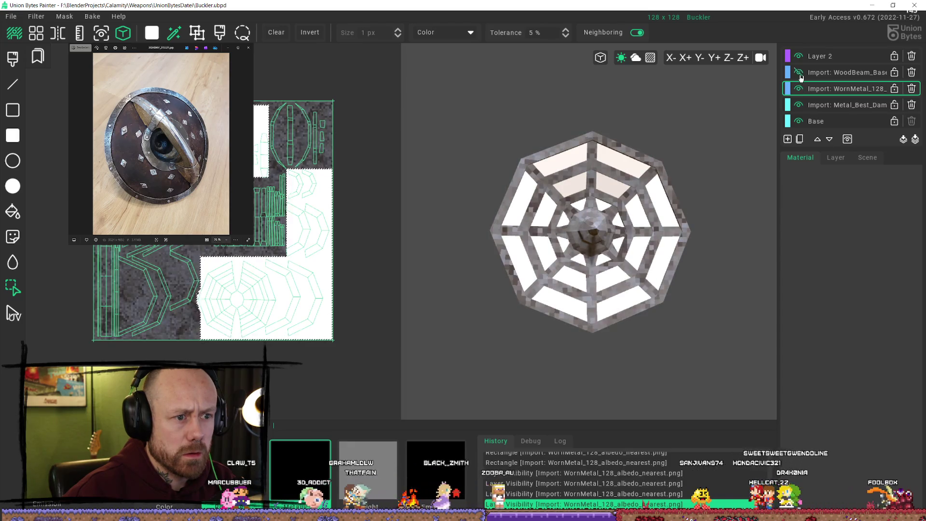
click(799, 73)
click(799, 72)
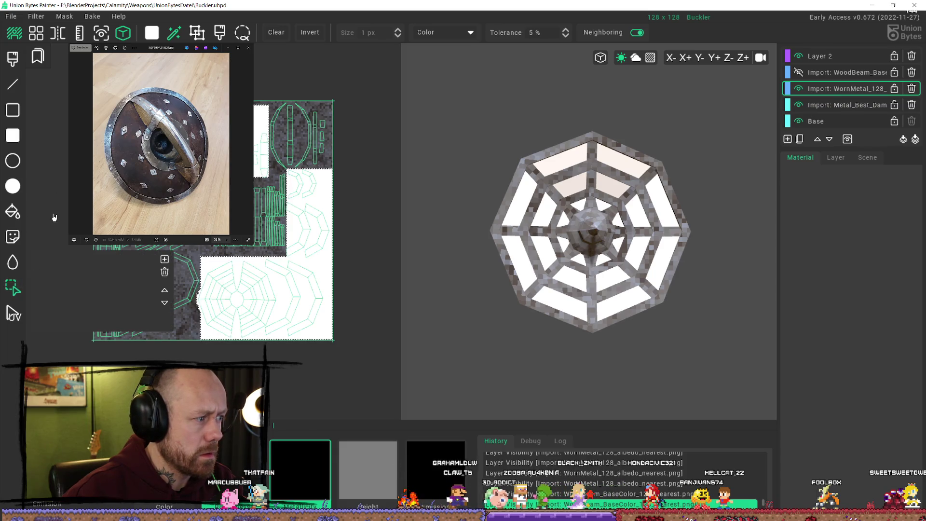
click(268, 220)
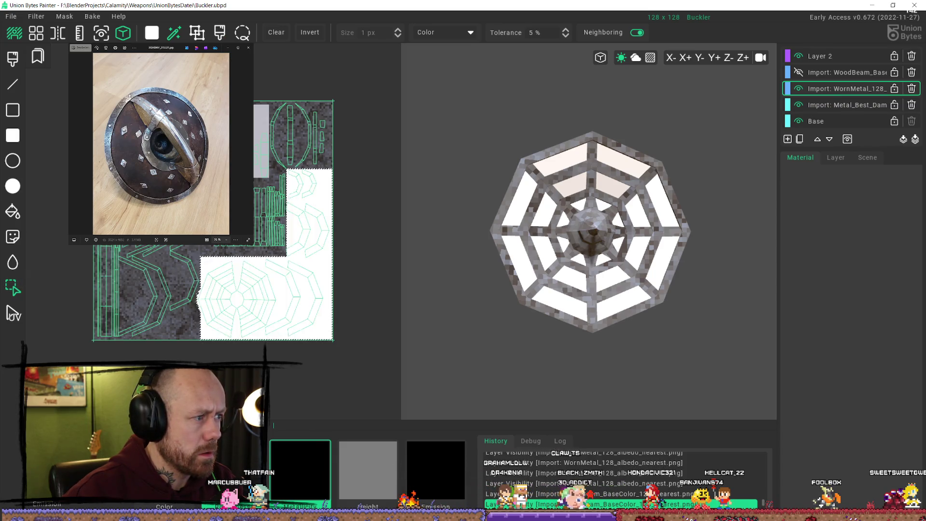
Paint material into the masked area on the worn-metal layer, briefly checking the damaged-metal layer
click(13, 137)
click(442, 449)
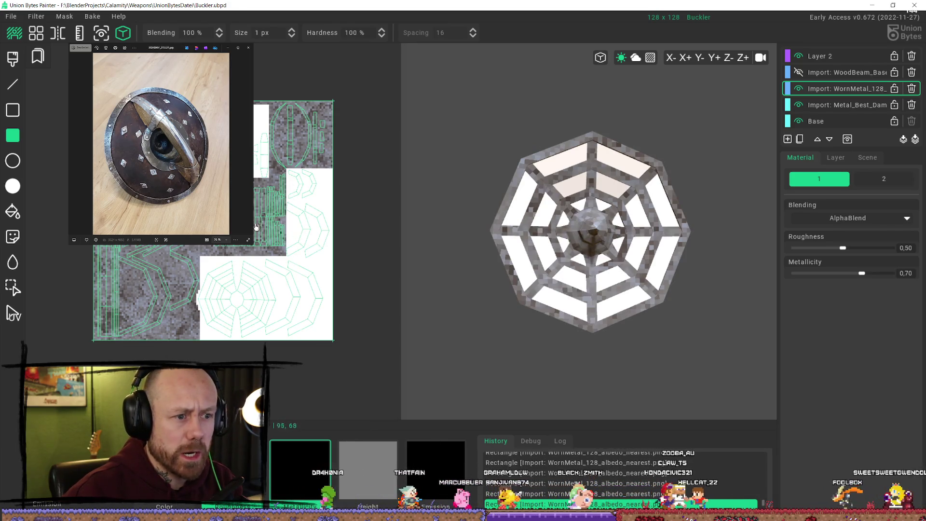
click(799, 89)
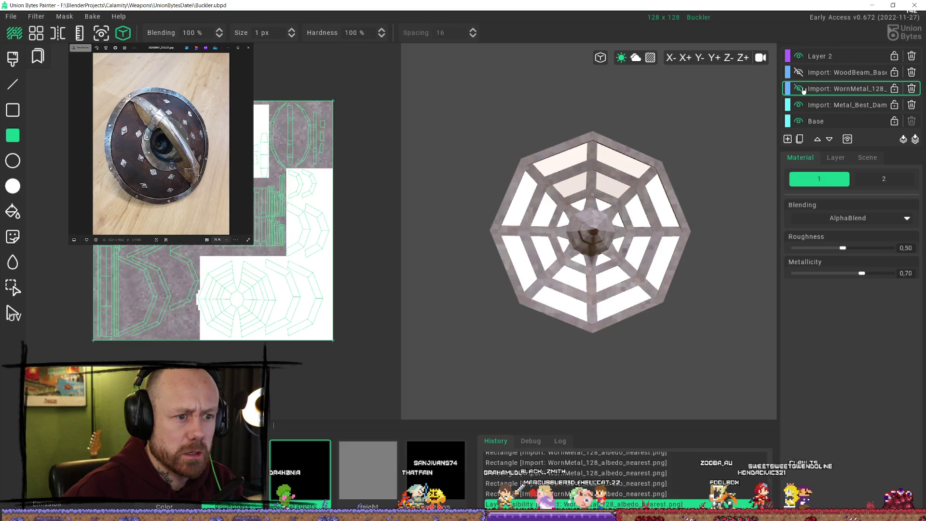
click(870, 105)
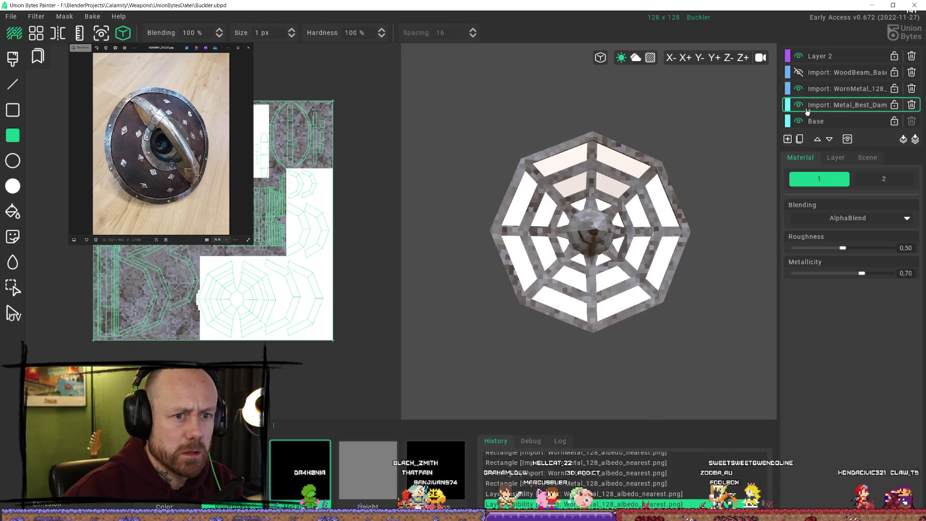
click(847, 88)
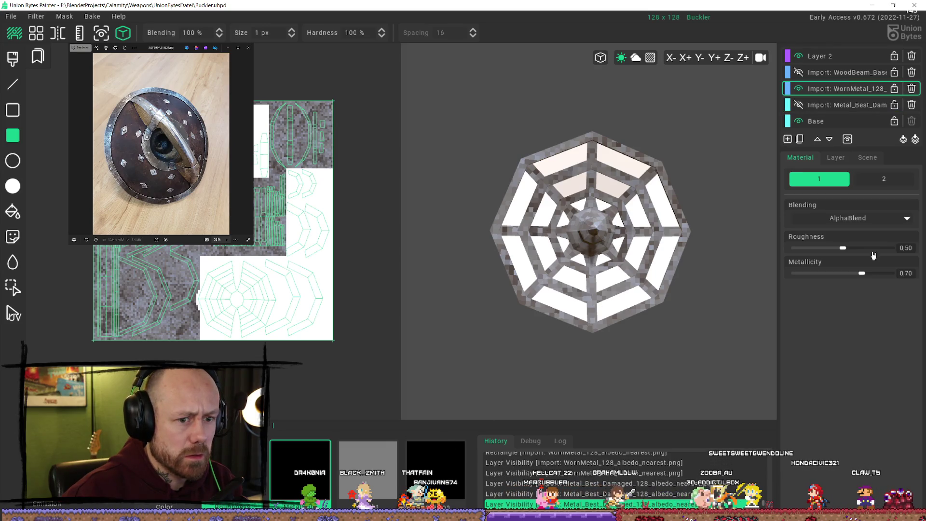
drag(95, 102, 382, 372)
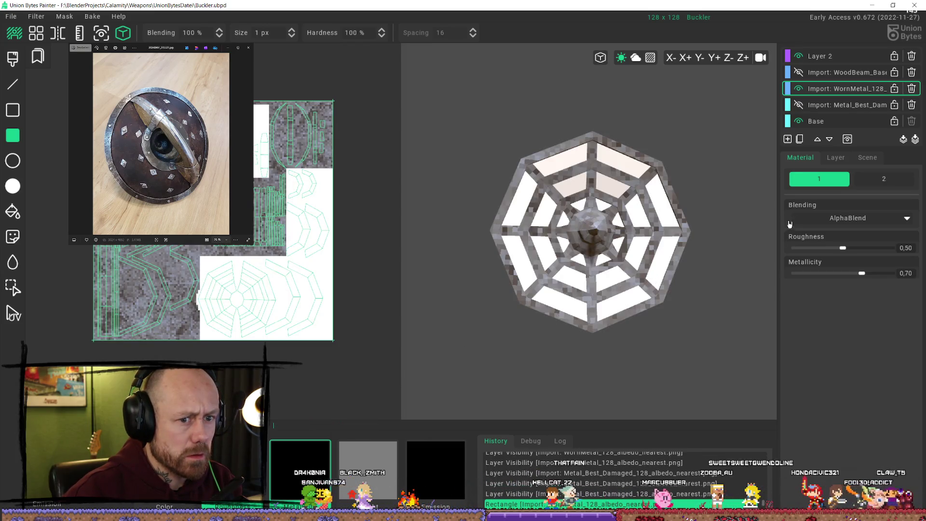
Switch to Layer 2 and fill the masked metal areas there
click(830, 56)
drag(680, 239, 502, 393)
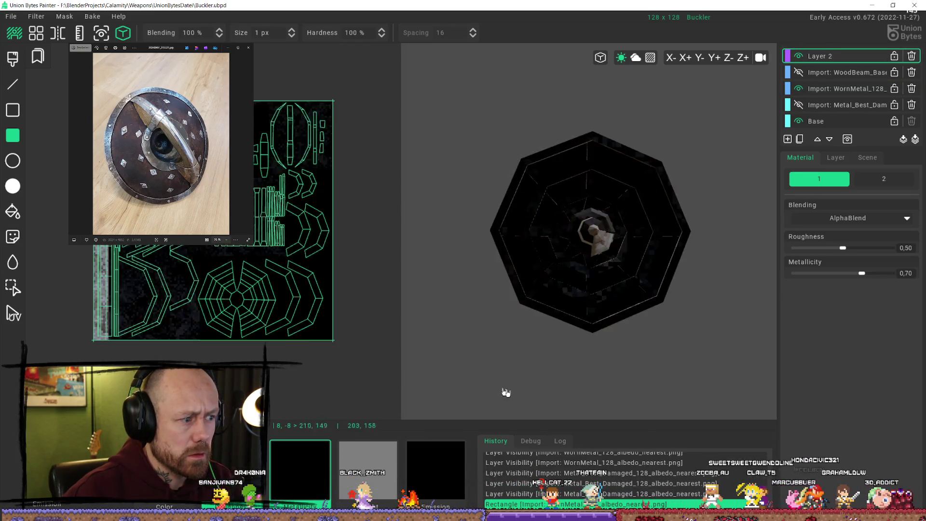
Paint one more rectangle on Layer 2, compare its visibility, then delete Layer 2
drag(362, 139, 481, 290)
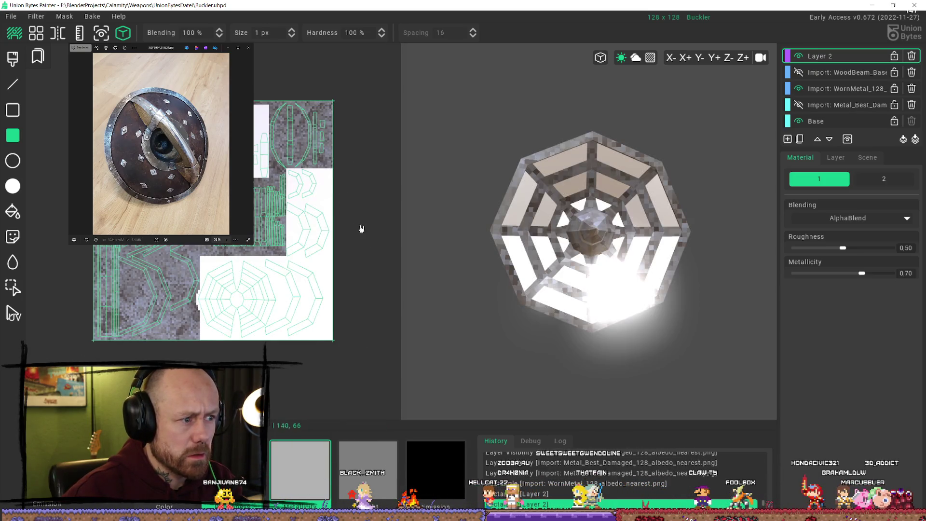
middle_drag(361, 228, 355, 222)
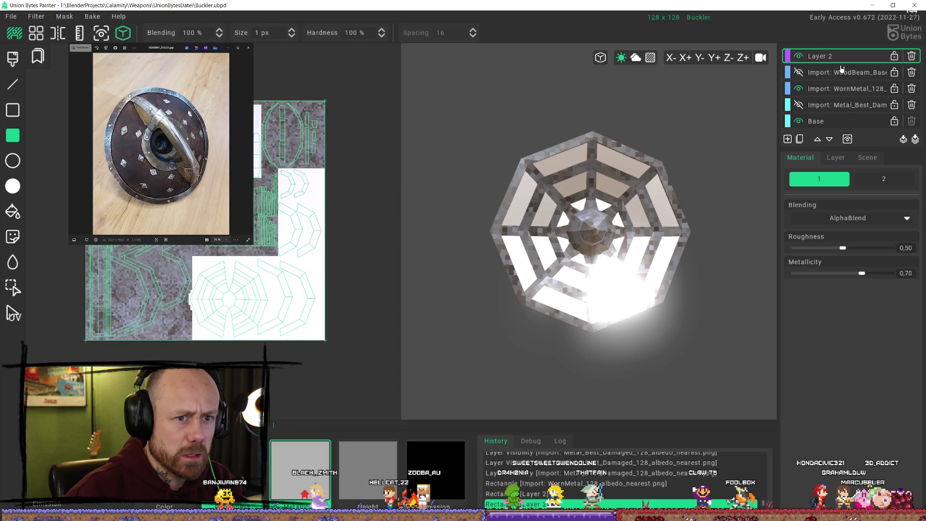
click(842, 90)
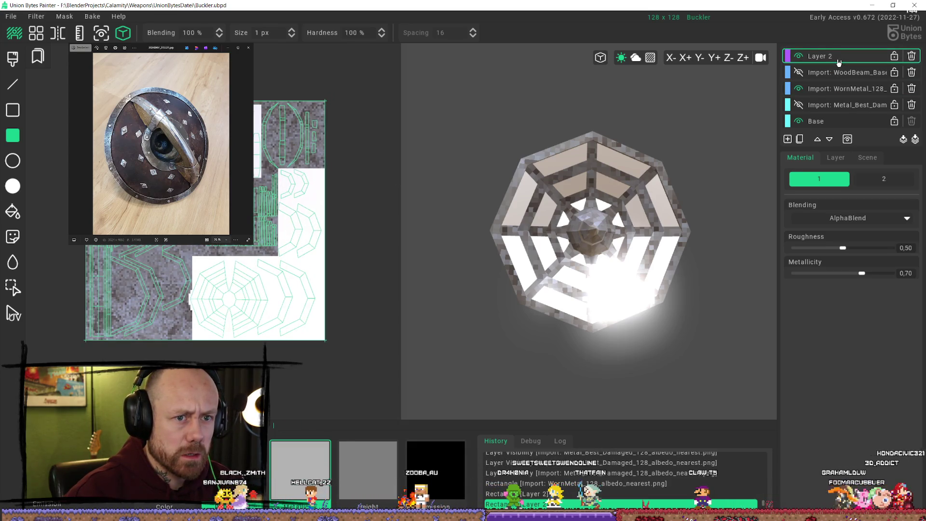
click(799, 56)
click(799, 57)
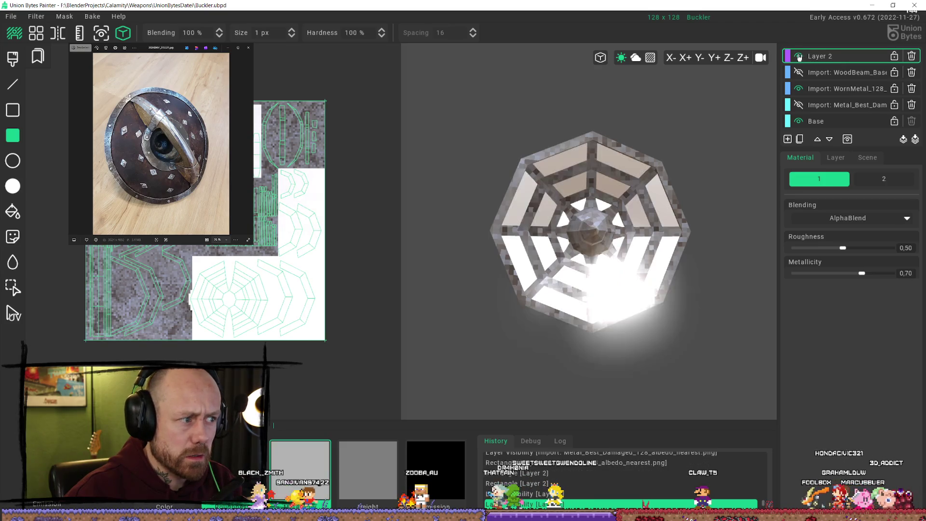
click(798, 56)
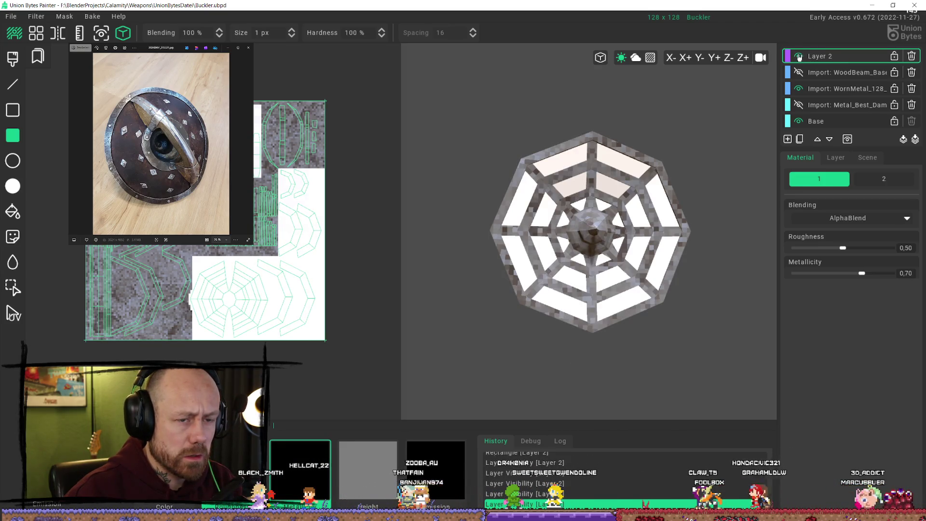
click(799, 57)
click(799, 56)
key(Delete)
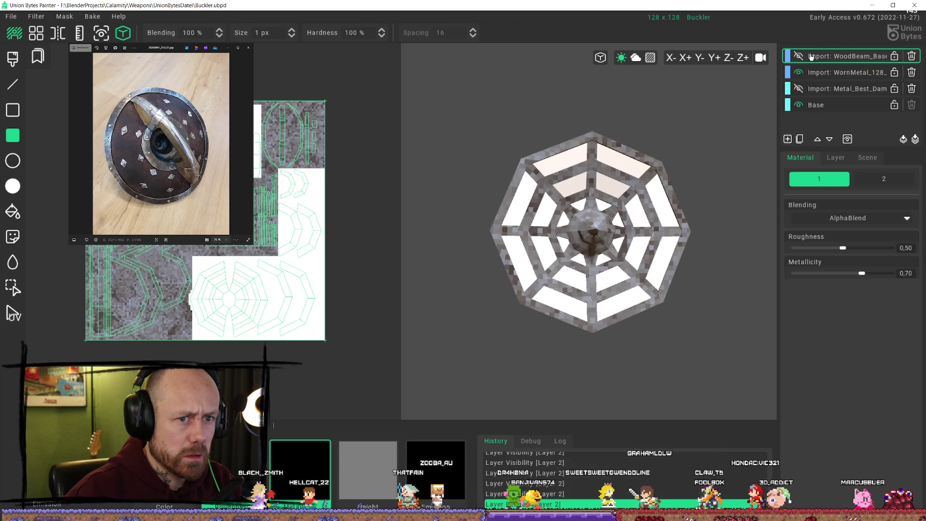
Show the WoodBeam layer, discard an accidental duplicate of it, and add a new empty Layer 4
click(798, 56)
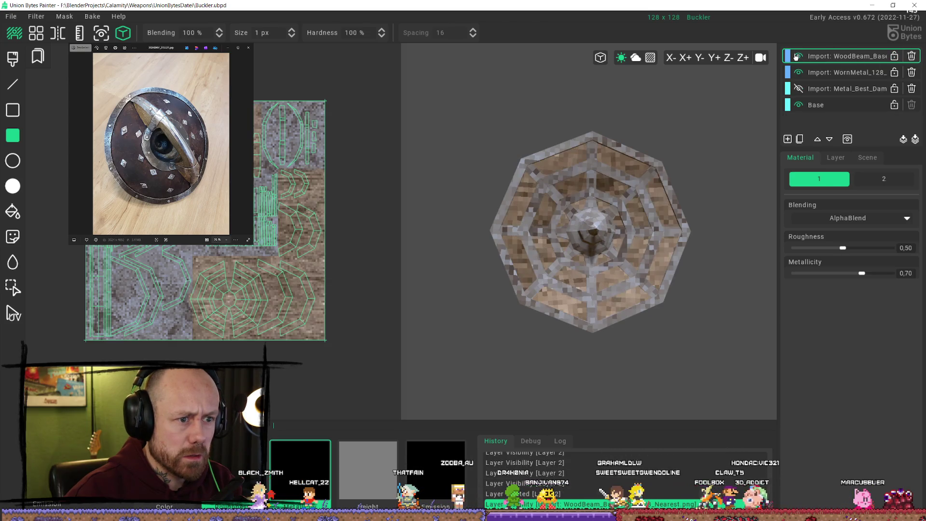
click(812, 76)
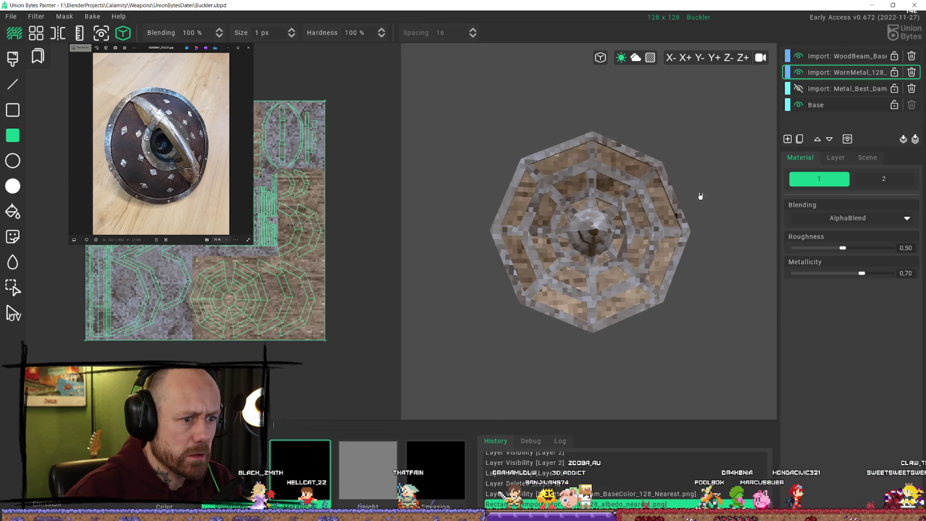
click(824, 58)
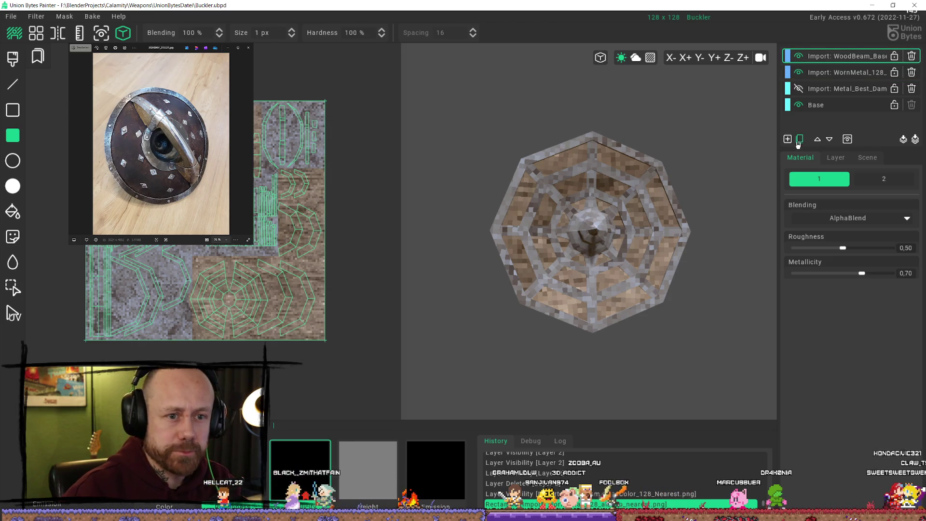
click(800, 139)
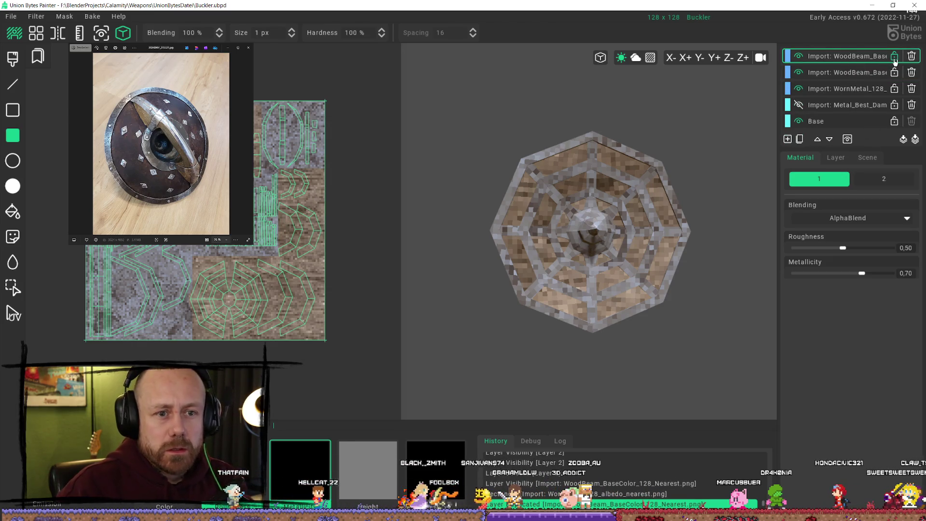
click(911, 55)
click(788, 139)
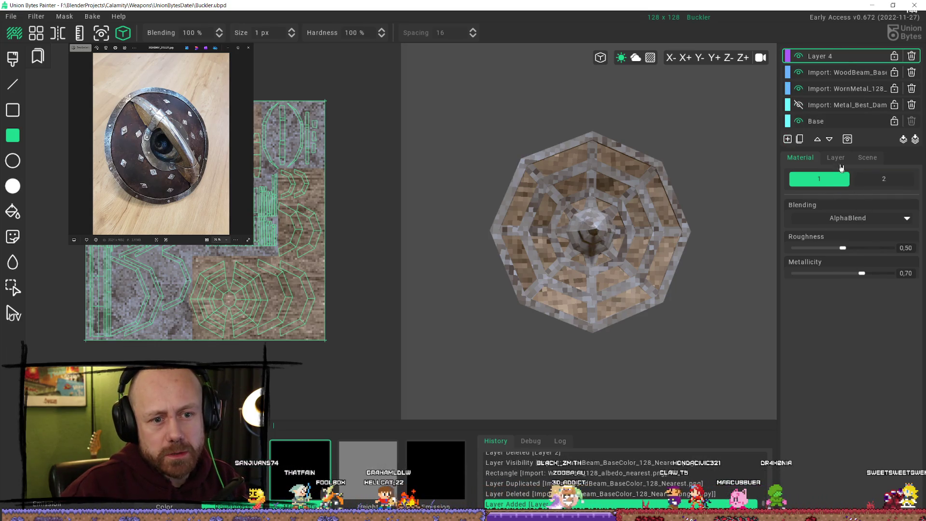
Rename Layer 4 to MetalicRhoughn in the Layer settings
click(837, 158)
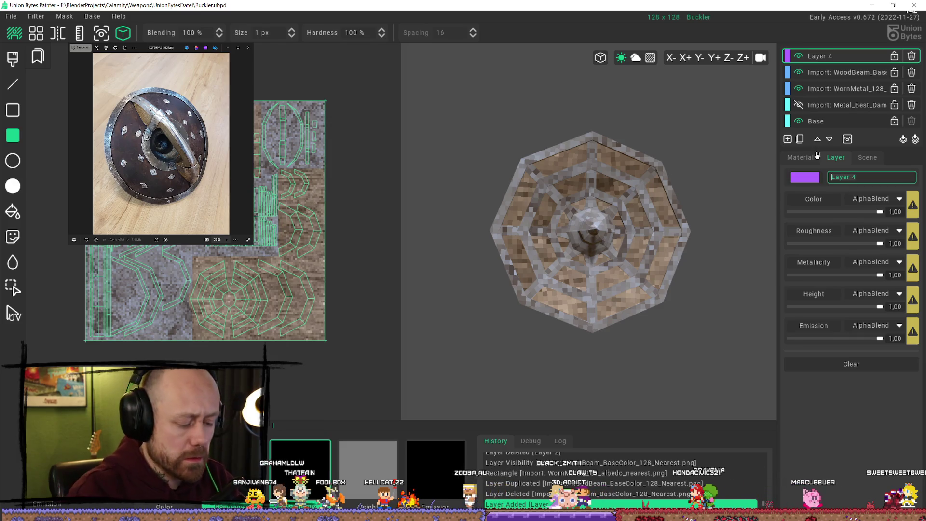
text(Mea)
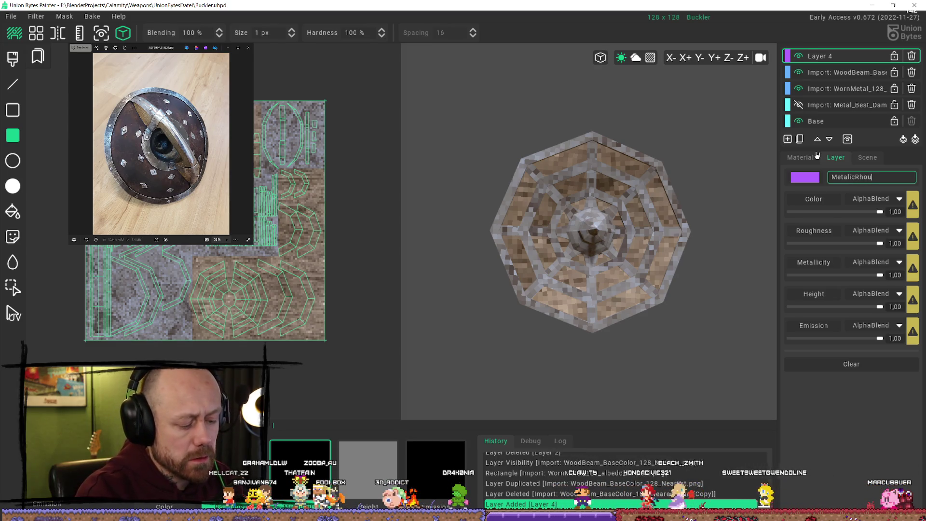
key(Return)
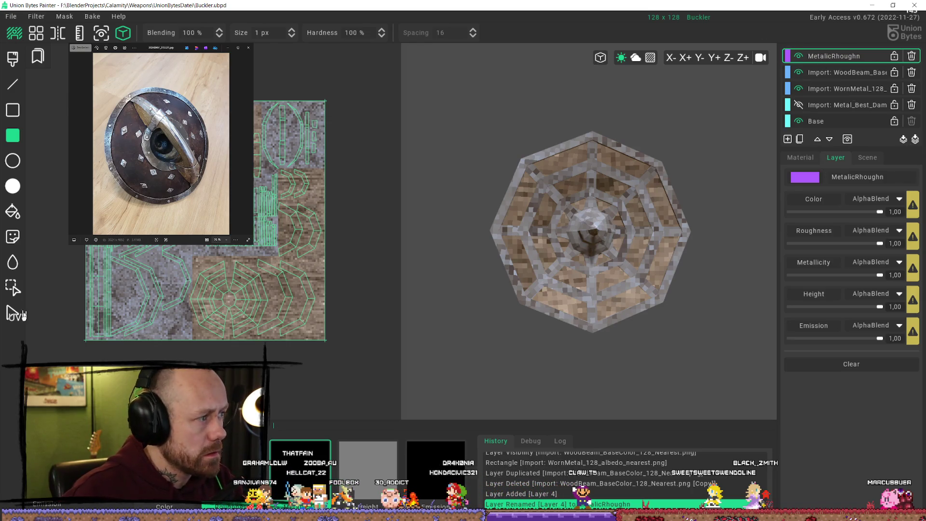
click(9, 289)
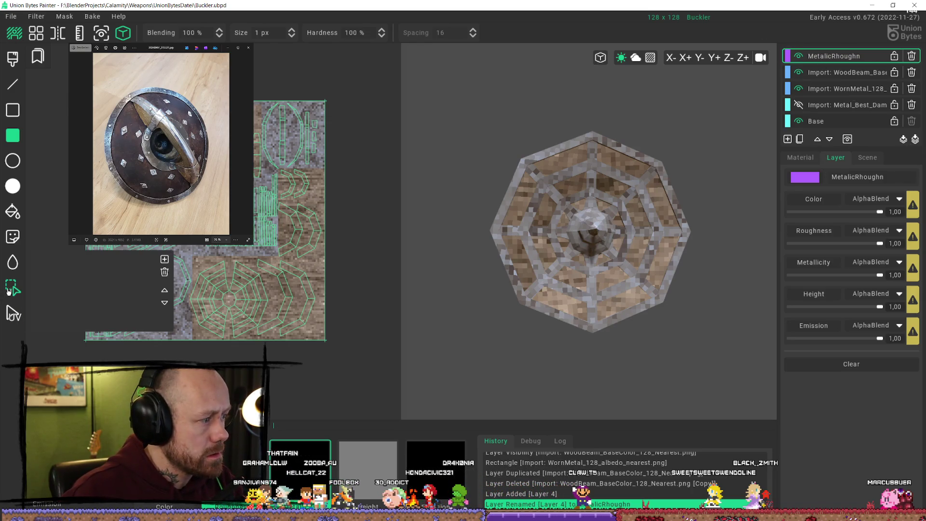
Invert the selection onto the metal frame and fill it with roughness/metallic values using a filled rectangle
click(798, 71)
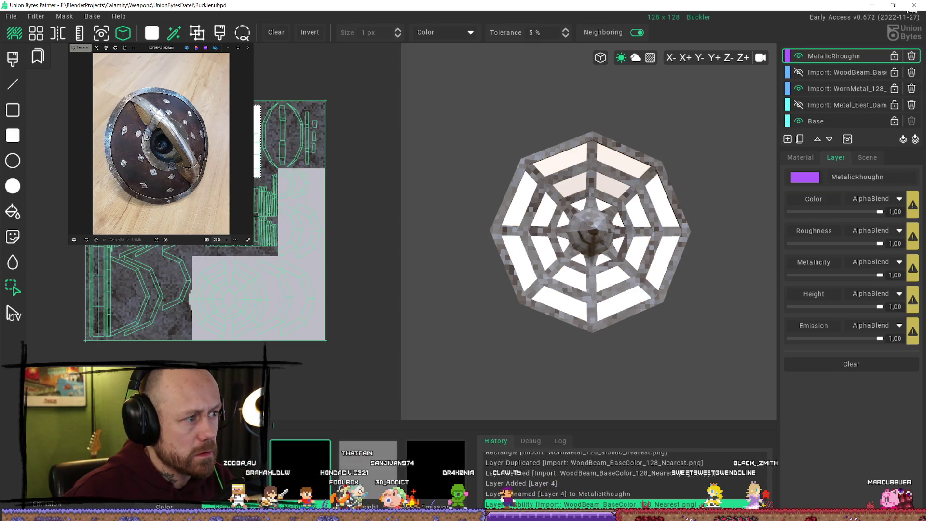
click(309, 34)
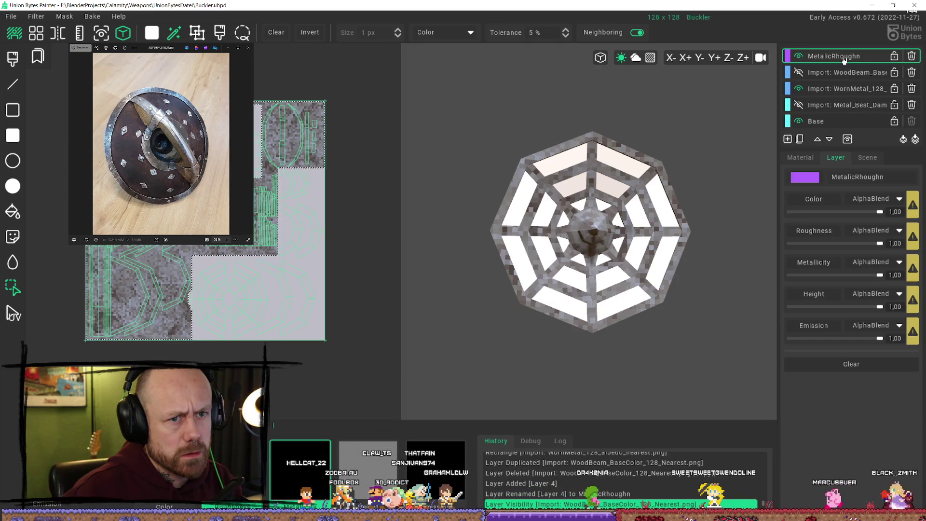
click(12, 162)
click(13, 135)
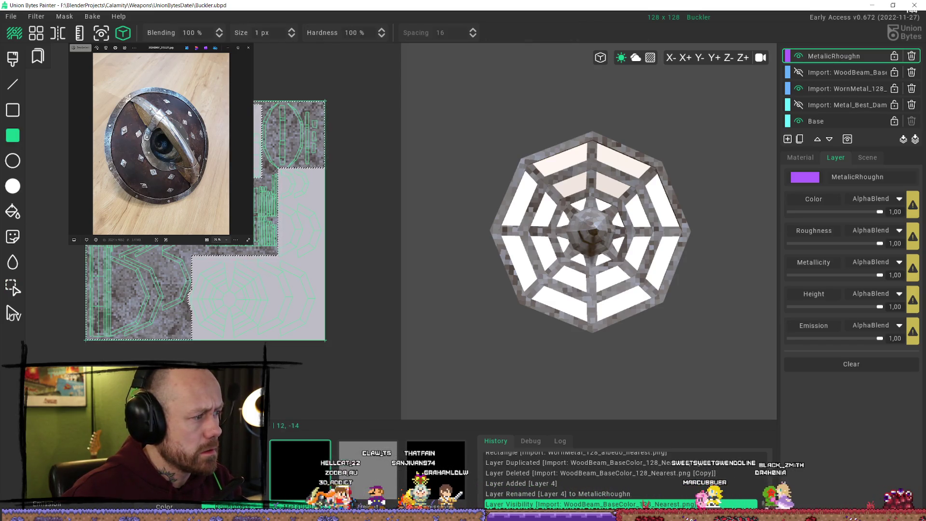
drag(65, 78, 374, 330)
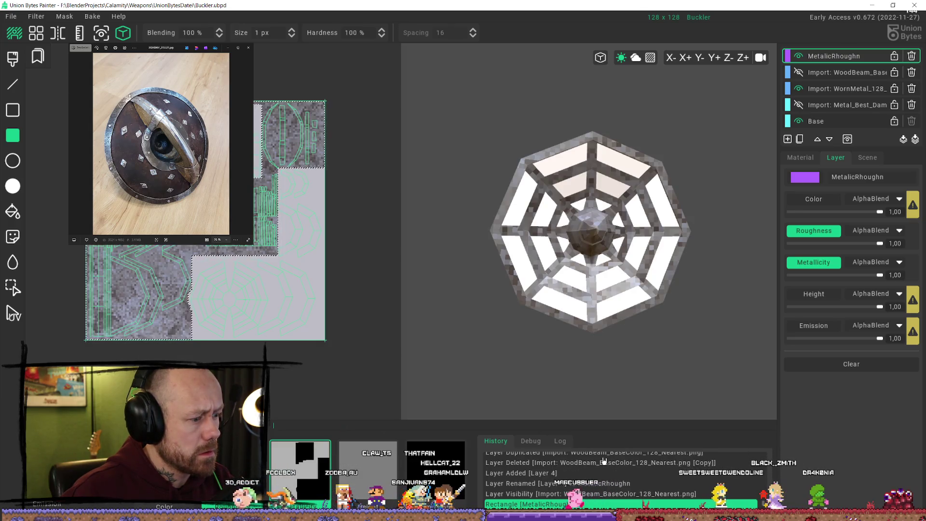
Orbit the shield to check the metal shading and show the WoodBeam layer again
right_drag(401, 270, 432, 265)
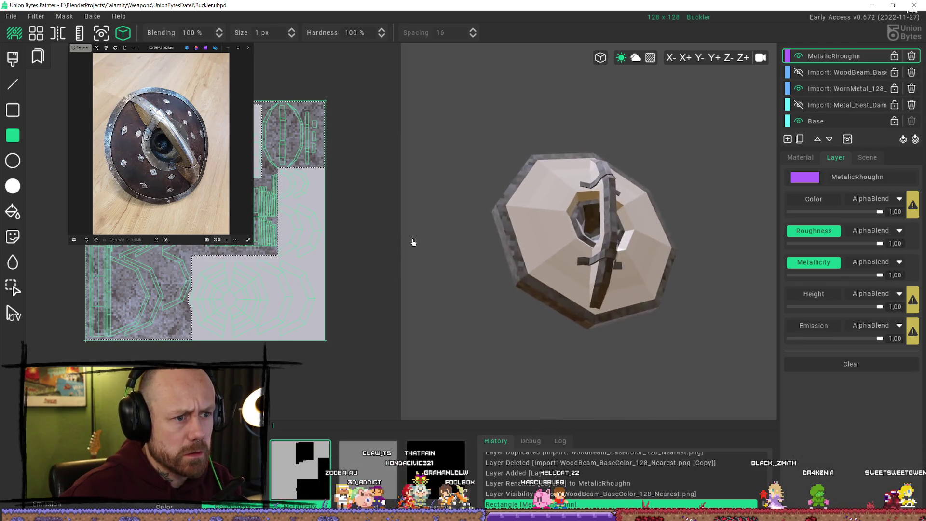
mouse_move(433, 265)
right_down()
mouse_move(457, 242)
mouse_move(331, 286)
mouse_move(368, 337)
mouse_move(424, 304)
mouse_move(441, 251)
mouse_move(484, 217)
mouse_move(551, 263)
mouse_move(561, 257)
right_up()
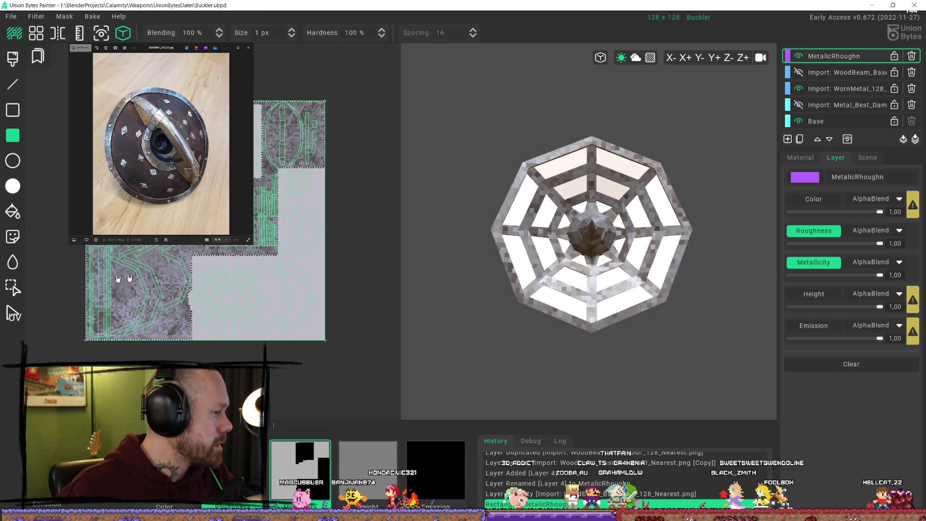
mouse_move(619, 263)
right_down()
mouse_move(693, 348)
mouse_move(676, 279)
mouse_move(640, 272)
mouse_move(669, 165)
right_up()
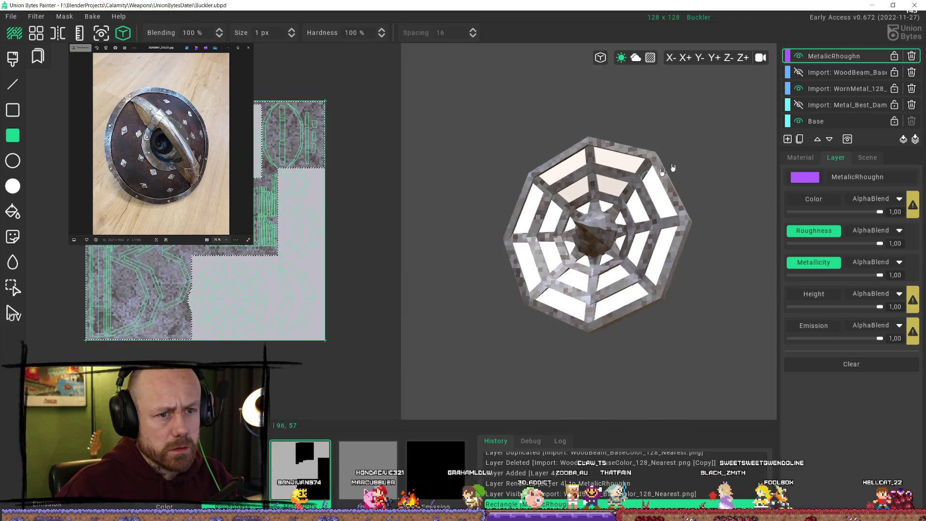
click(799, 73)
mouse_move(730, 119)
right_down()
mouse_move(661, 145)
mouse_move(699, 190)
mouse_move(651, 134)
mouse_move(583, 134)
mouse_move(550, 95)
mouse_move(467, 209)
mouse_move(480, 157)
mouse_move(548, 143)
right_up()
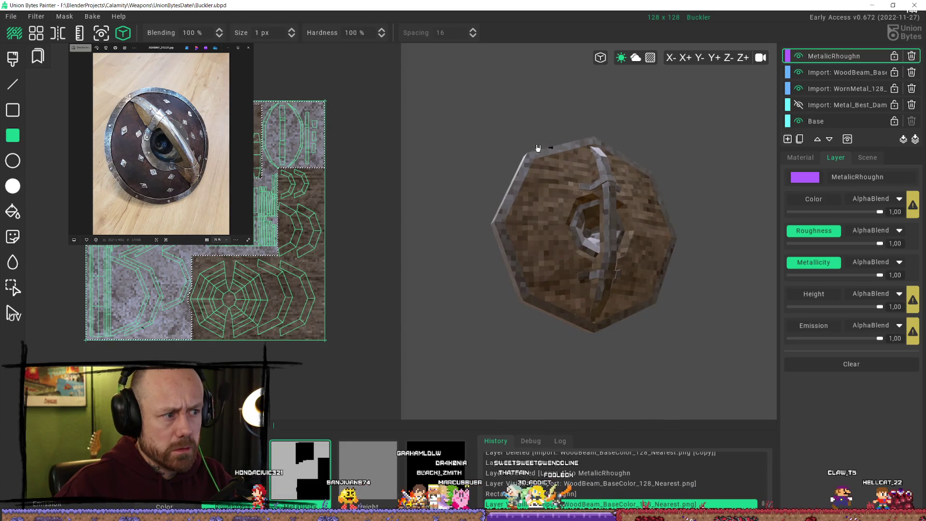
Fill the selected area on the WoodBeam layer, then clear the selection
click(839, 72)
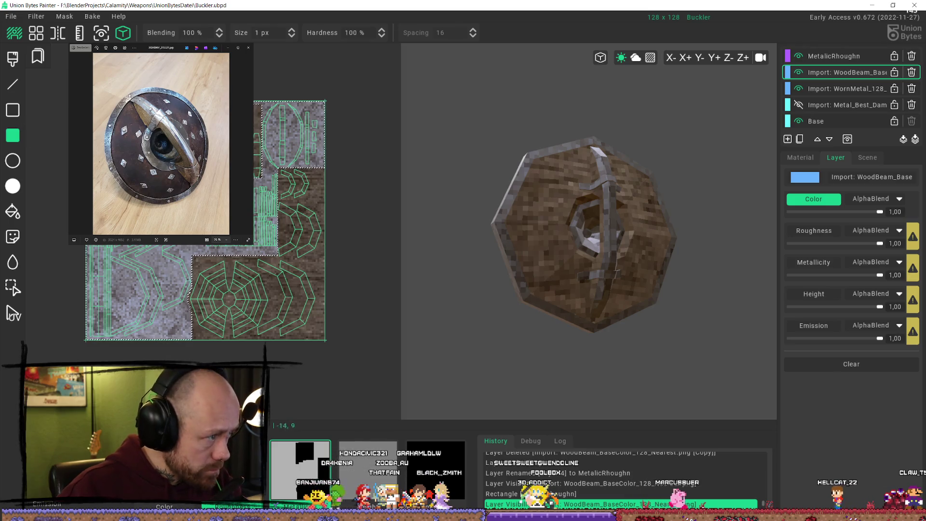
drag(357, 210, 136, 78)
click(13, 287)
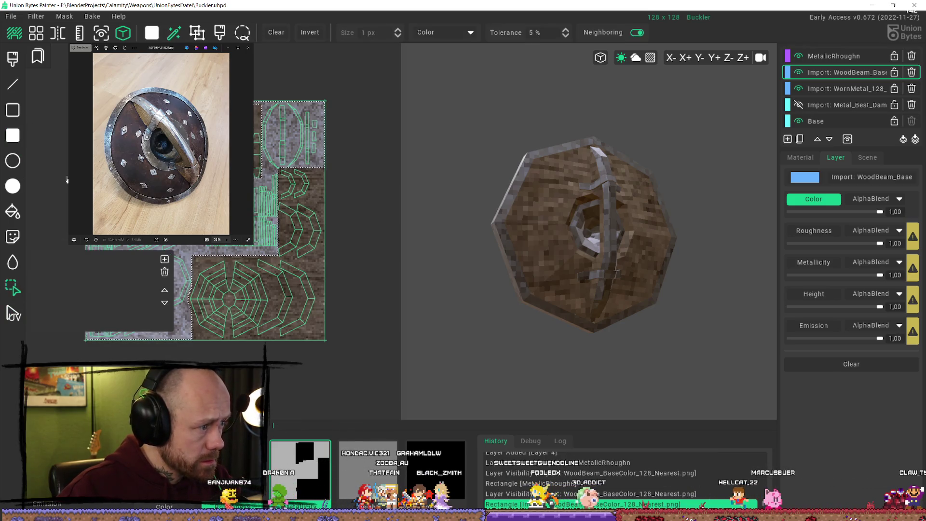
click(65, 160)
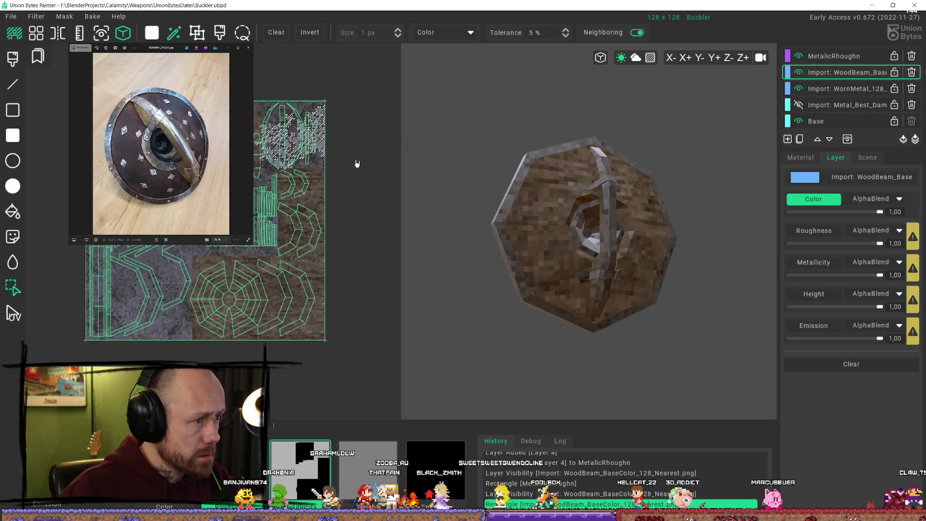